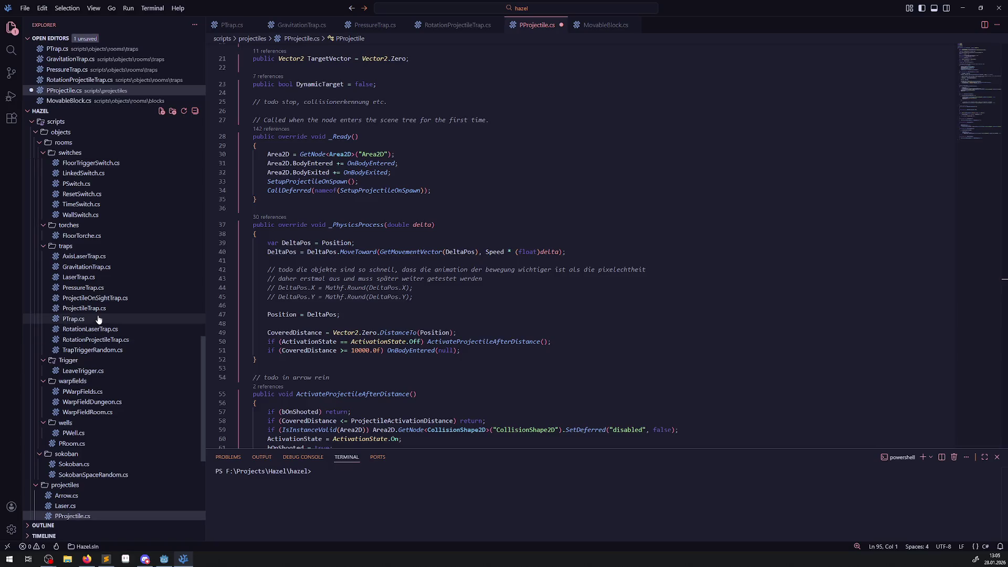
In ProjectileTrap.cs, highlight each use of ProjectileActivationDistance, including where arrows receive it
left_click(84, 309)
scroll(272, 314, "up", 15)
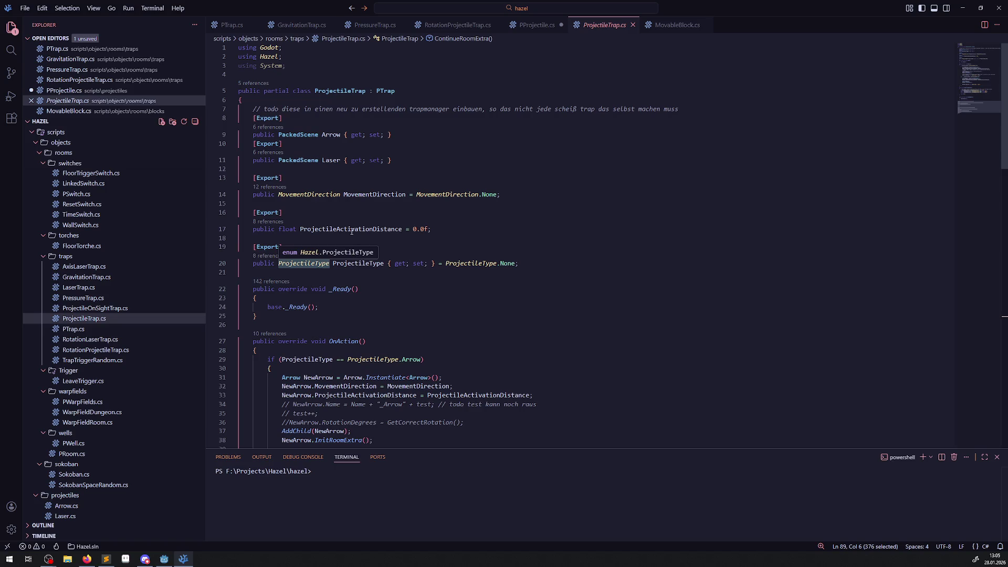
double_click(351, 229)
scroll(451, 318, "down", 3)
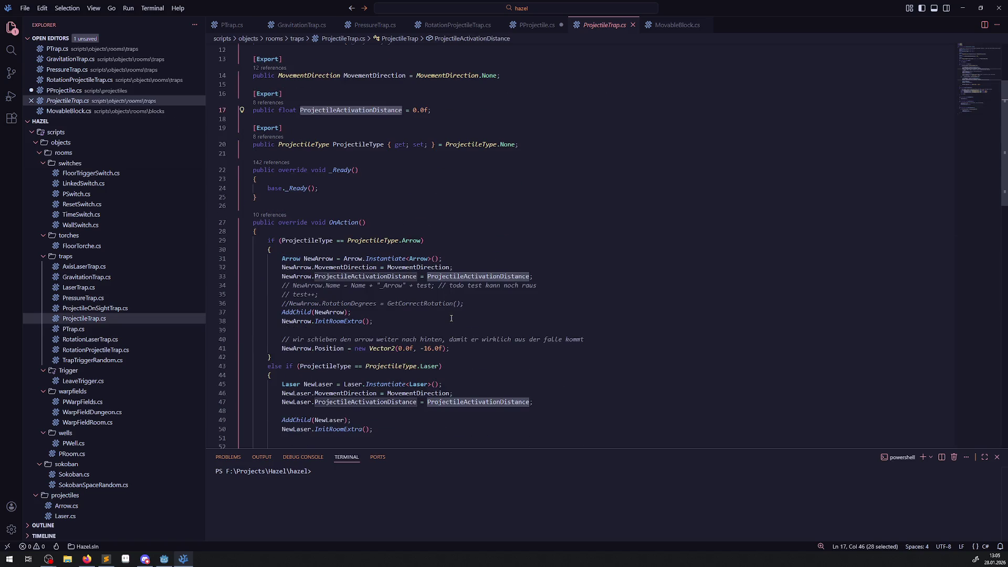
scroll(451, 318, "down", 2)
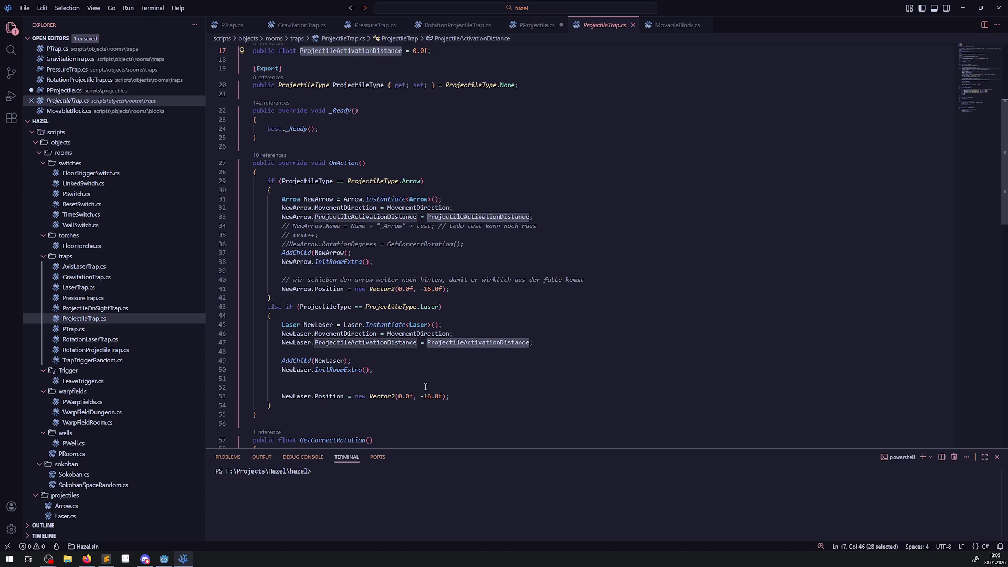
scroll(422, 379, "down", 1)
double_click(453, 196)
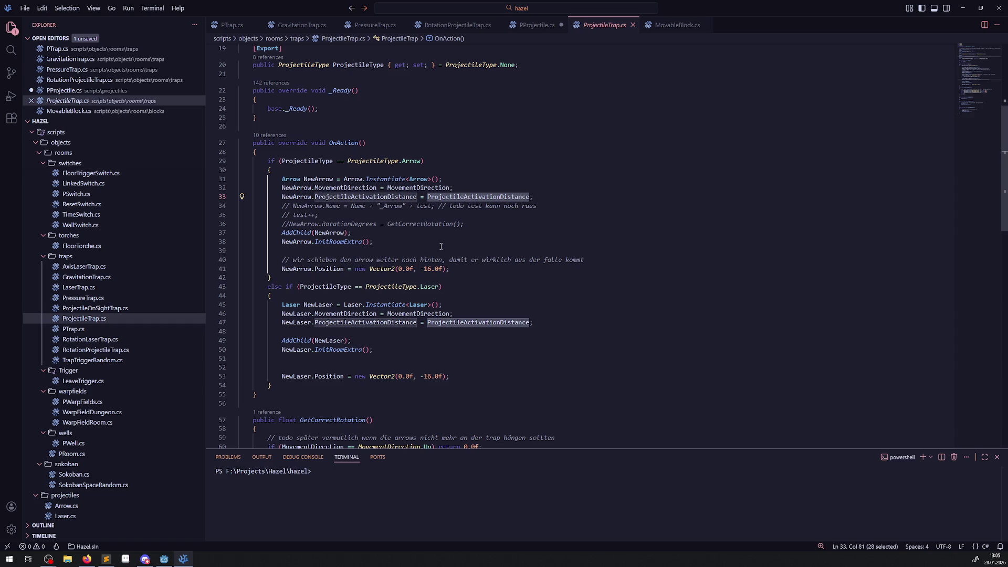
Compare ProjectileTrap.cs against ProjectileOnSightTrap.cs, switching back and forth between them
left_click(140, 308)
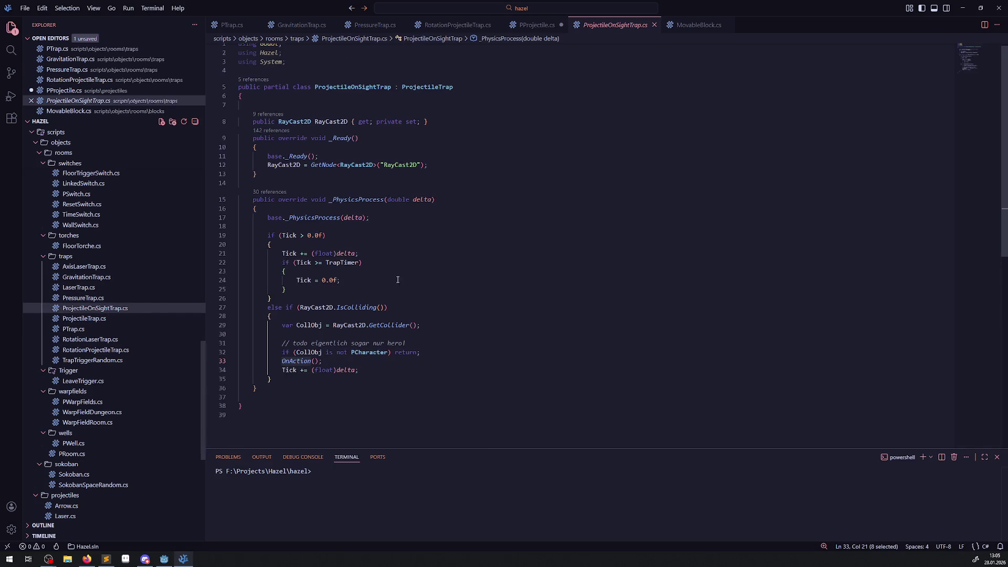
left_click(98, 318)
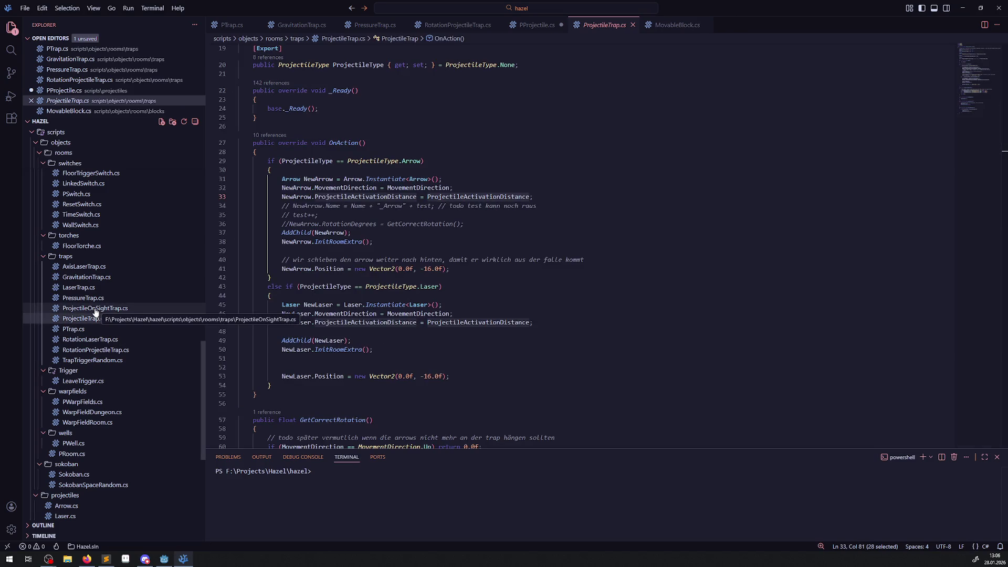
left_click(94, 310)
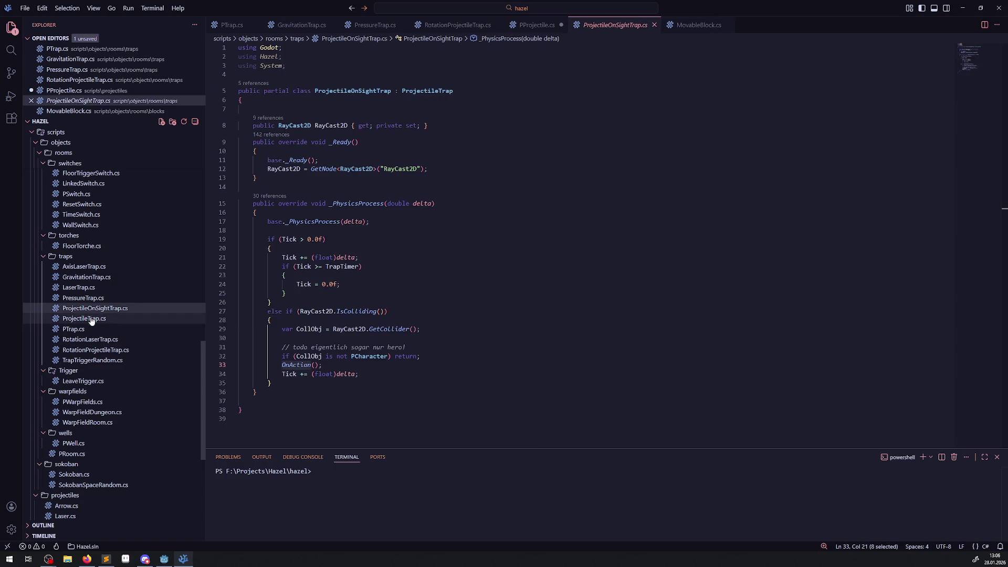
left_click(90, 321)
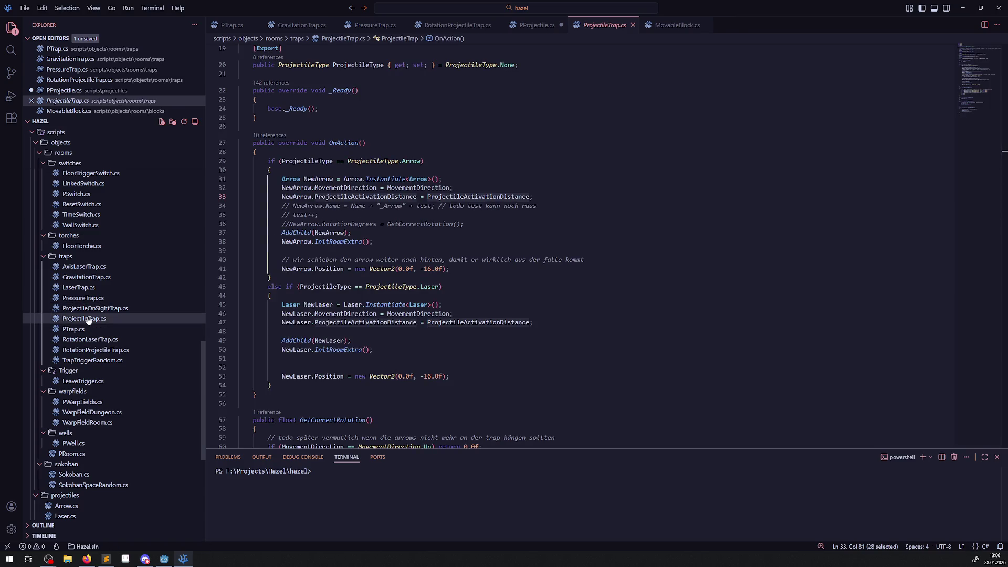
scroll(315, 304, "down", 4)
scroll(360, 305, "up", 10)
scroll(362, 307, "down", 8)
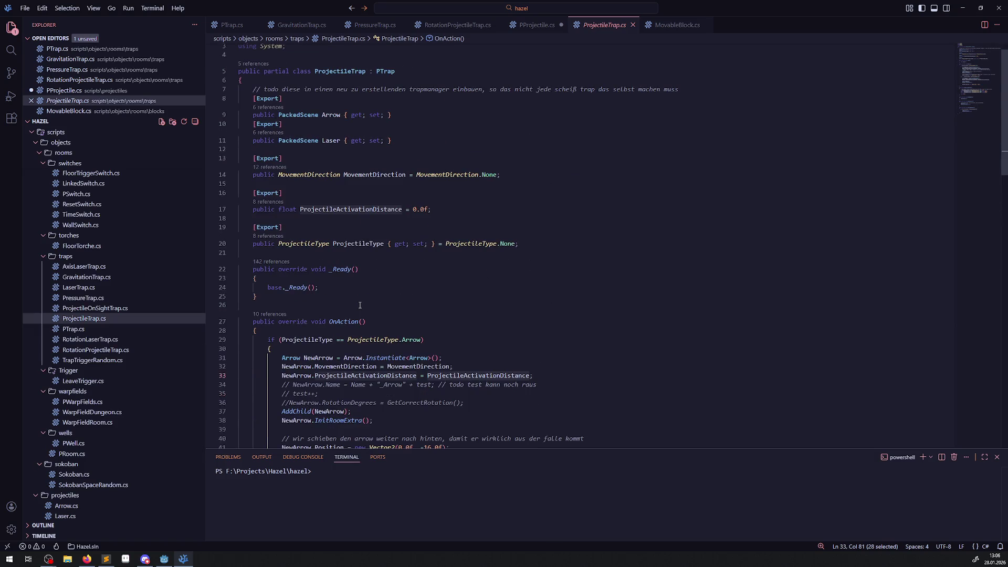
left_click(142, 310)
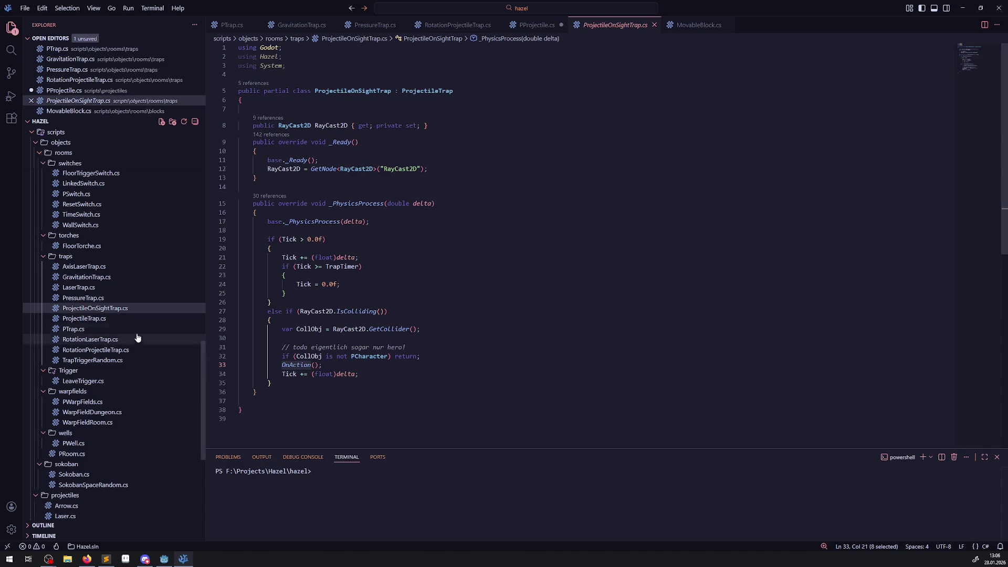
Open RotationProjectileTrap.cs and search OnAction for ProjectileActivationDistance
left_click(113, 351)
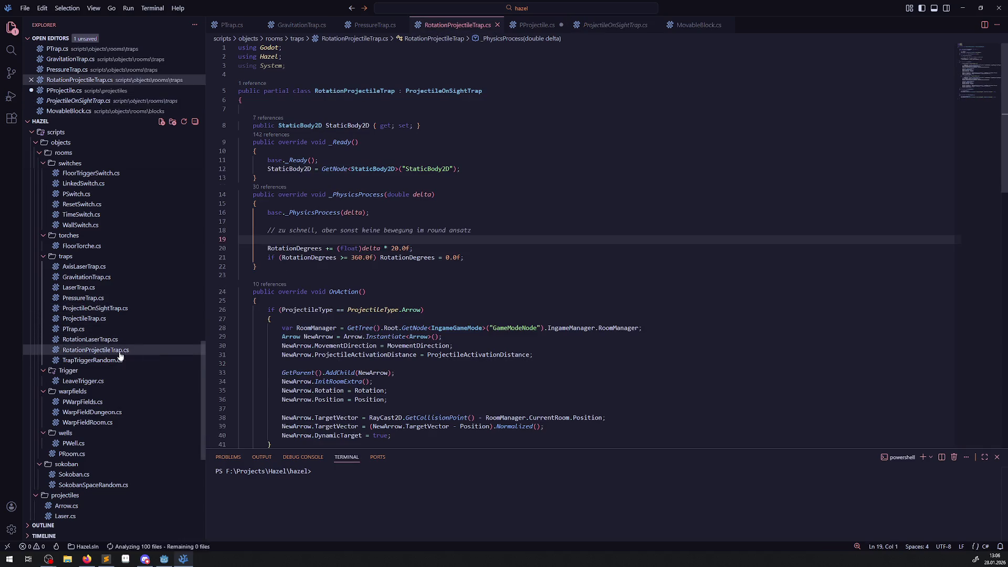
scroll(389, 338, "down", 4)
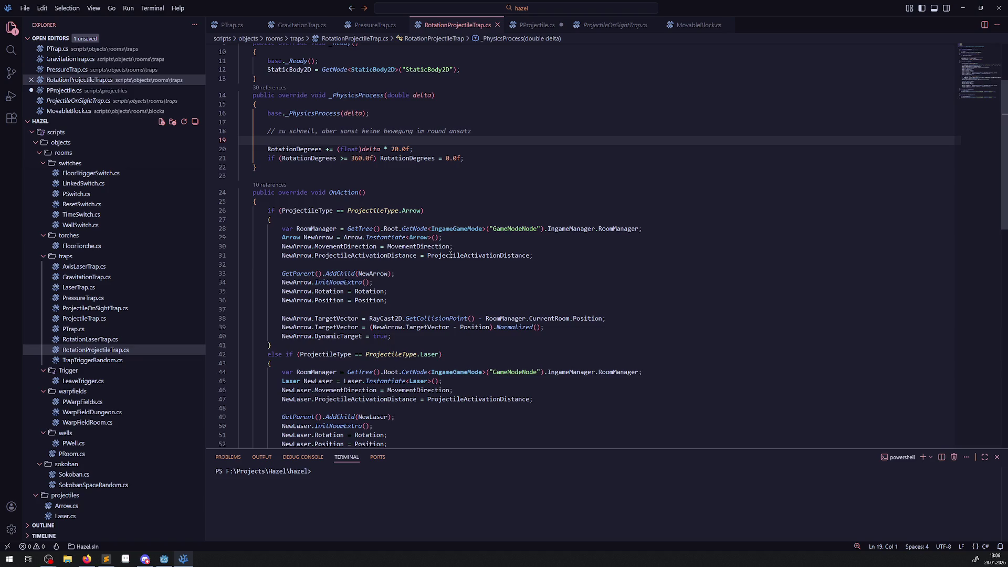
left_click(428, 285)
key("ctrl+f")
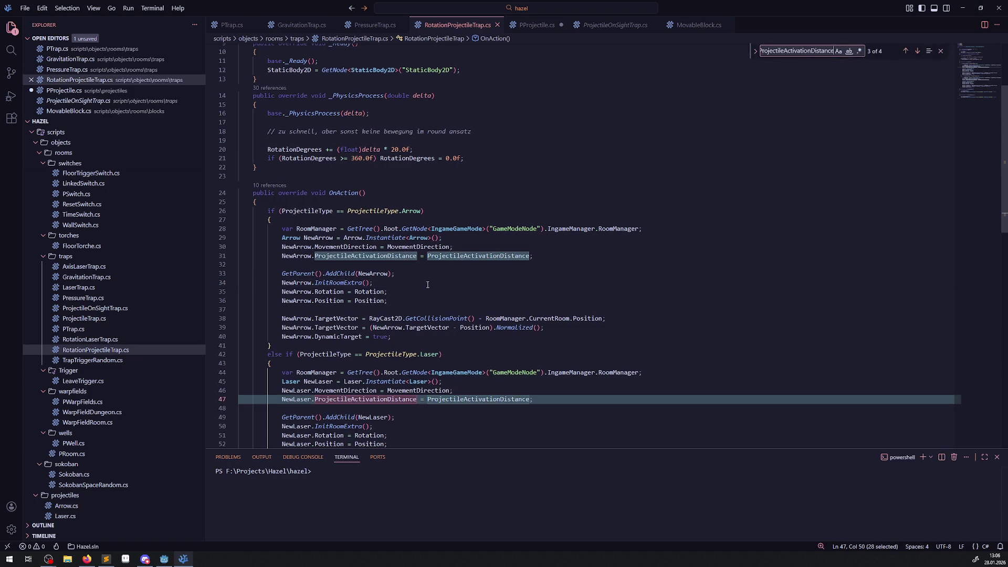
scroll(462, 261, "down", 3)
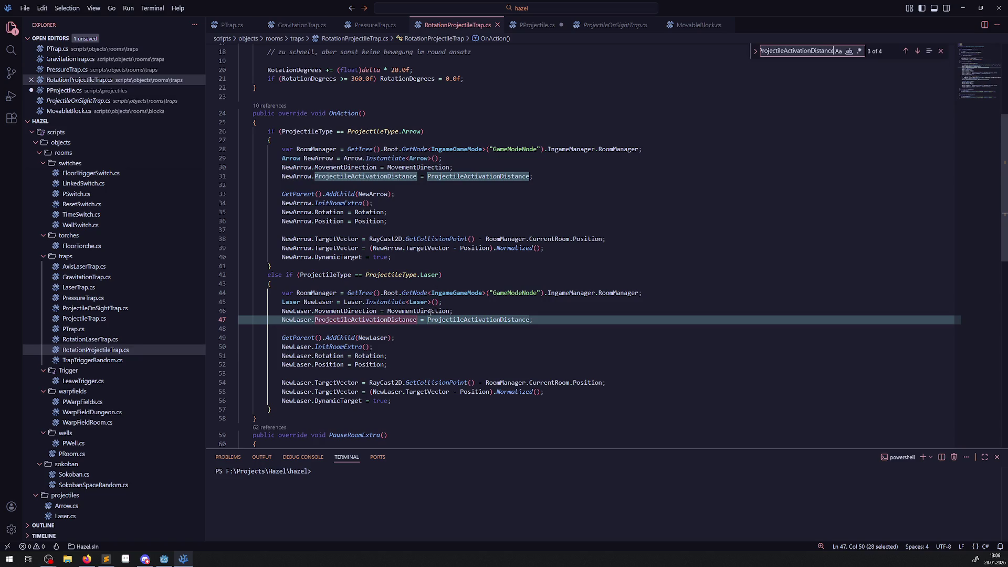
scroll(430, 314, "down", 3)
scroll(430, 314, "down", 3)
scroll(428, 318, "up", 10)
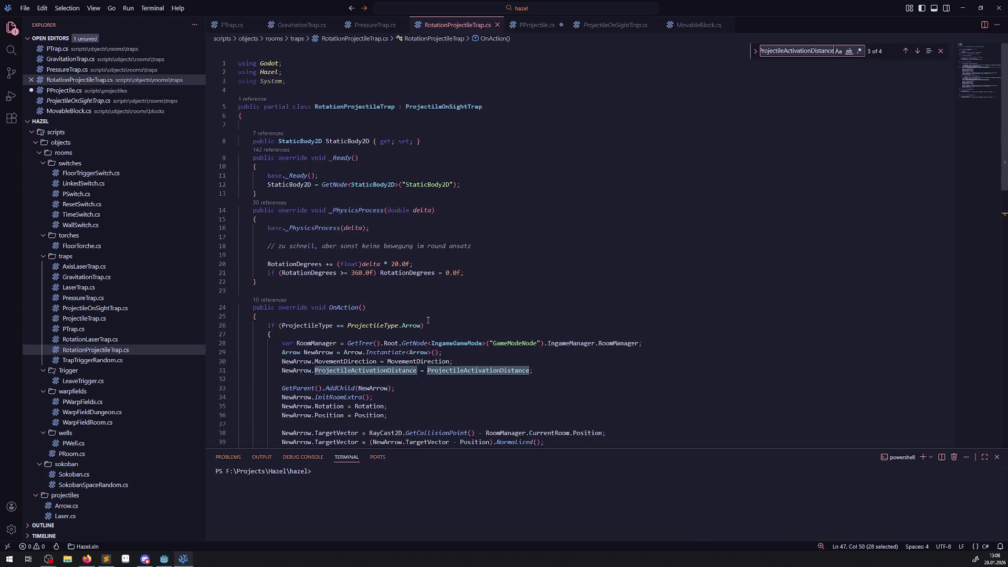
Set Projectile Activation Distance to 64, then run the game with F5 and close it
left_click(164, 559)
left_click(915, 159)
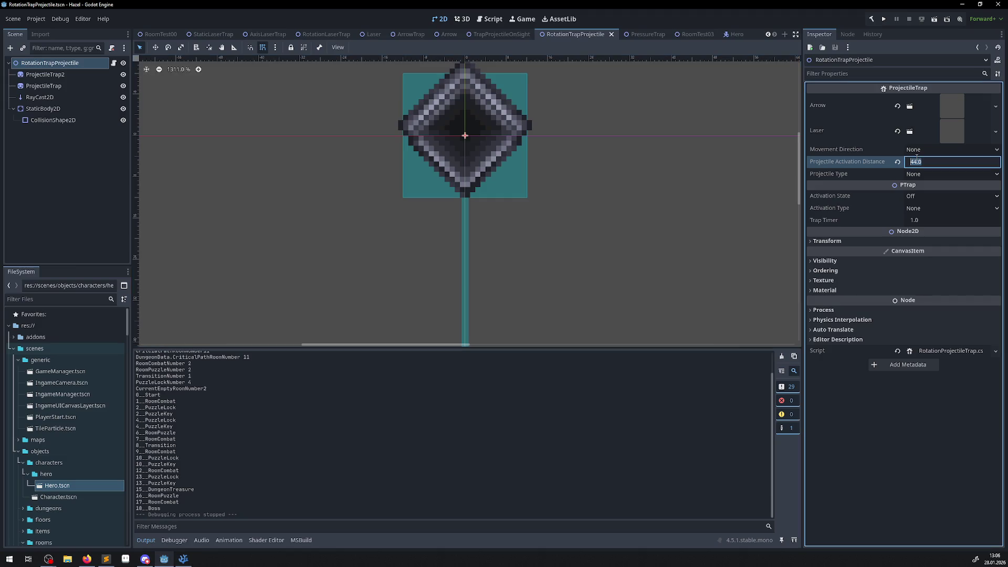
type("64")
key("Return")
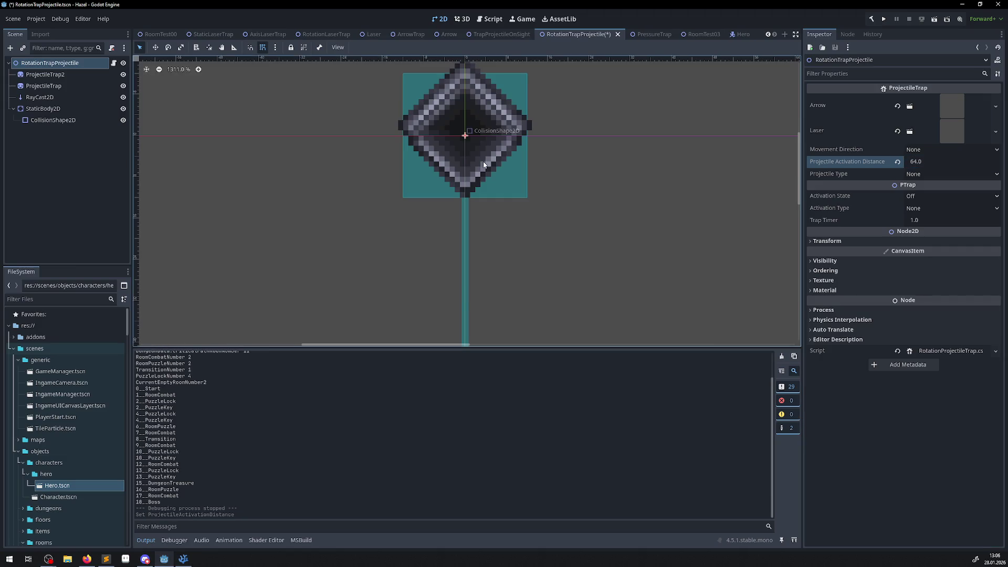
key("F5")
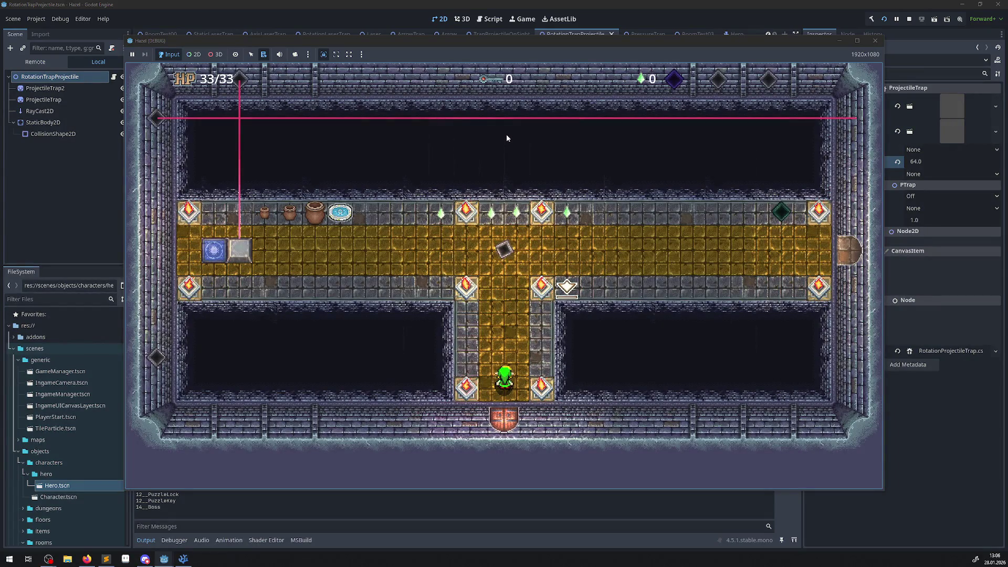
left_click(870, 41)
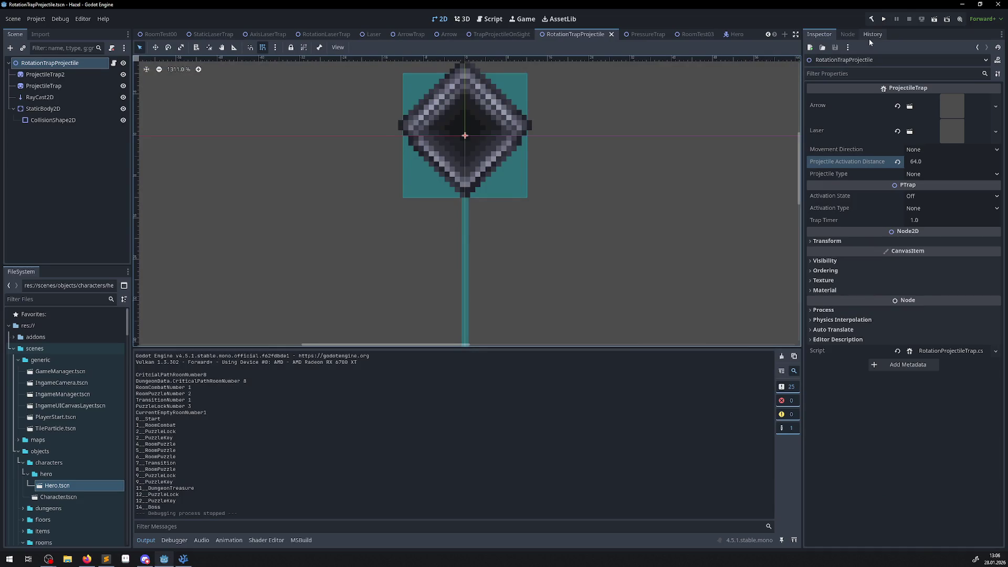
Reset Projectile Activation Distance to 0.0 and open the Arrow.tscn scene
left_click(921, 159)
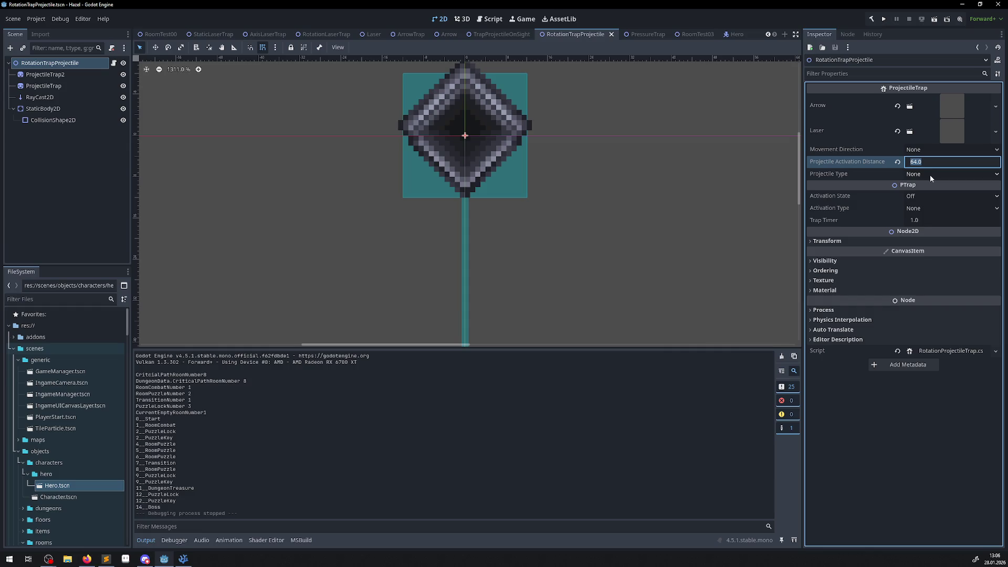
type("0")
key("Return")
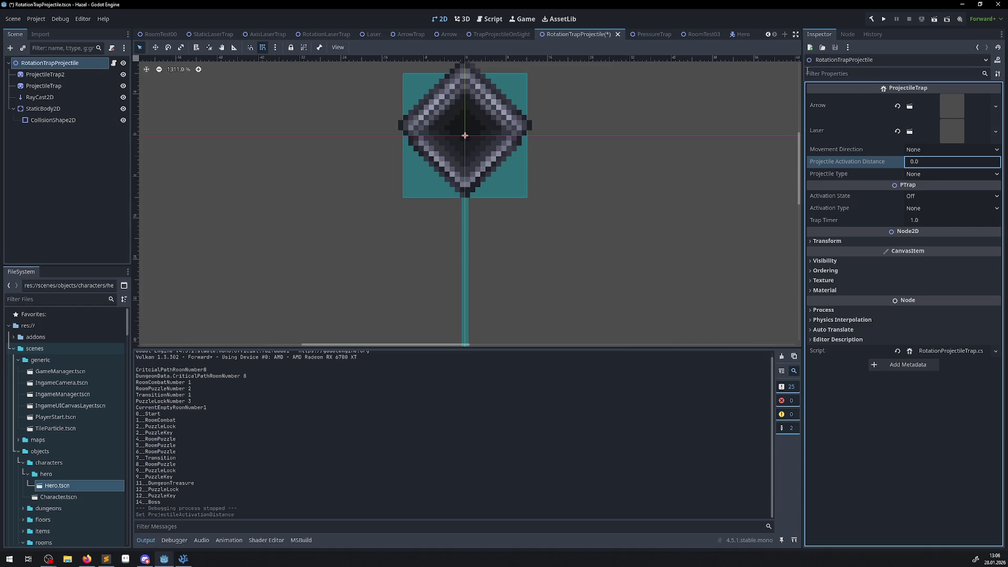
scroll(77, 437, "down", 10)
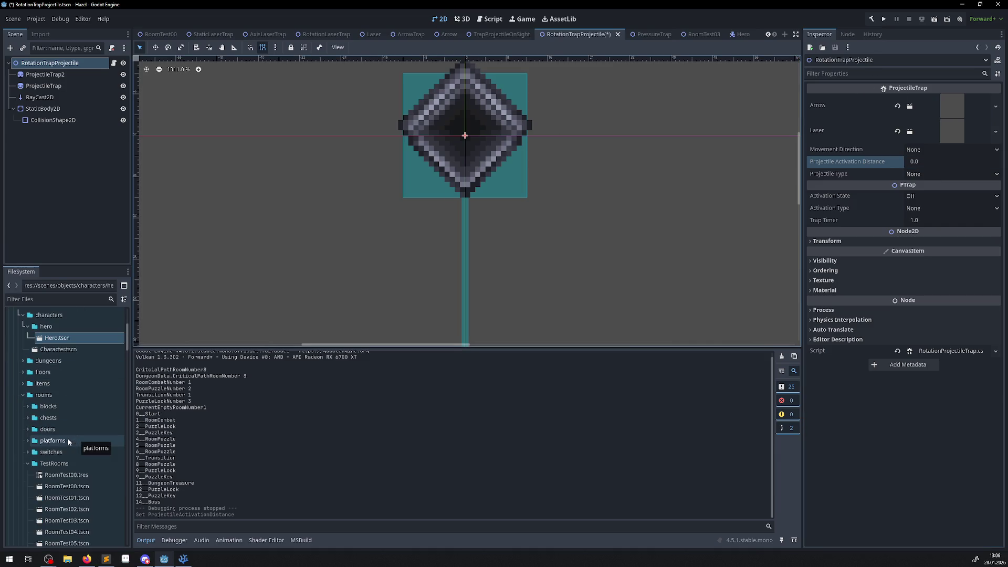
scroll(59, 439, "down", 10)
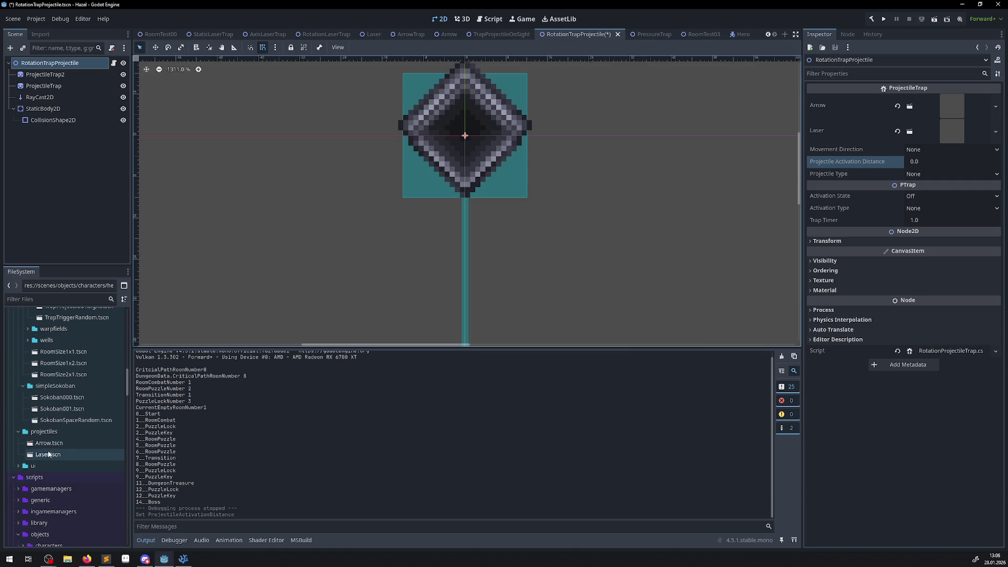
double_click(52, 443)
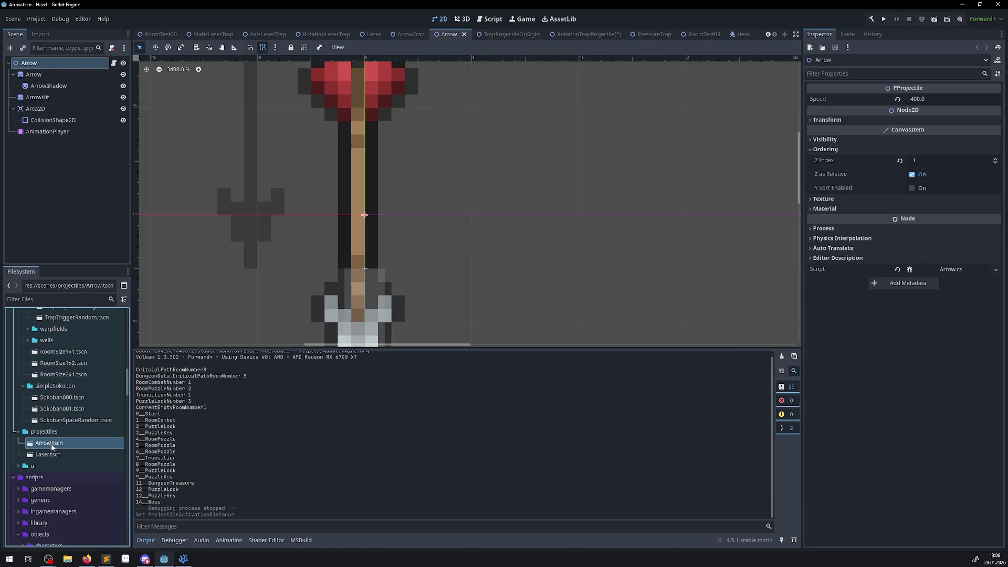
Take the Arrow's Area2D off collision layer 1, save Arrow.tscn, and start a test run
left_click(44, 109)
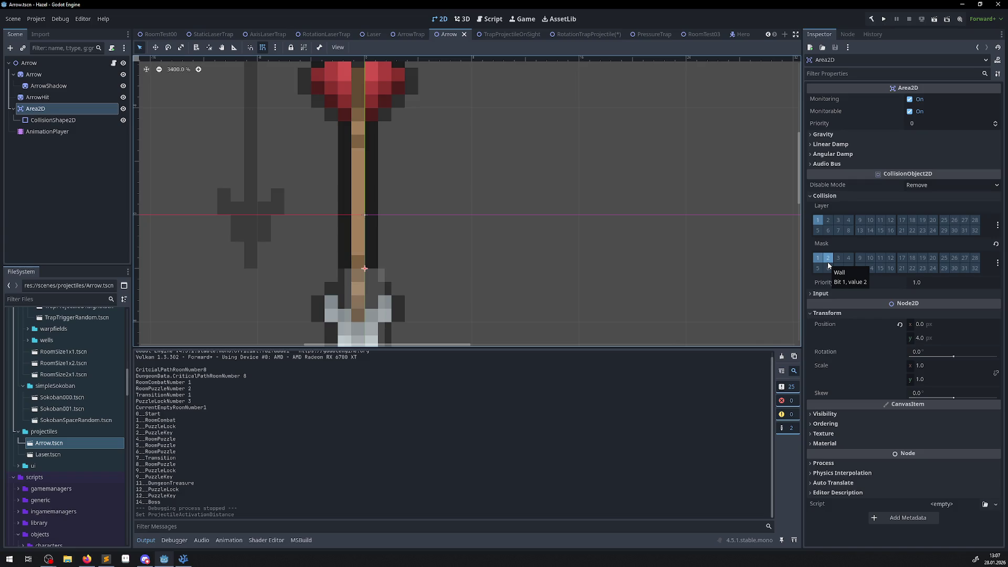
left_click(819, 221)
key("ctrl+s")
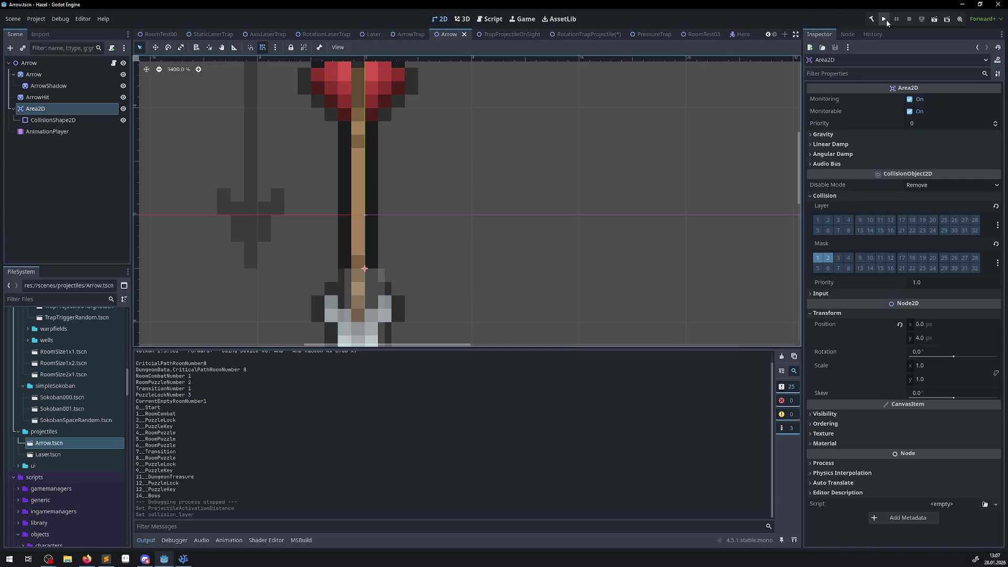
left_click(885, 19)
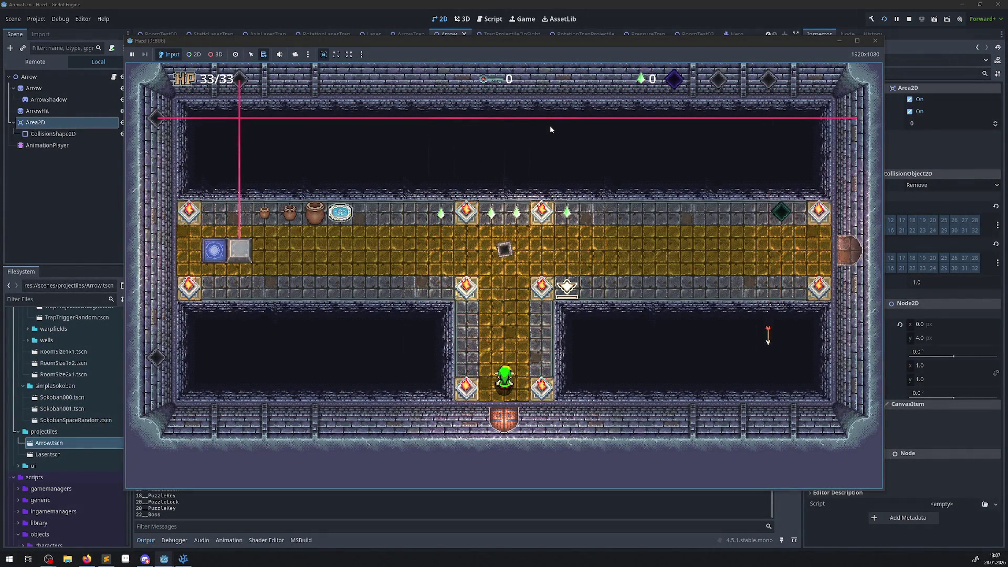
Walk the hero through the main hall and golden hall collecting a gem, then close the game
key("Up")
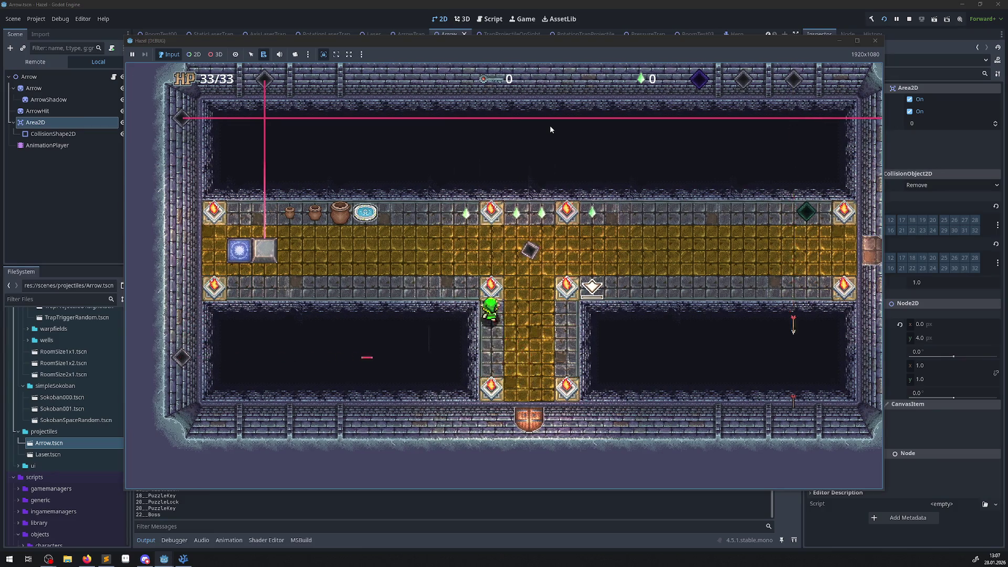
key("Left")
key("Up")
key("Right")
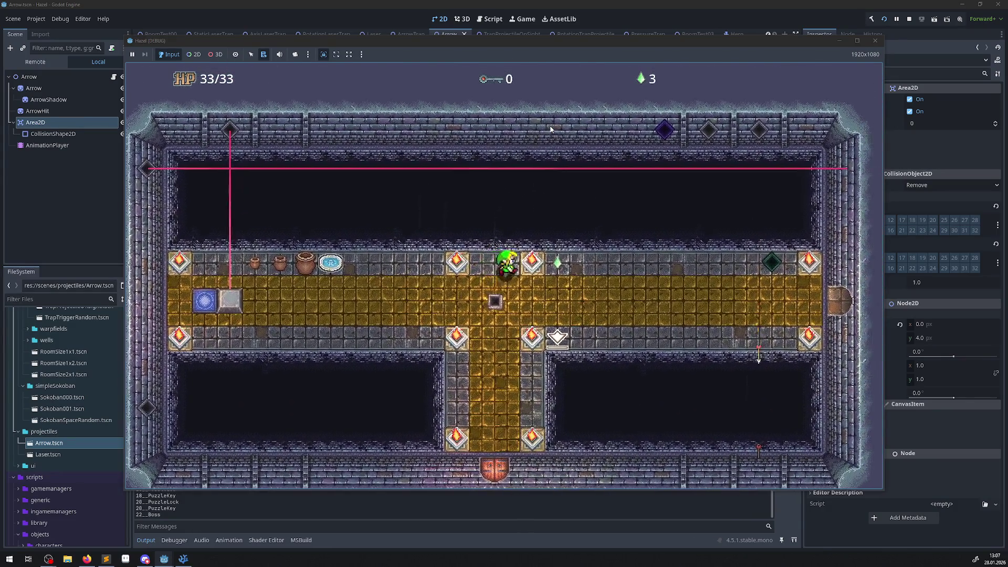
key("Down")
key("Right")
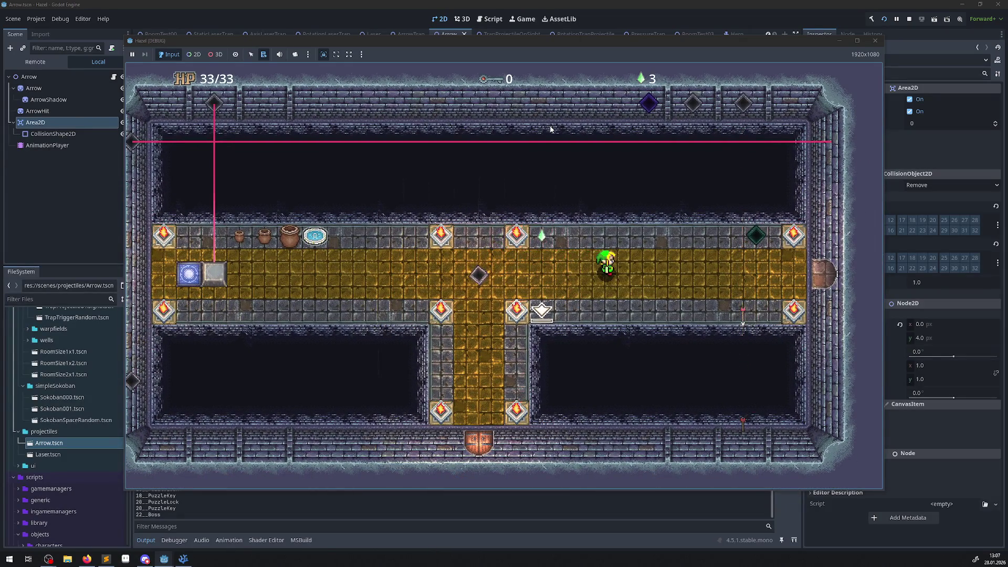
key("Left")
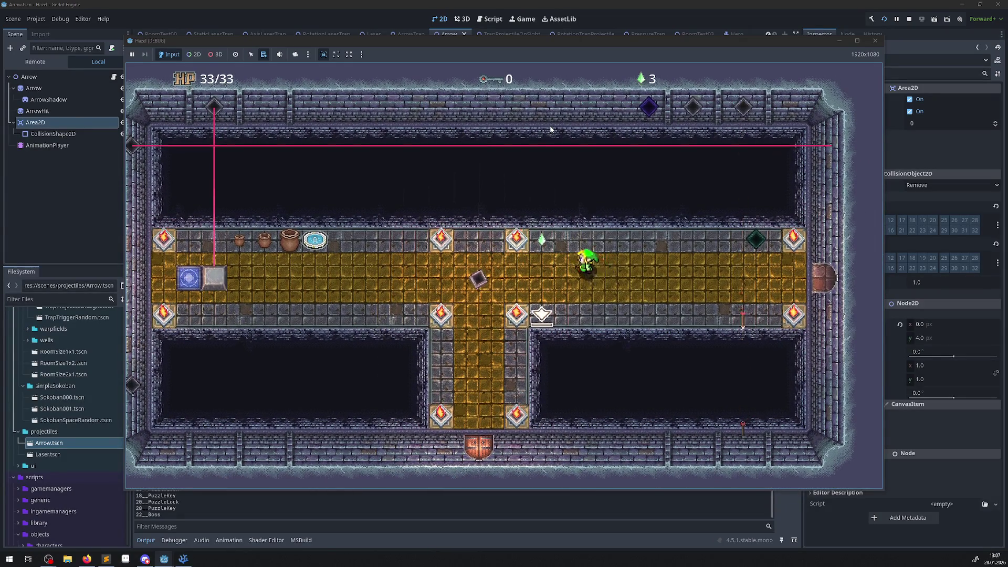
key("Up")
key("Down")
key("Right")
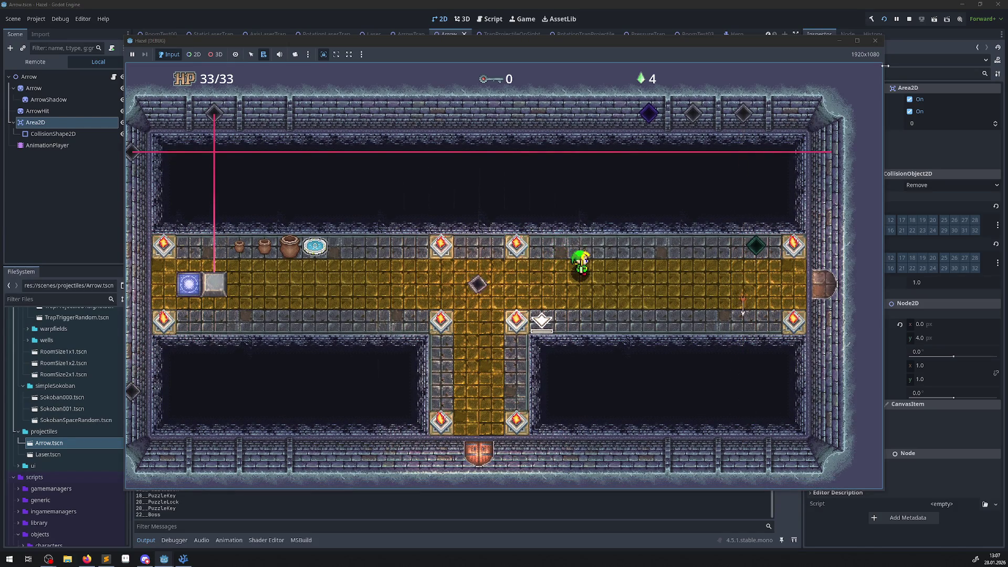
left_click(875, 41)
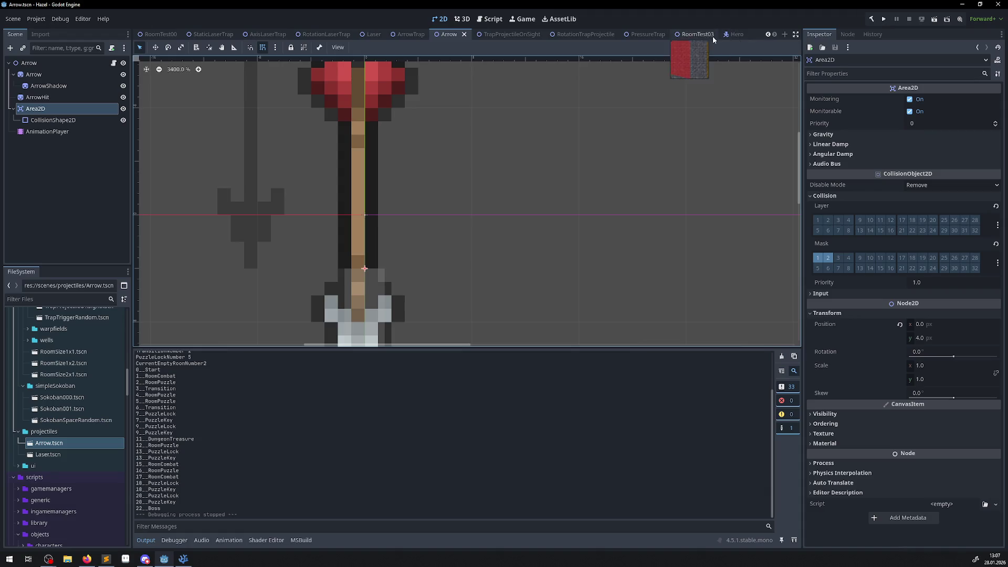
Put the Arrow's Area2D back on collision layer 1, save, and switch to the RotationTrapProjectile scene
left_click(819, 220)
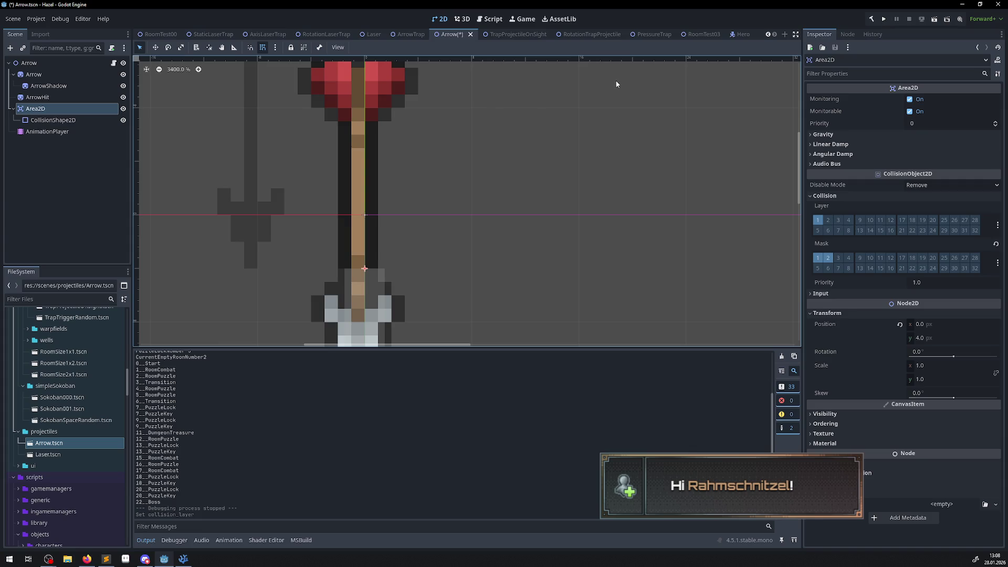
key("ctrl+s")
left_click(579, 35)
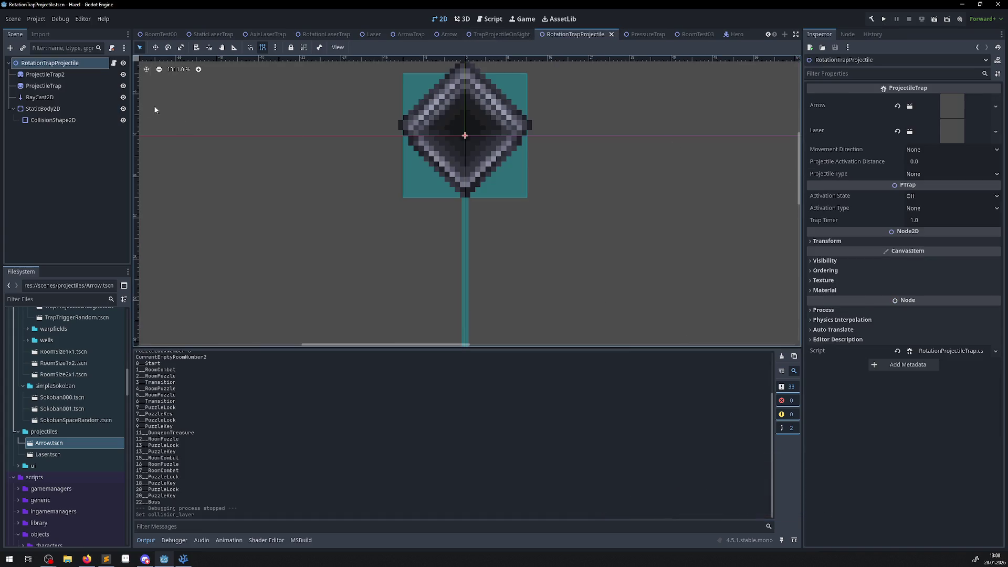
left_click(123, 109)
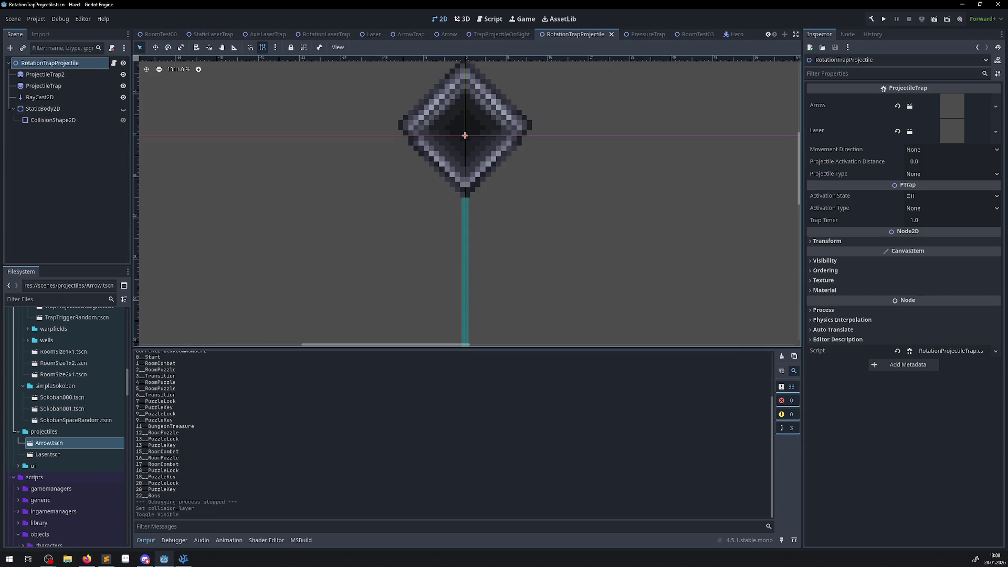
Edit the code in the external editor, then rebuild the .NET project
key("alt+Tab")
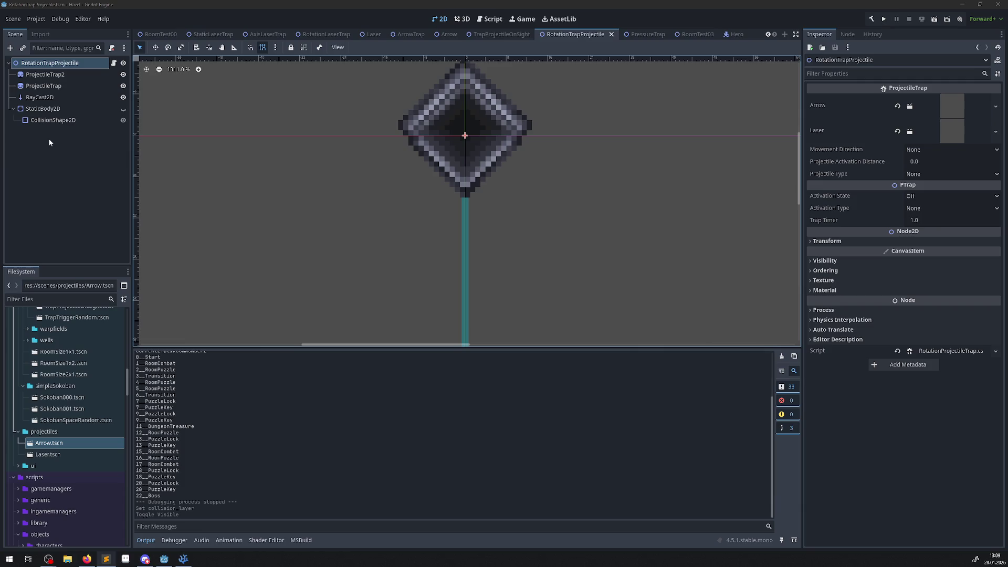
left_click(870, 19)
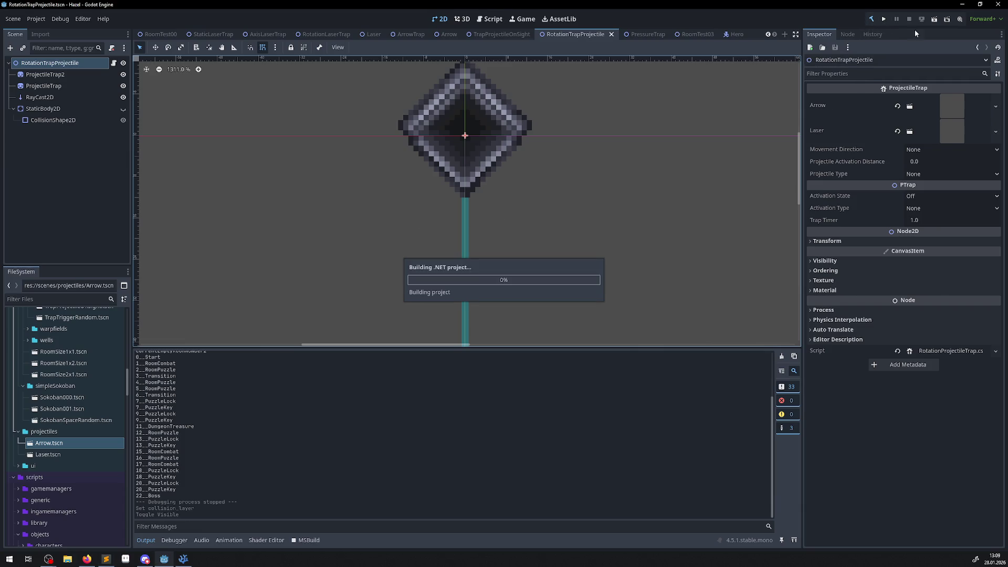
Run the game to check the corridor traps, then return to the StaticBody2D in the editor
left_click(885, 21)
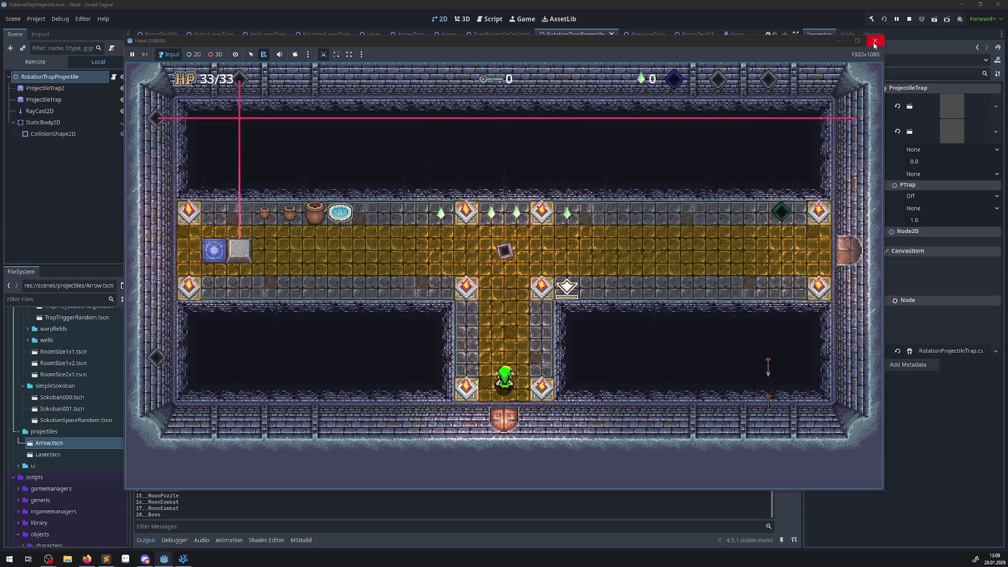
left_click(58, 127)
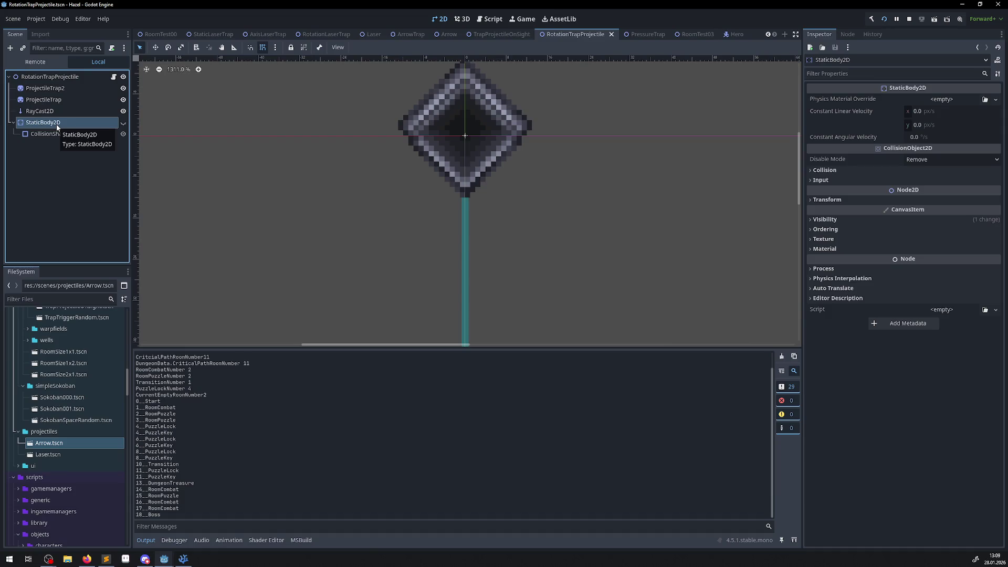
Set the CollisionShape2D rectangle size to 0 × 0, save the scene, and restart the game
left_click(54, 139)
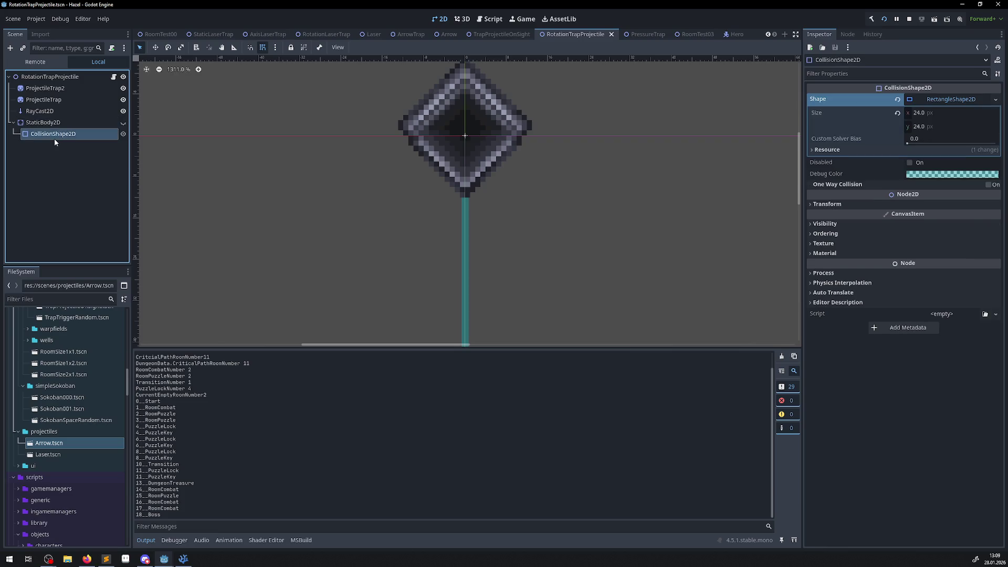
left_click(917, 128)
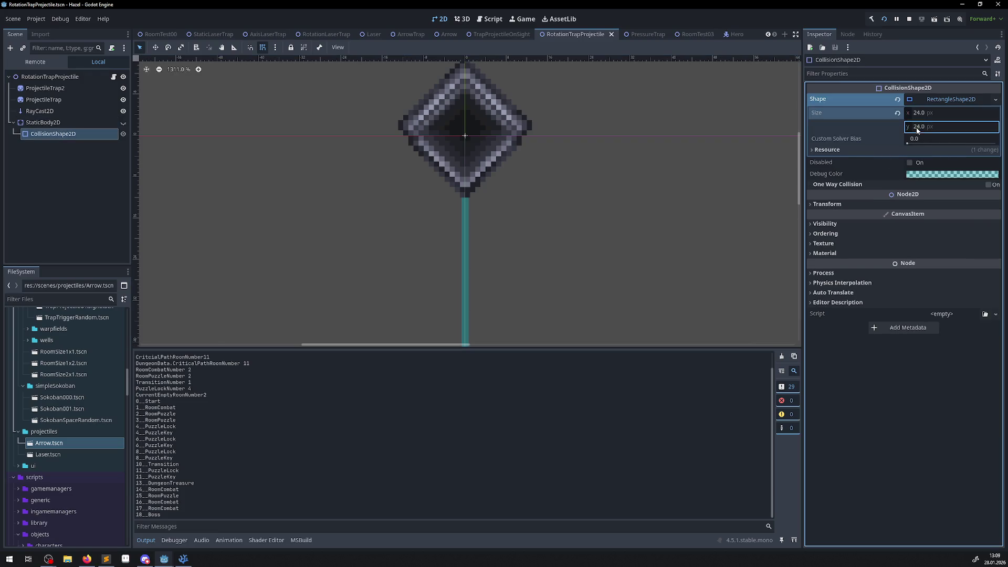
type("8")
left_click(918, 113)
key("Return")
key("ctrl+s")
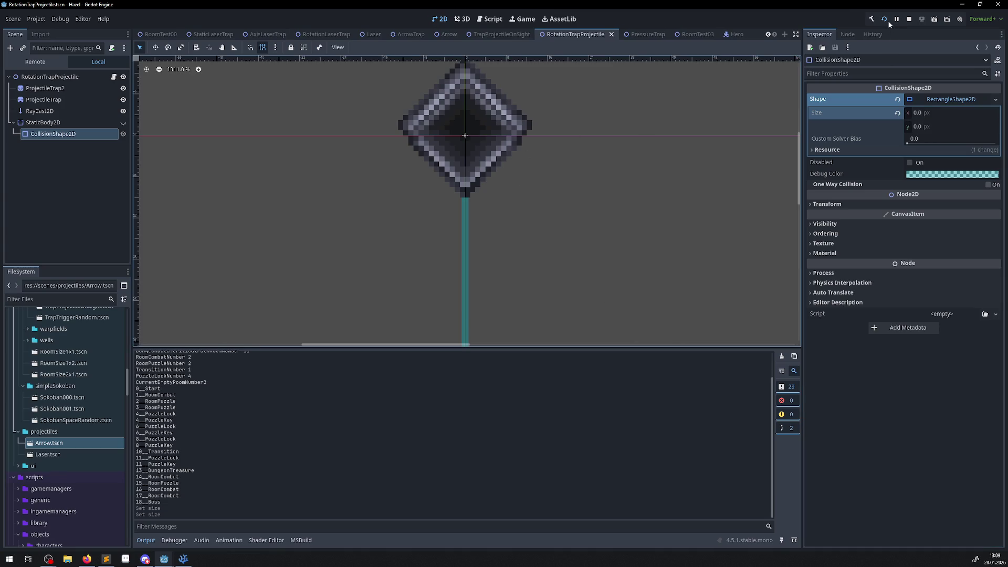
left_click(885, 20)
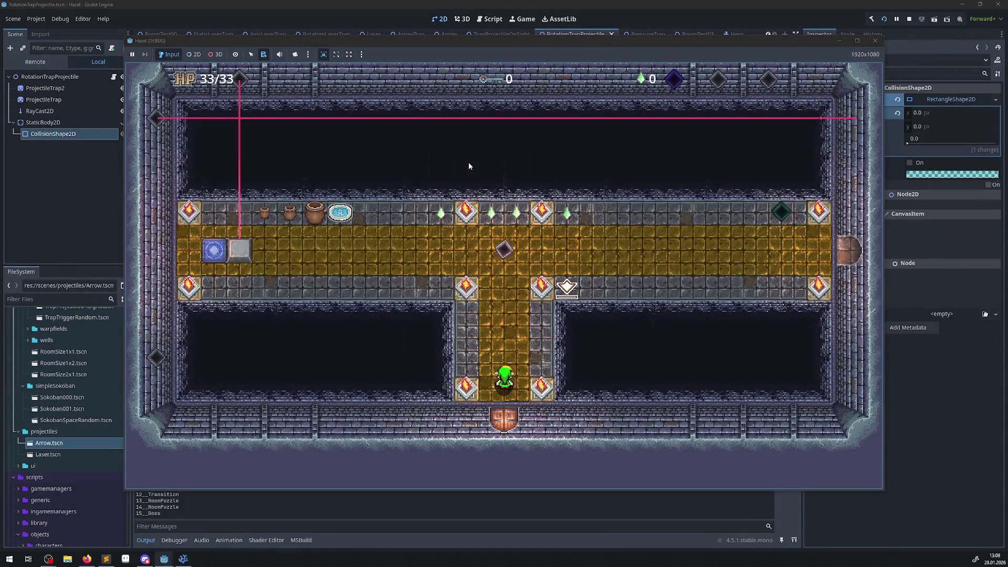
Walk up the corridor onto the warp tile, then up through the new room's arrow fire
key("Up")
key("Left")
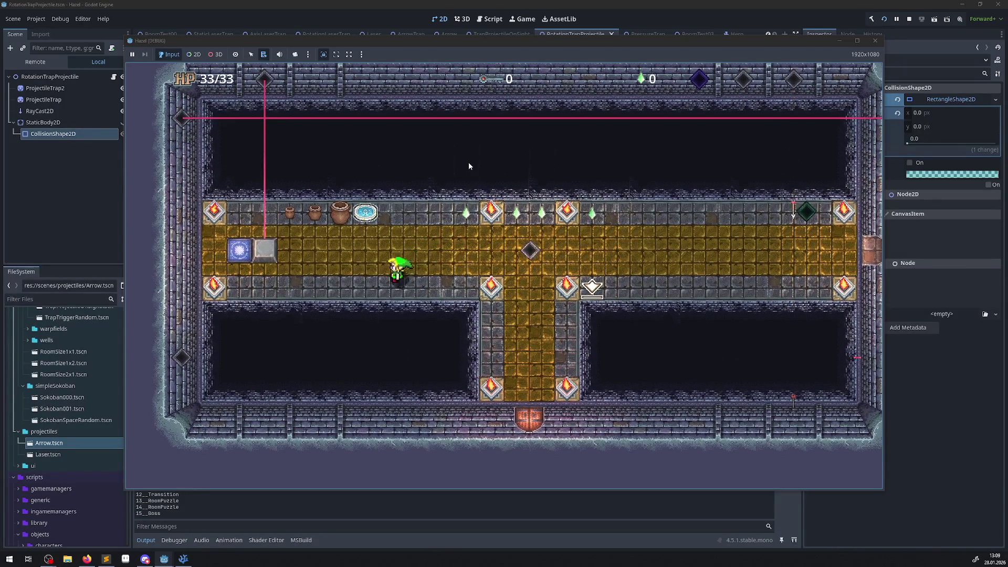
key("Left")
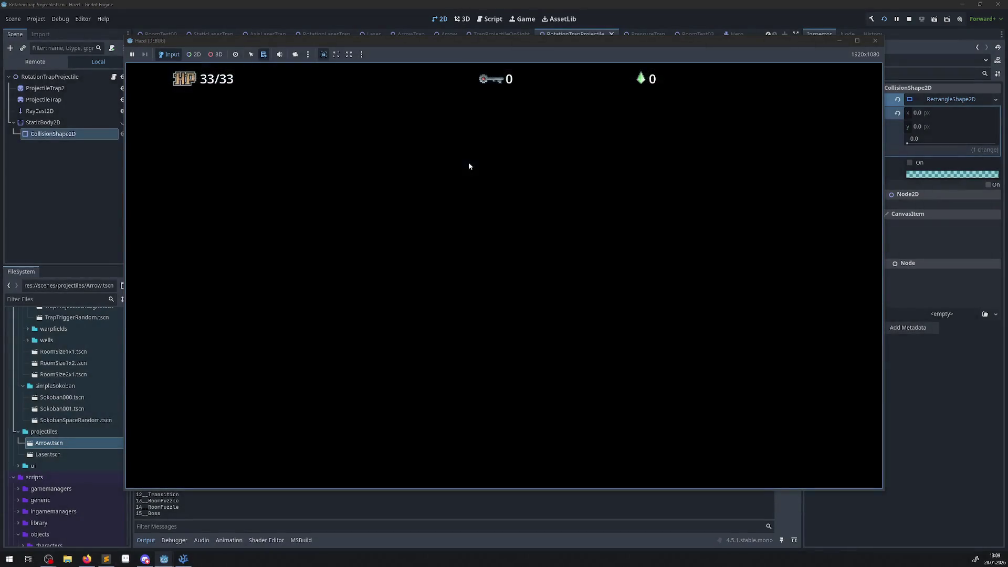
key("Up")
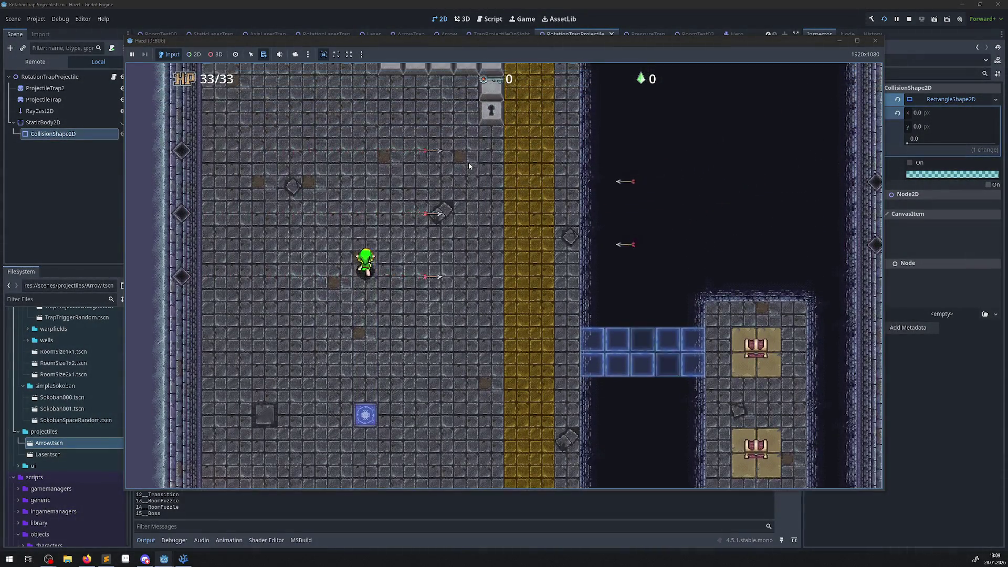
key("Up")
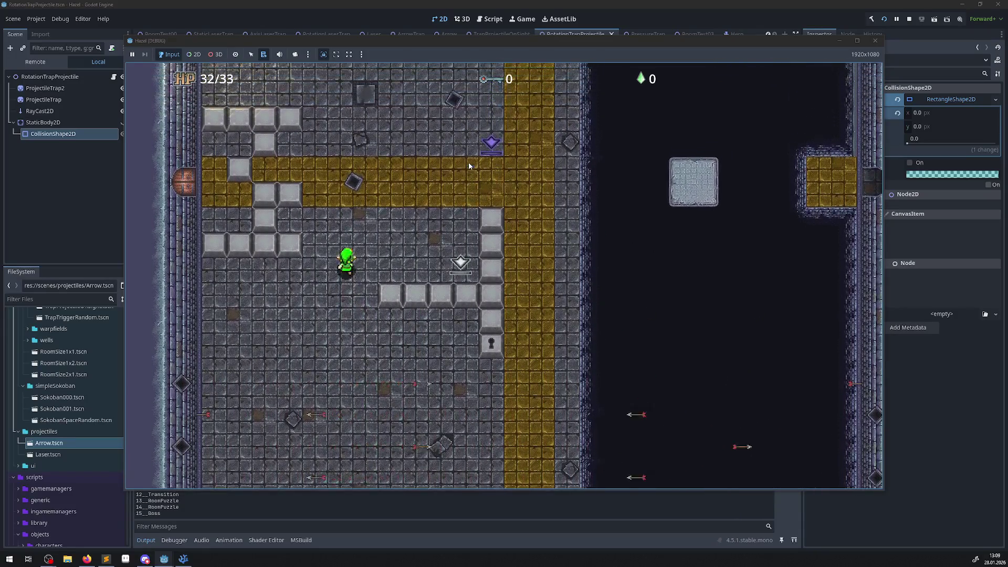
key("Up")
Move around the pushable block, walk down into the yellow band, and close the game
key("Right")
key("Right")
key("Left")
key("Down")
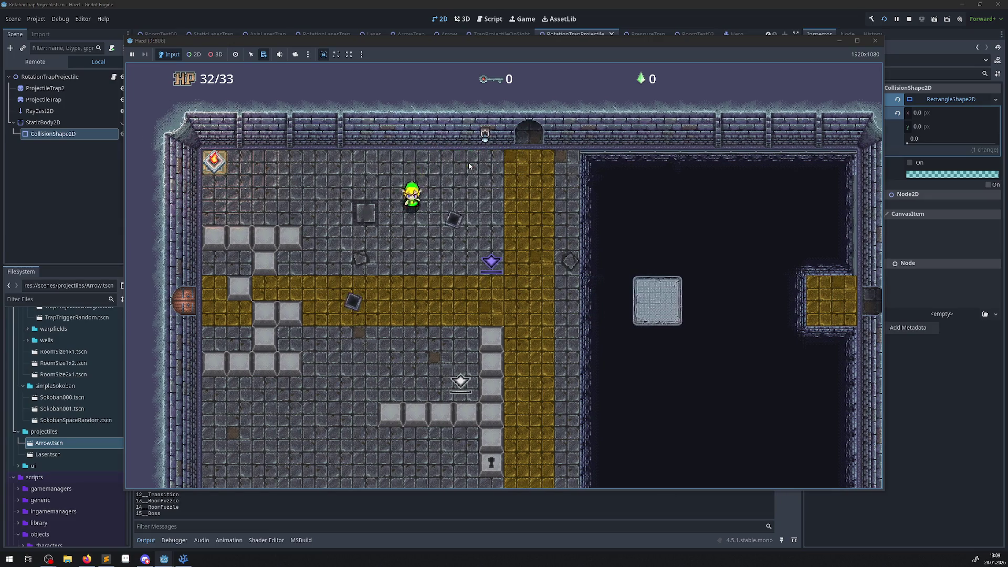
key("Up")
key("Right")
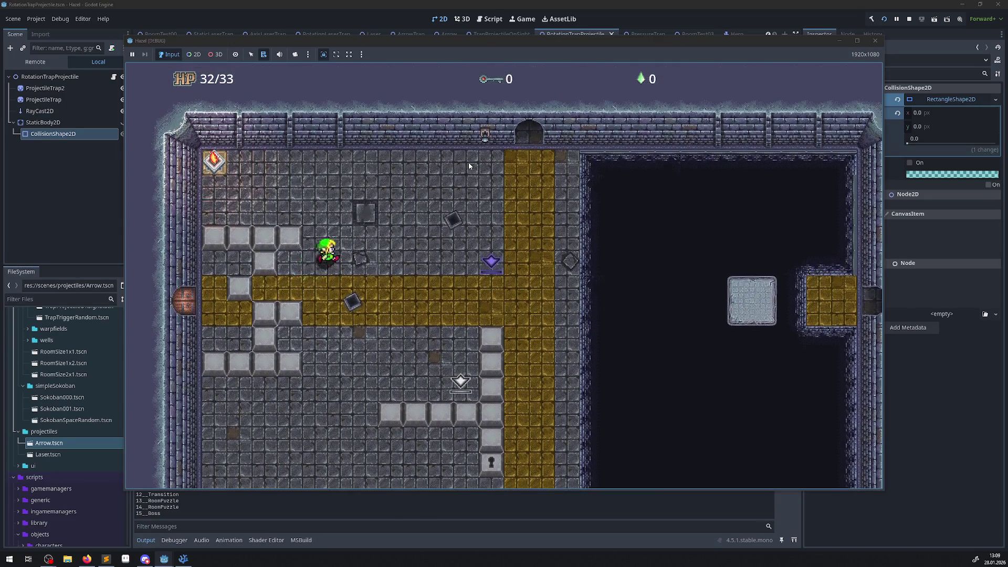
key("Right")
key("Down")
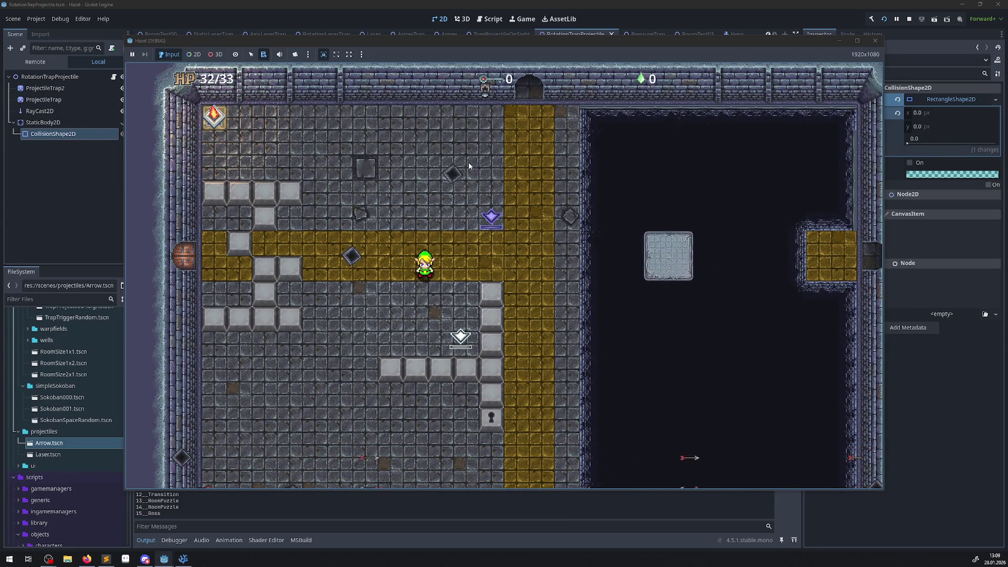
left_click(875, 40)
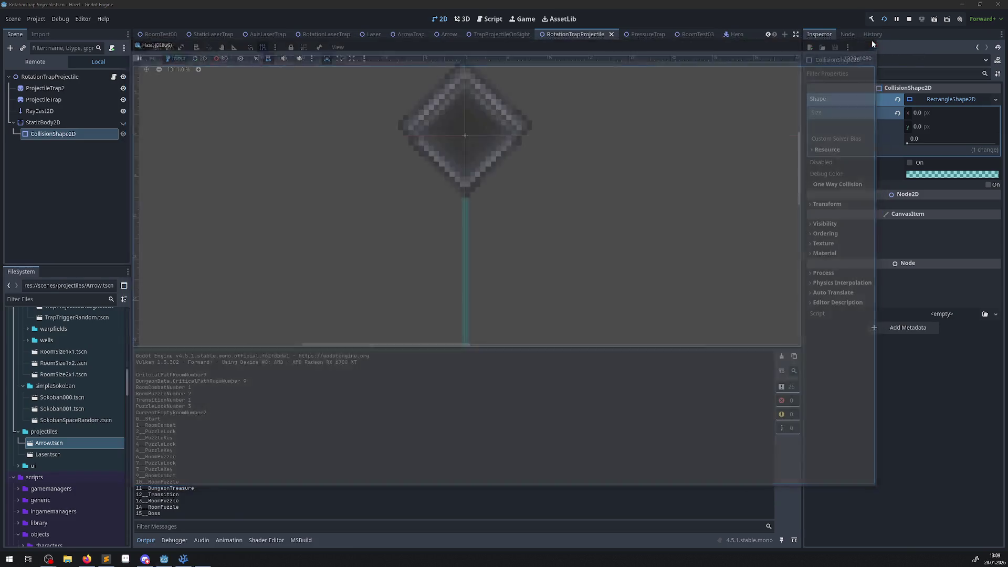
Set the collision rectangle size to 20 × 20 and rebuild the .NET project
left_click(920, 116)
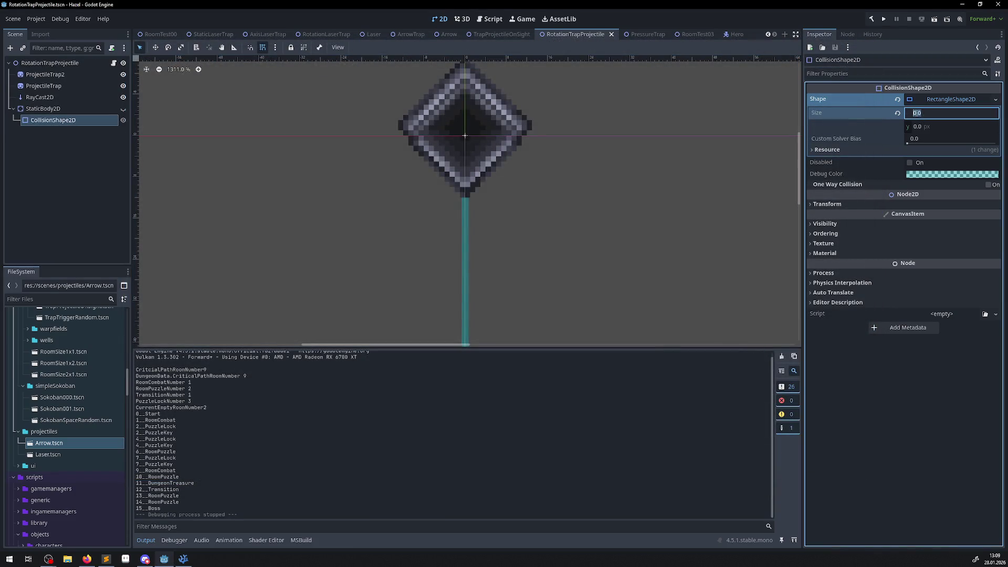
type("20")
left_click(916, 127)
type("20")
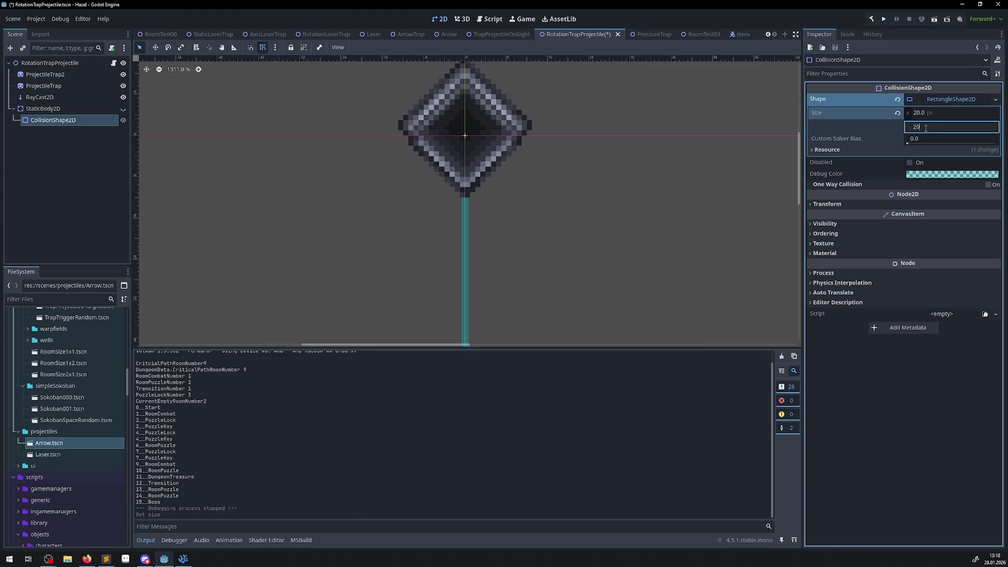
key("Return")
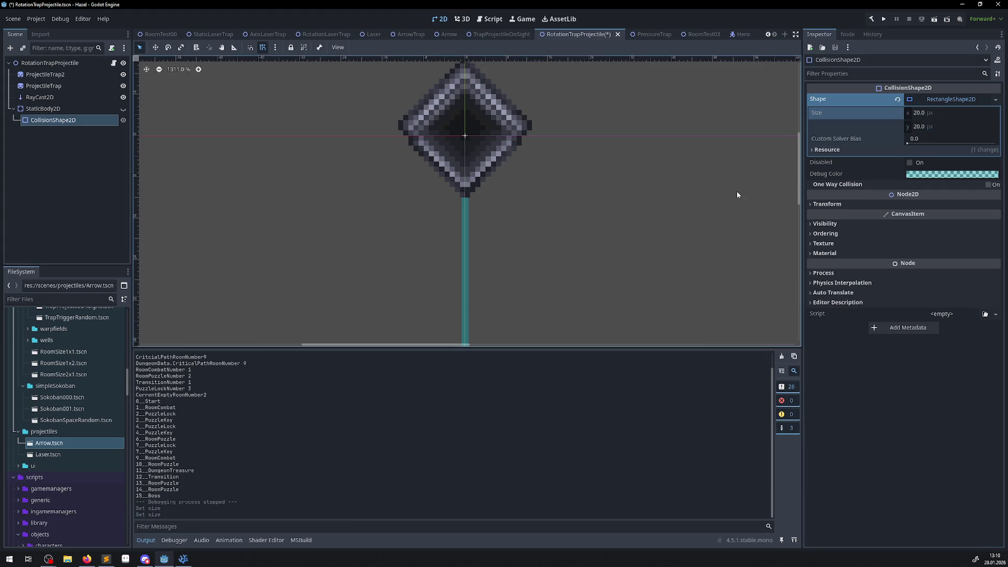
left_click(875, 20)
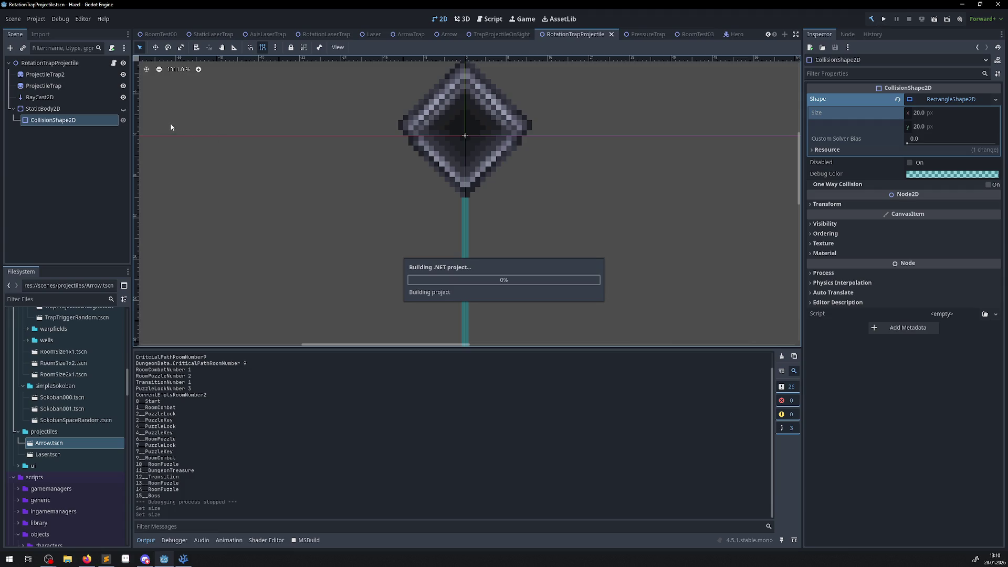
Show the CollisionShape2D, move it 24 px up to (0, -24), save, and run the game
left_click(123, 120)
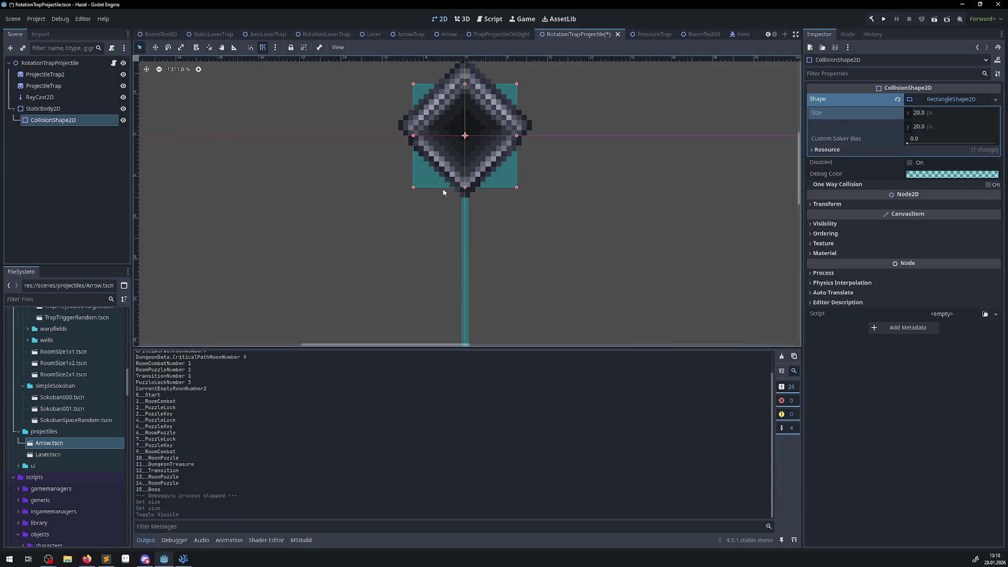
scroll(407, 220, "up", 3)
left_click_drag(426, 265, 430, 132)
key("ctrl+s")
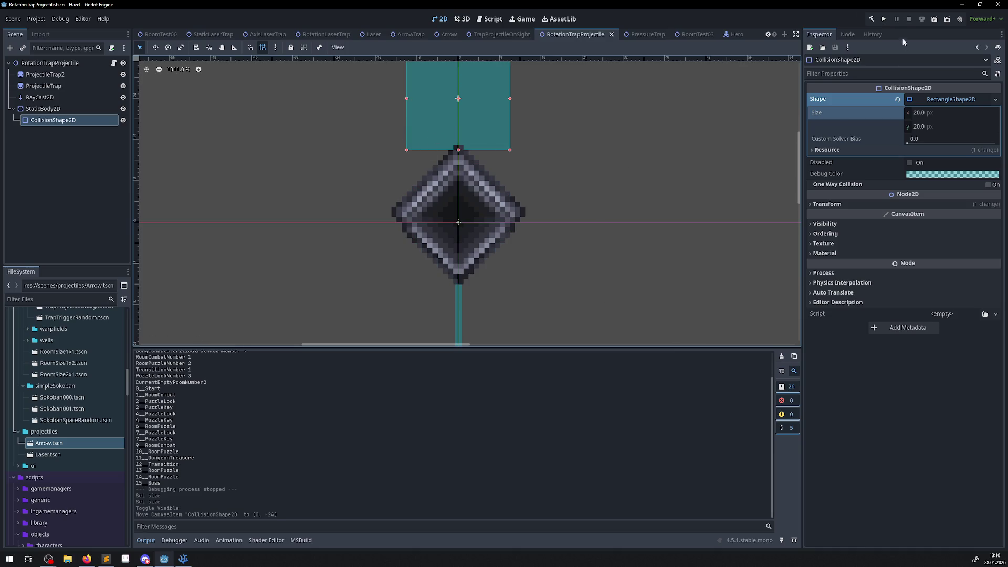
left_click(885, 21)
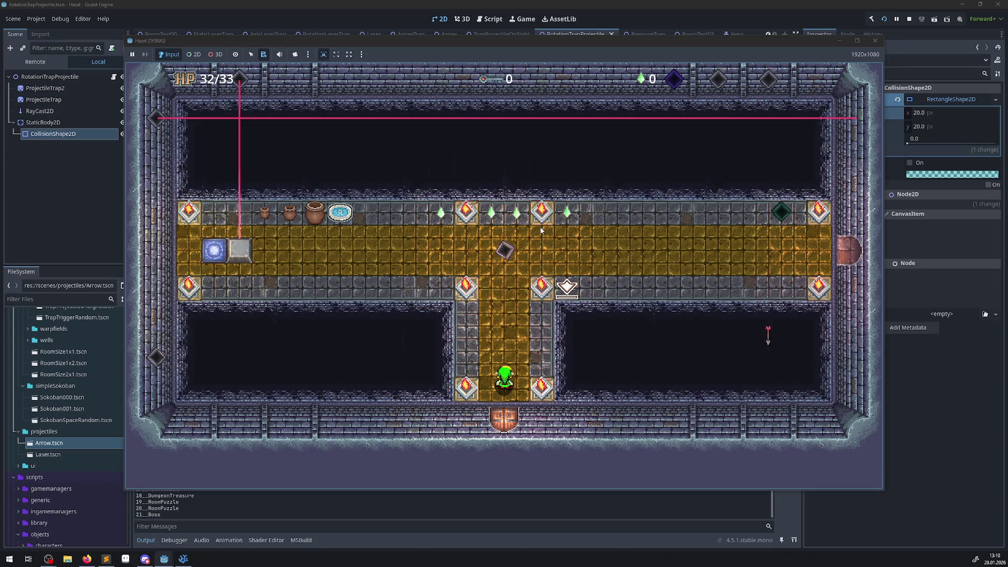
Close the game window once the corridor room with the adjusted trap has been checked
left_click(875, 45)
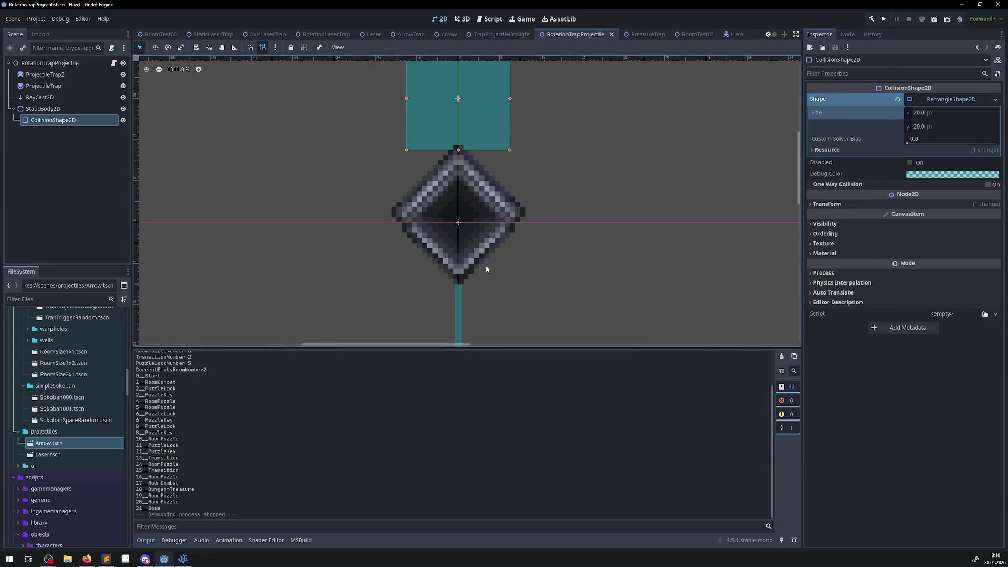
Shrink the CollisionShape2D's RectangleShape2D to a tiny 1×1 px sliver
left_click(921, 113)
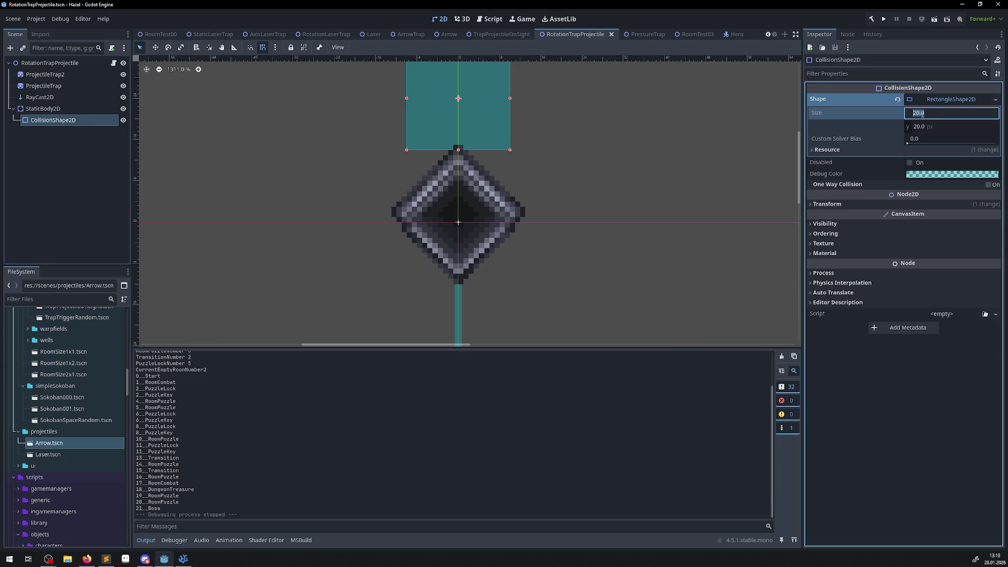
type("1")
left_click(918, 127)
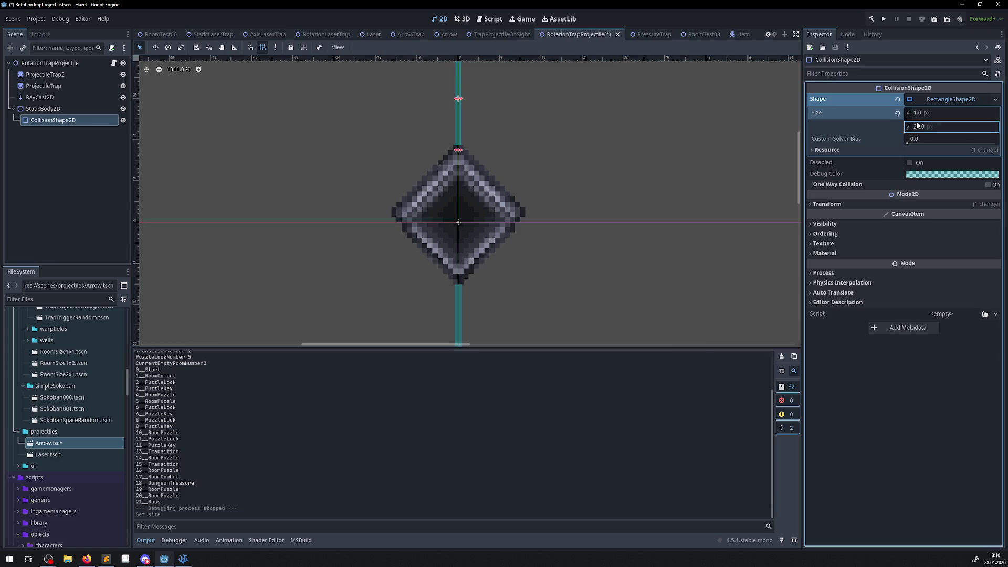
type("1")
key("Return")
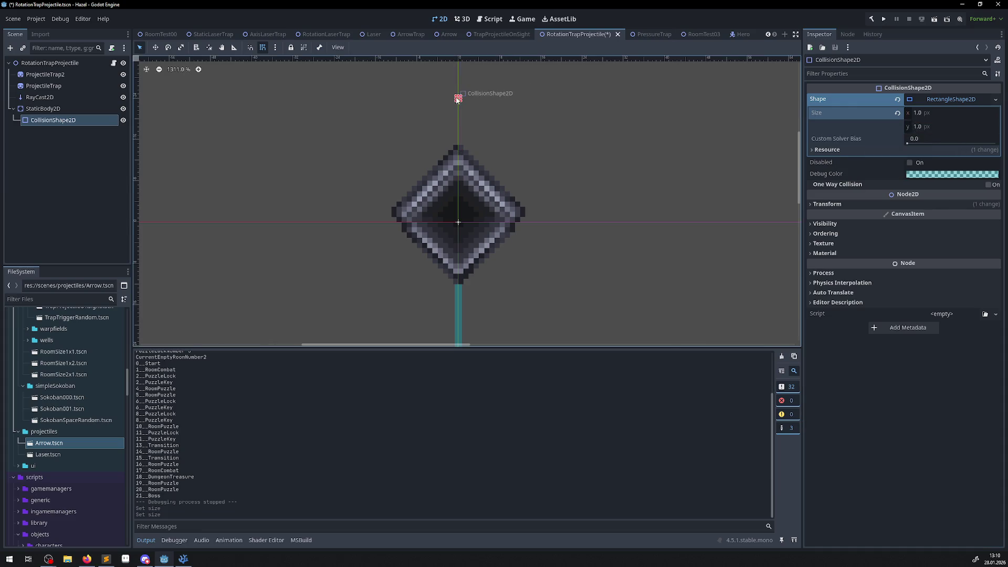
left_click_drag(479, 160, 467, 110)
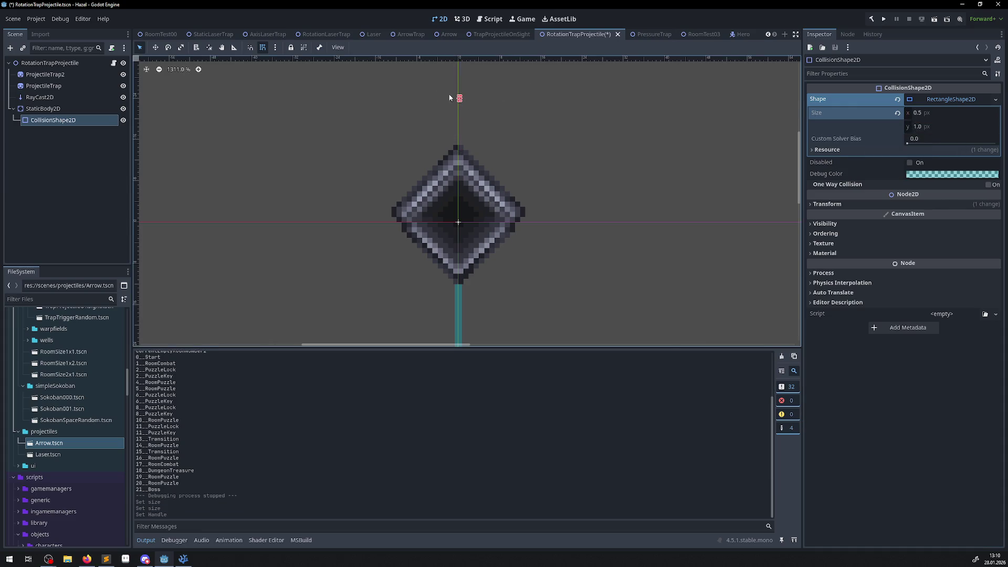
left_click(157, 47)
left_click(452, 149)
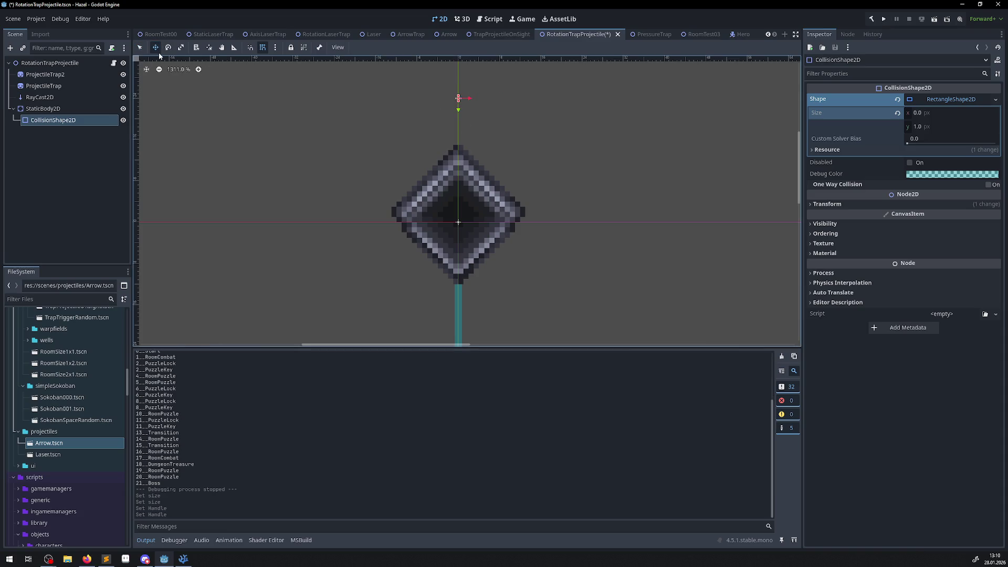
scroll(465, 79, "up", 5)
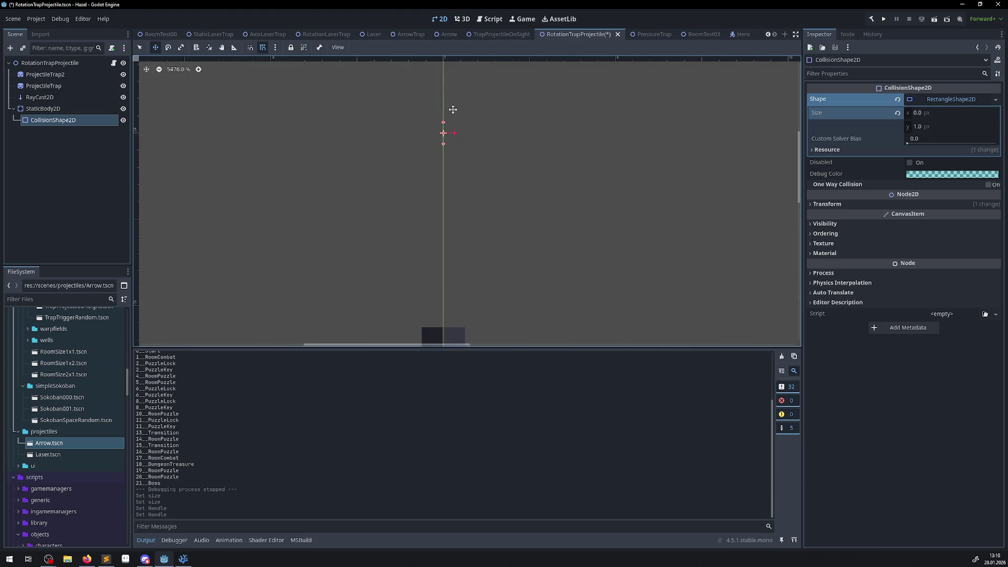
scroll(446, 124, "down", 3)
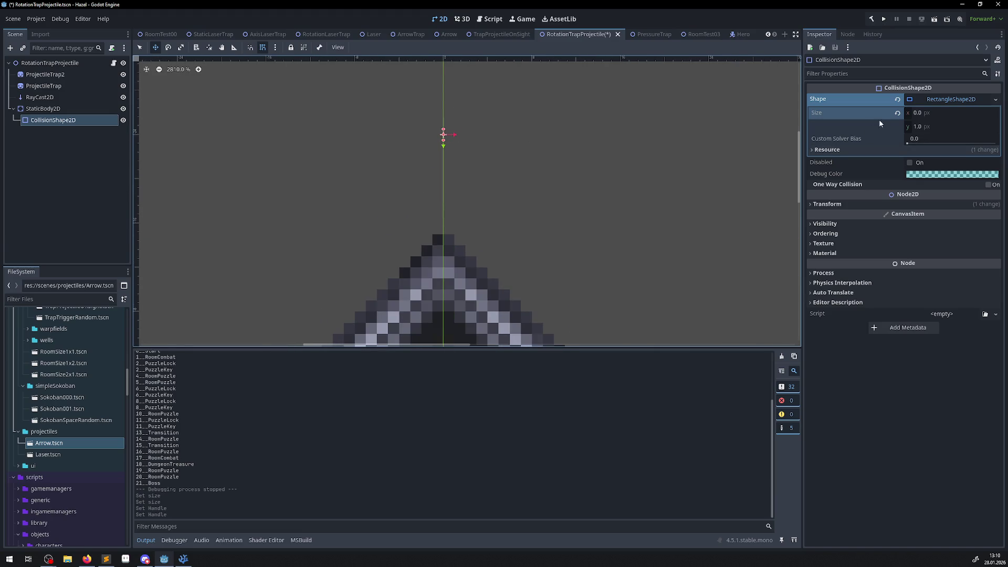
type("1")
key("Return")
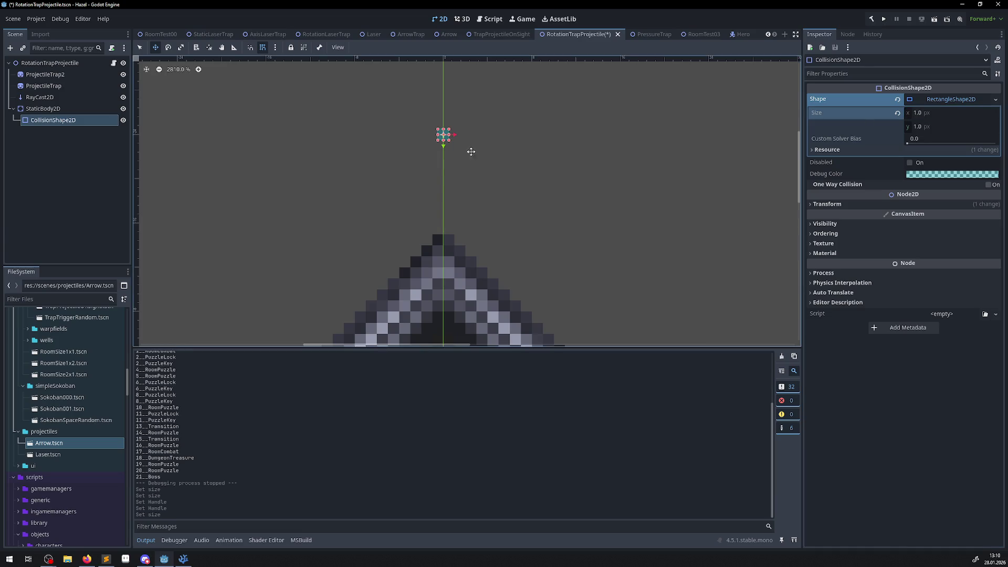
Move the collision shape to (8, -8), set its size to 0×0, and run the game
left_click_drag(549, 255, 563, 252)
scroll(562, 252, "down", 5)
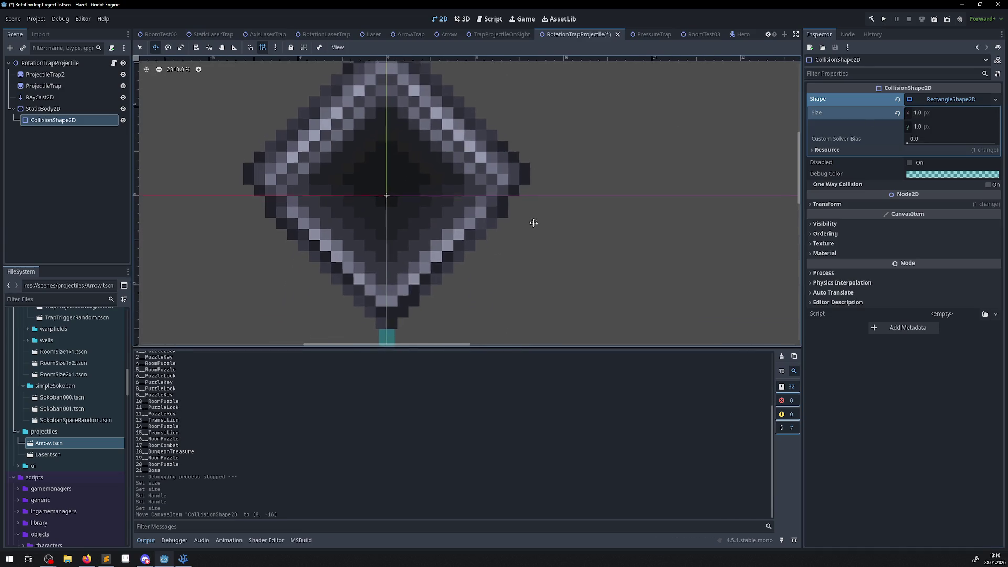
scroll(533, 219, "up", 2)
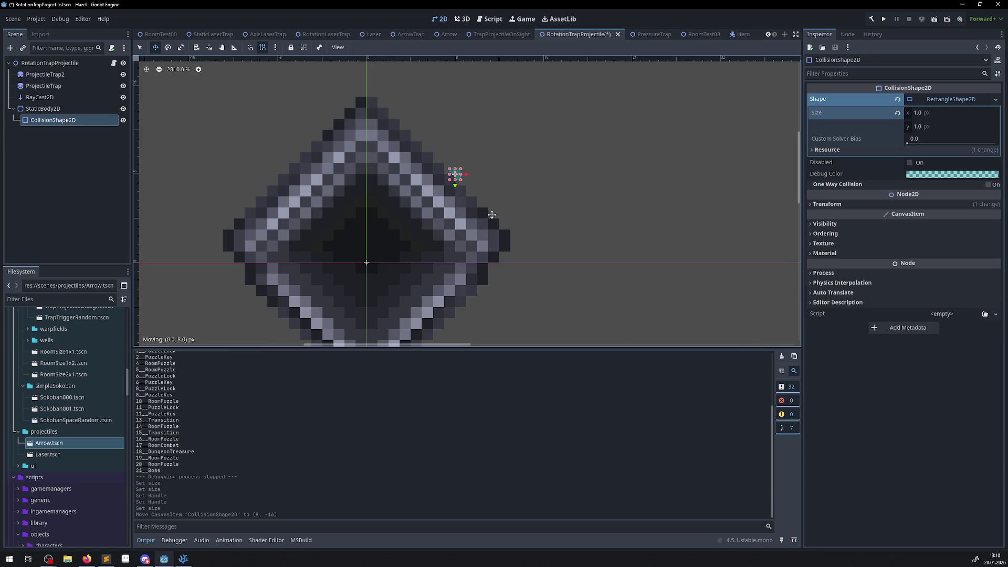
left_click_drag(493, 214, 486, 215)
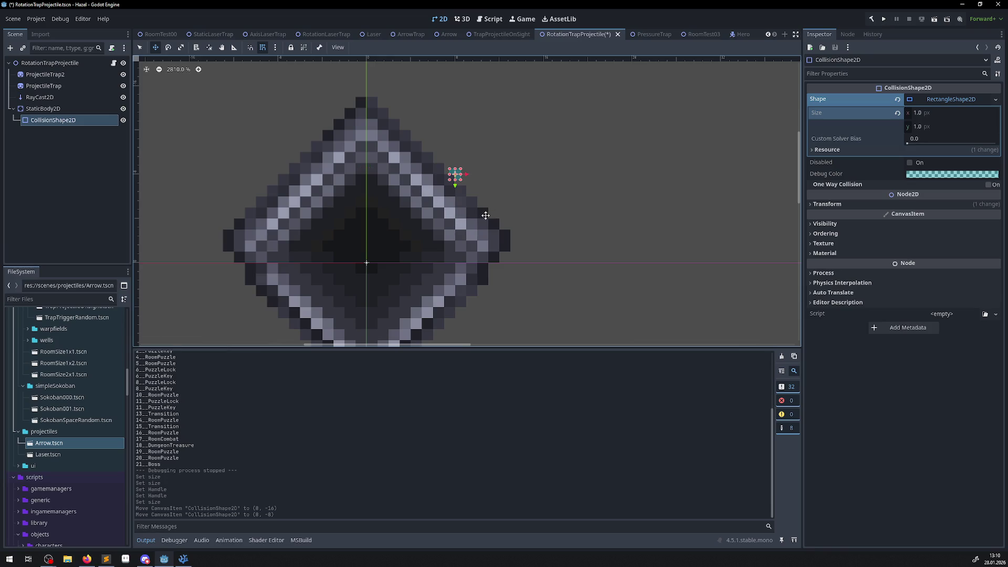
left_click(915, 125)
left_click(915, 112)
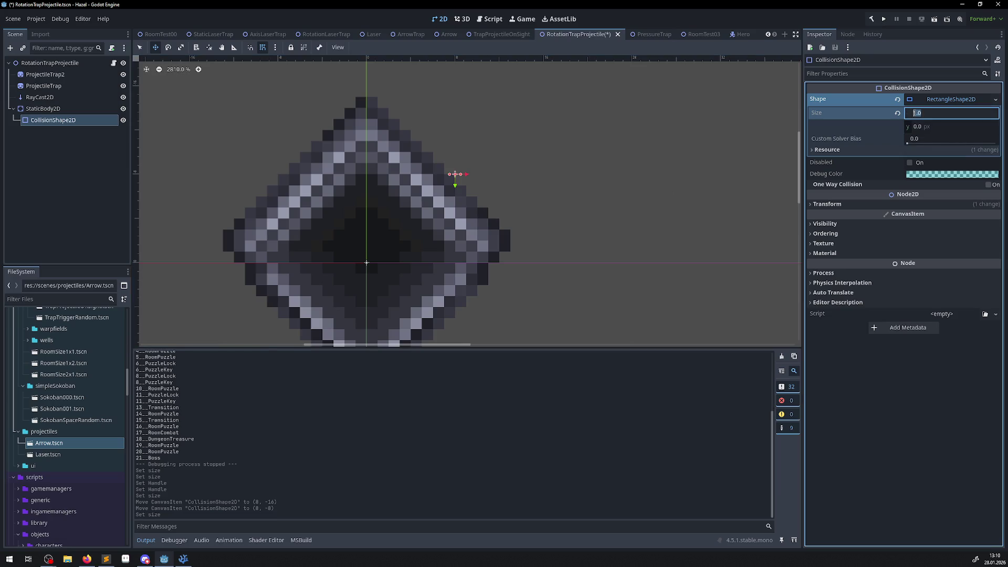
type("8")
key("Return")
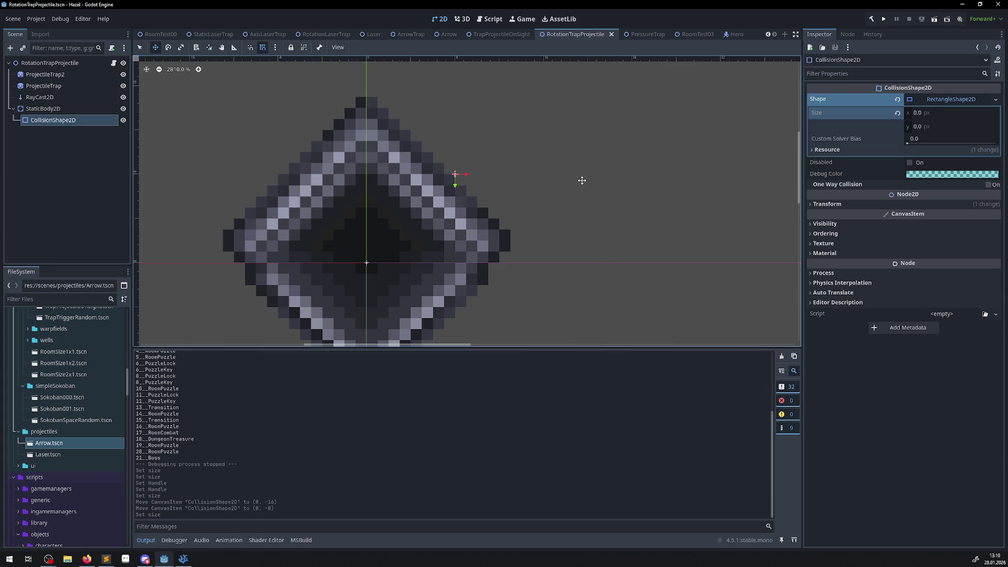
left_click(884, 20)
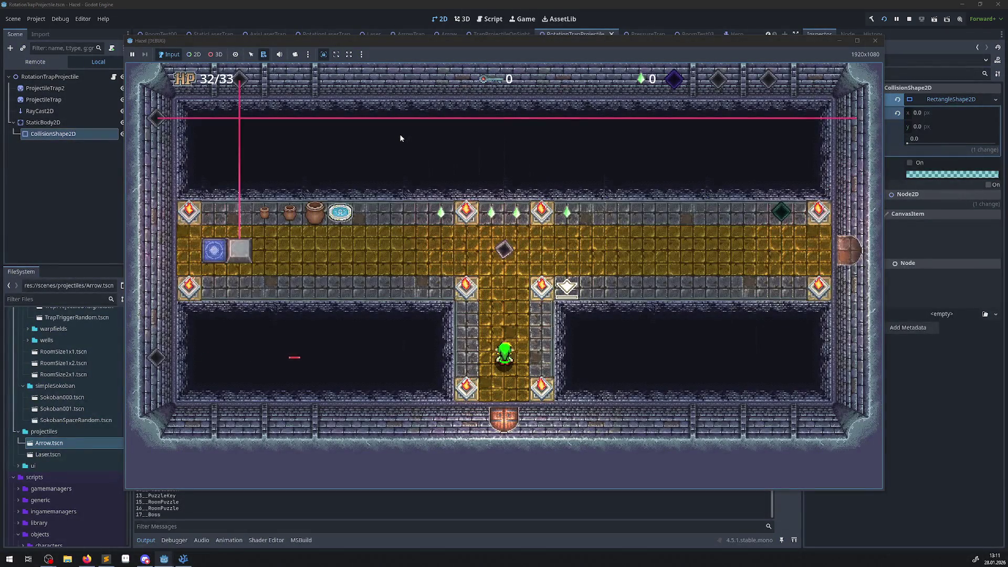
Take the hero through the blue warp tile and roam the arrow-trap room's top row and middle
key("Up")
key("Left")
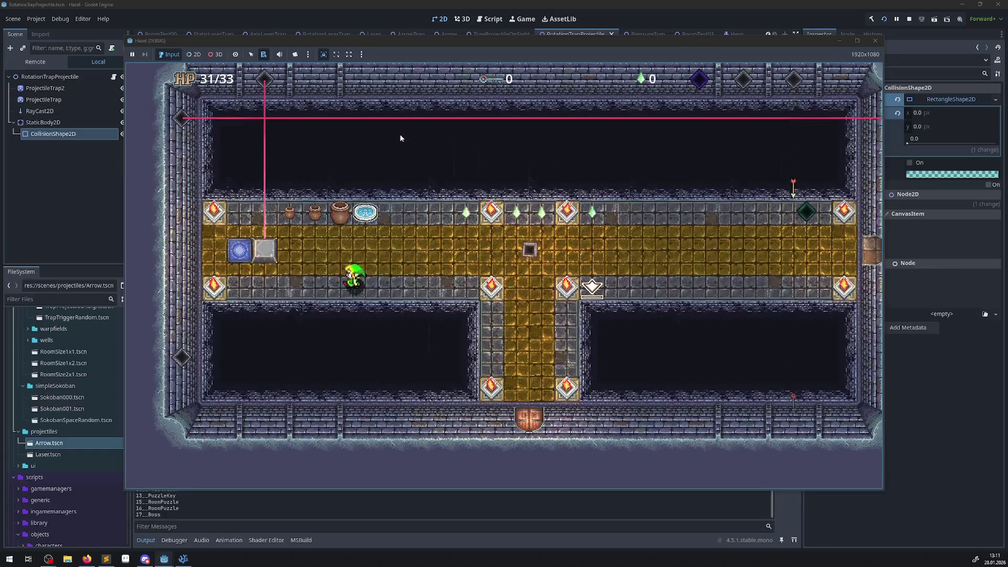
key("Left")
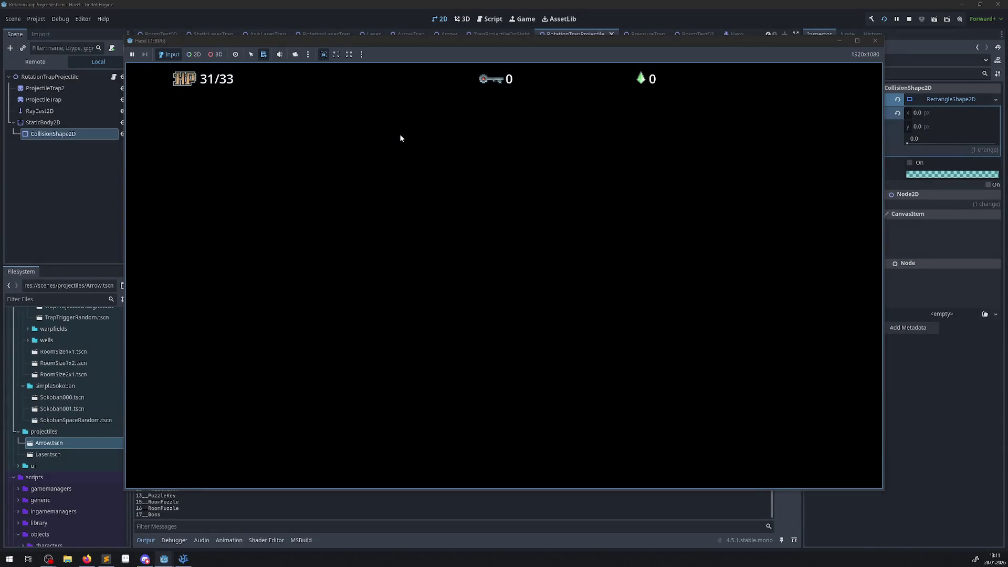
key("Up")
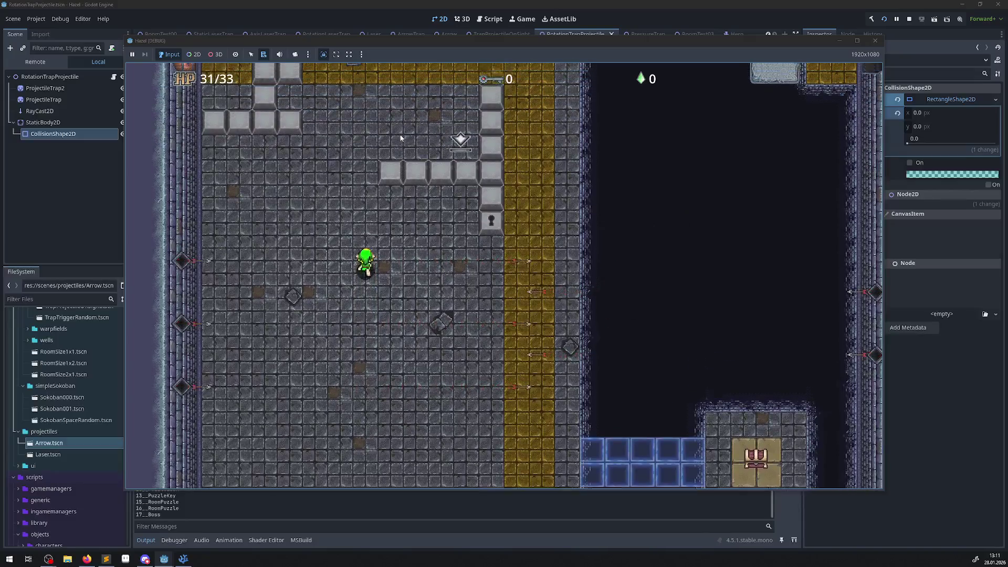
key("Up")
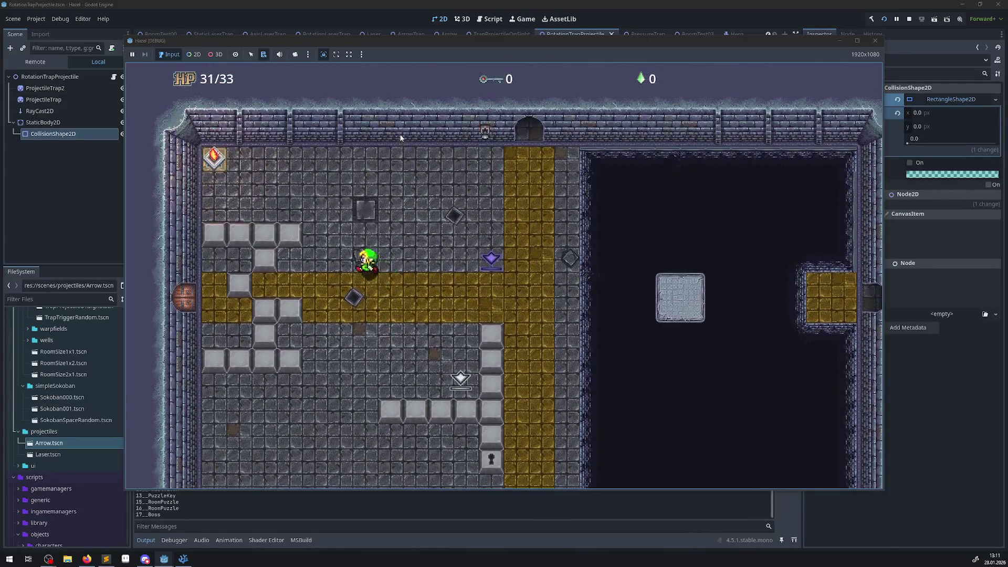
key("Left")
key("Up")
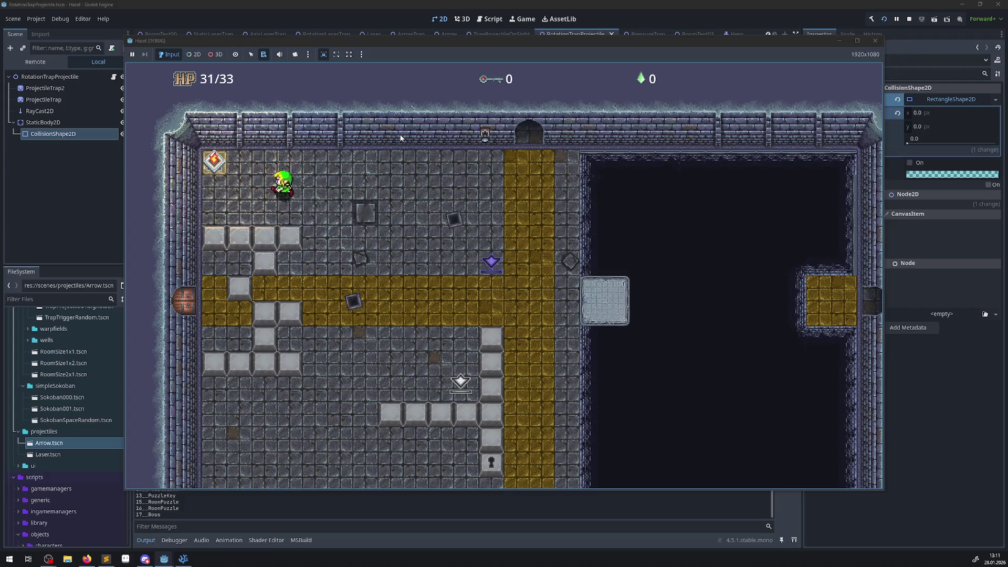
key("Right")
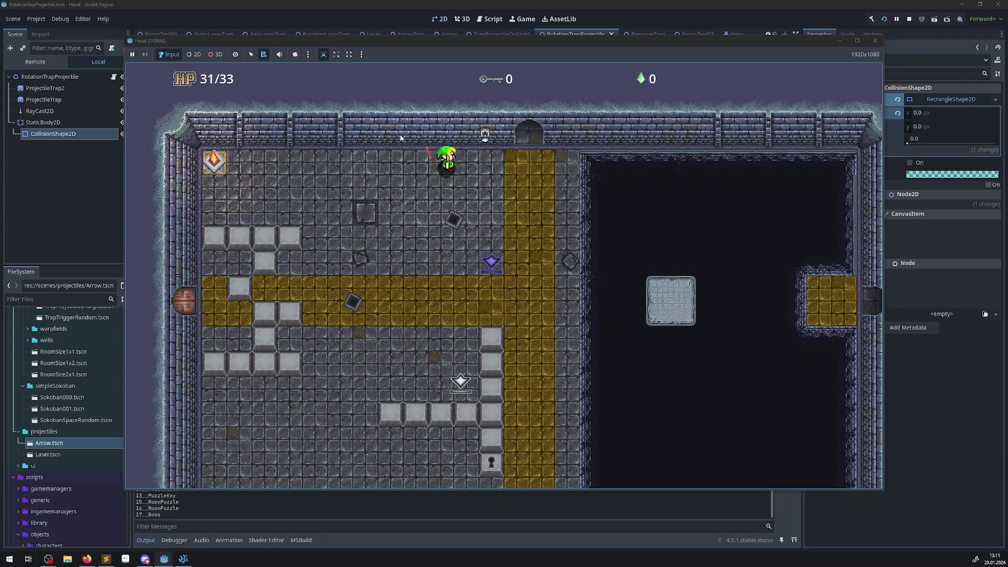
key("Left")
key("Down")
key("Up")
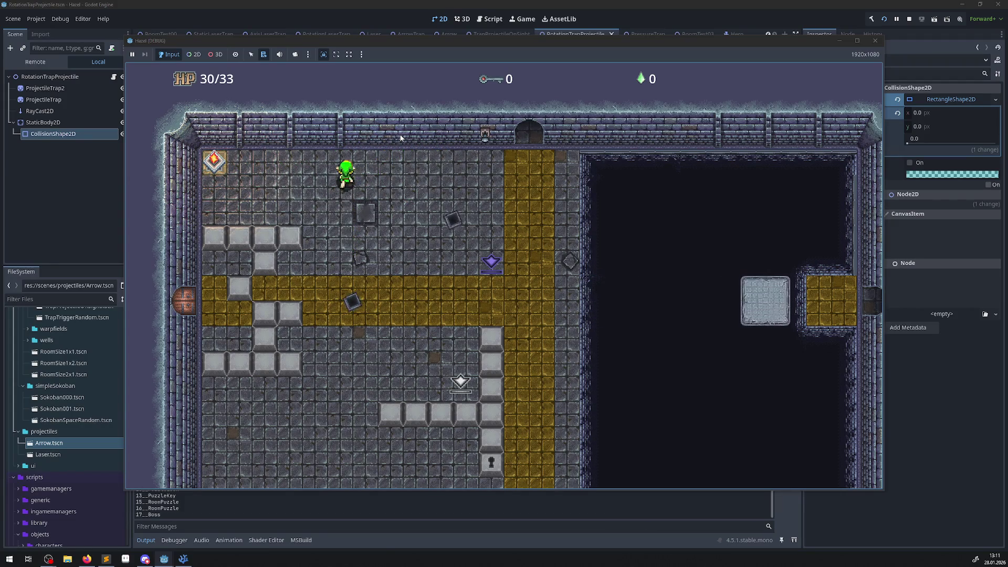
key("Right")
key("Right")
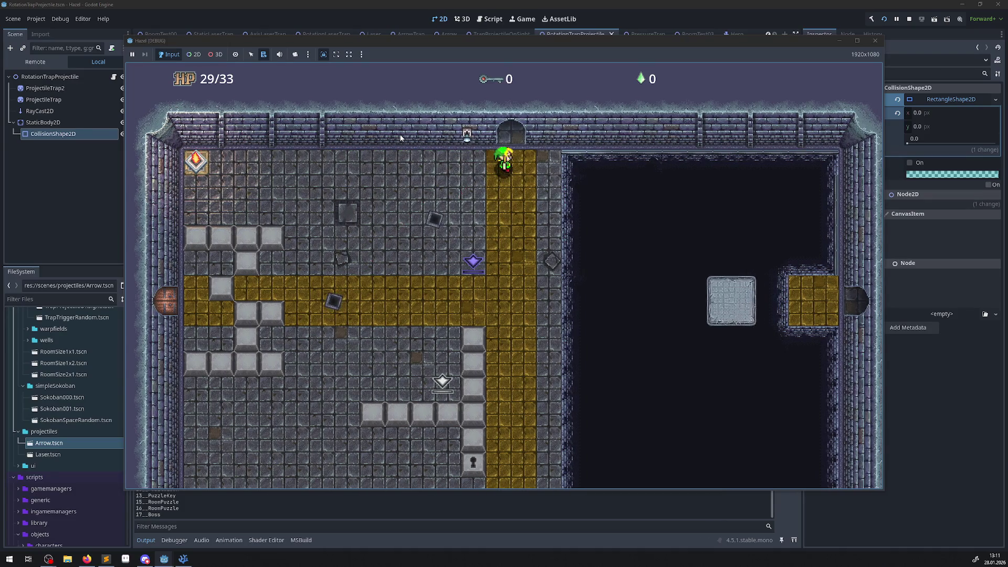
key("Left")
key("Down")
key("Right")
key("Down")
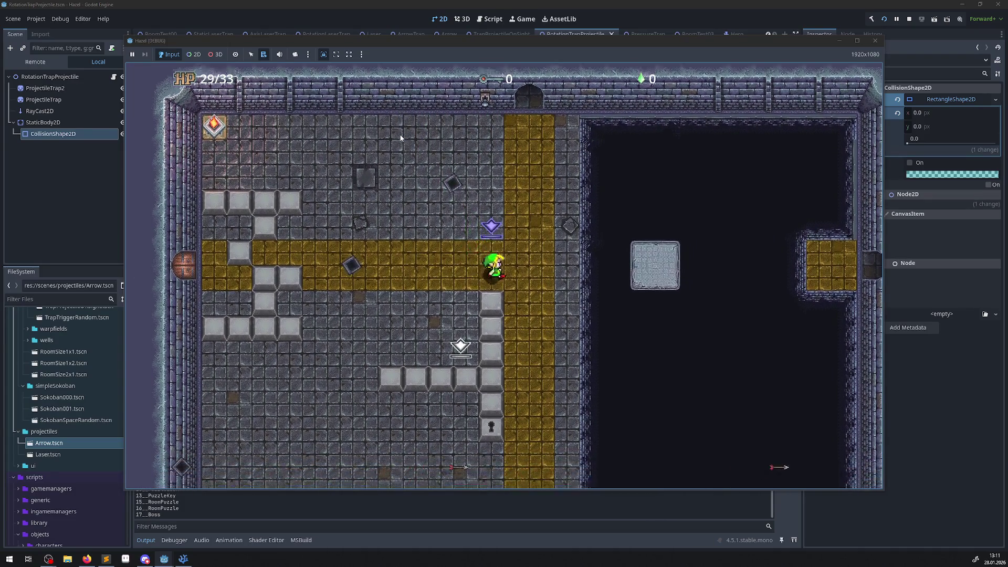
key("Down")
key("Left")
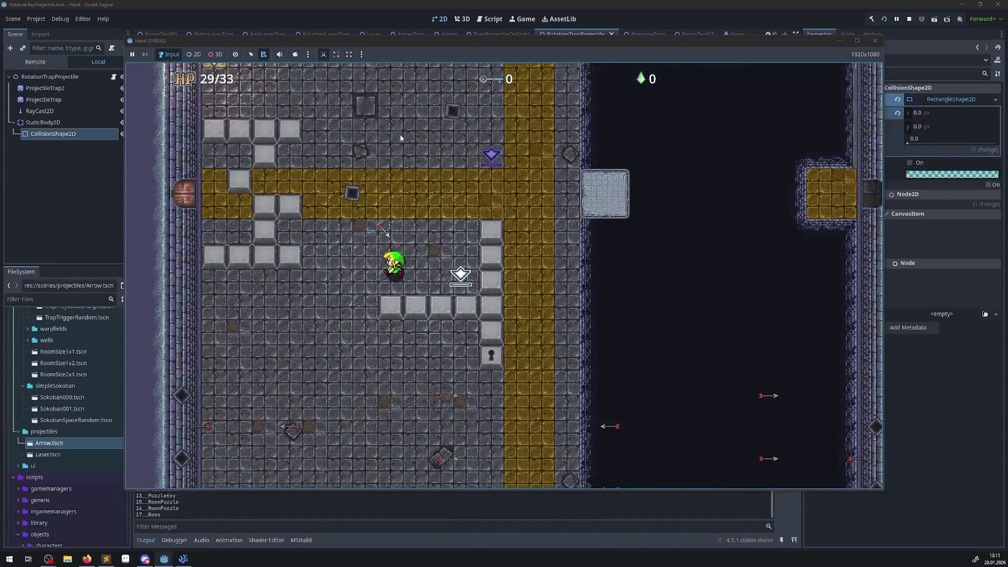
key("Down")
key("Right")
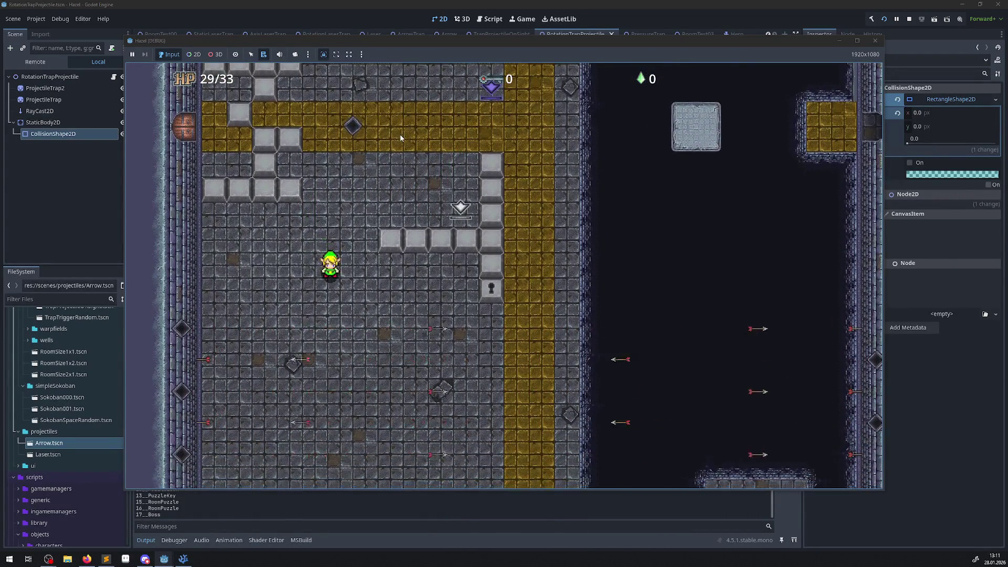
key("Down")
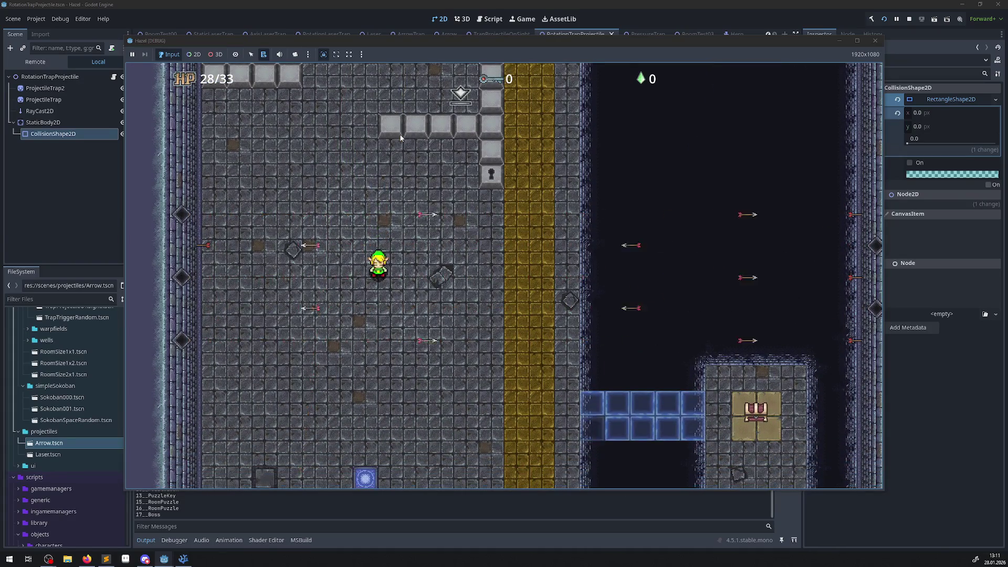
key("Up")
key("Up")
key("Left")
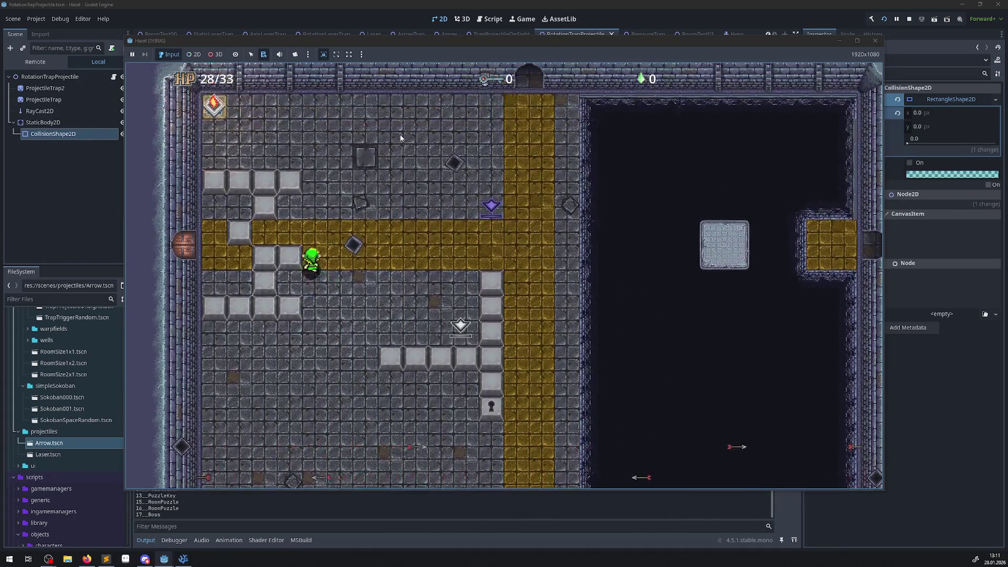
key("Up")
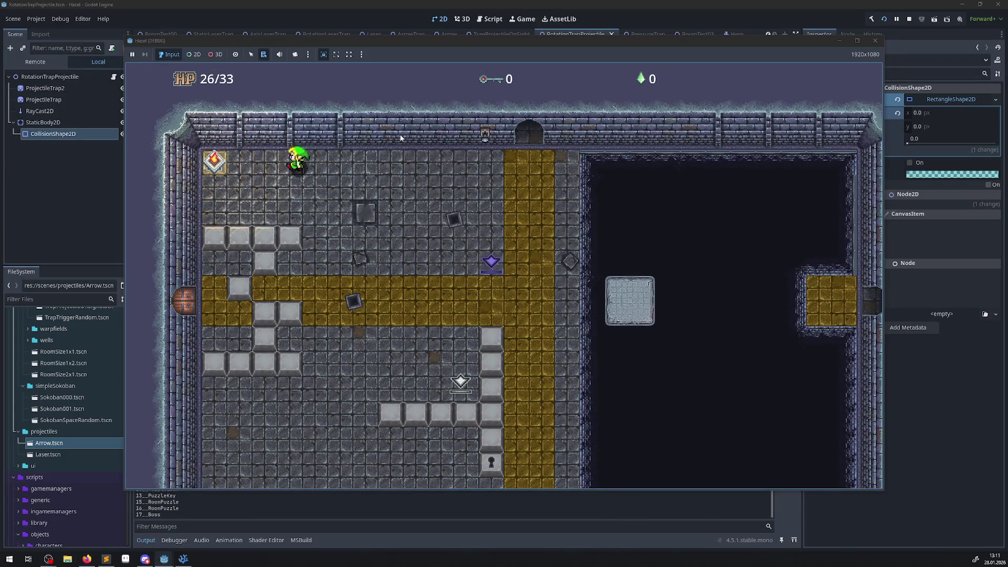
key("Left")
key("Left")
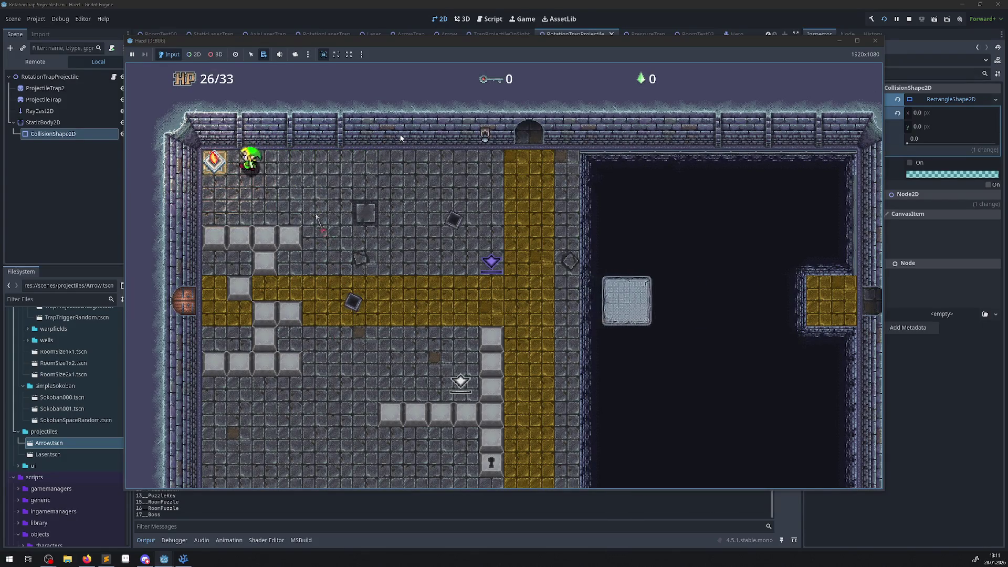
Walk down the gold band past the keyhole, dodge arrows, then return beside the flame tile
key("Right")
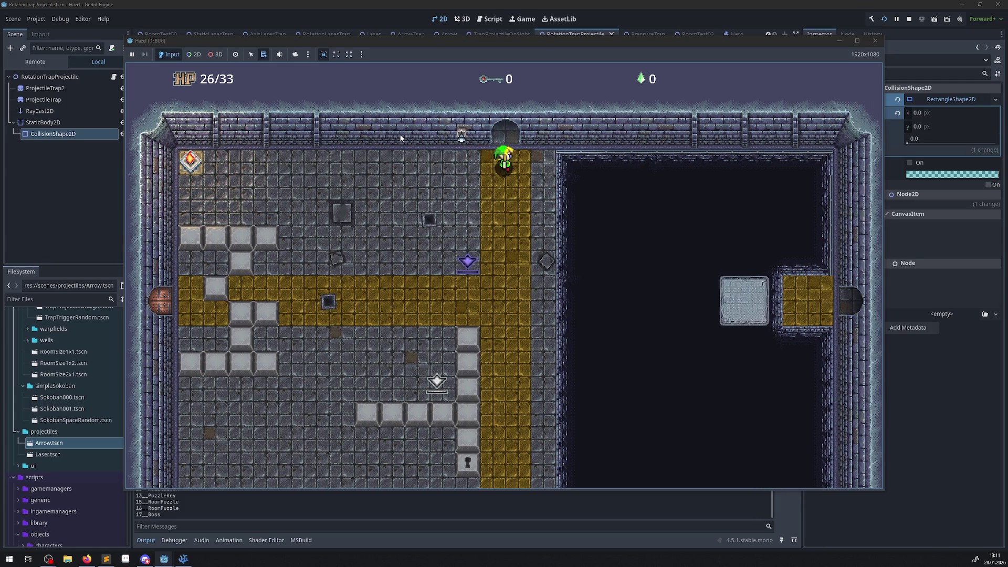
key("Left")
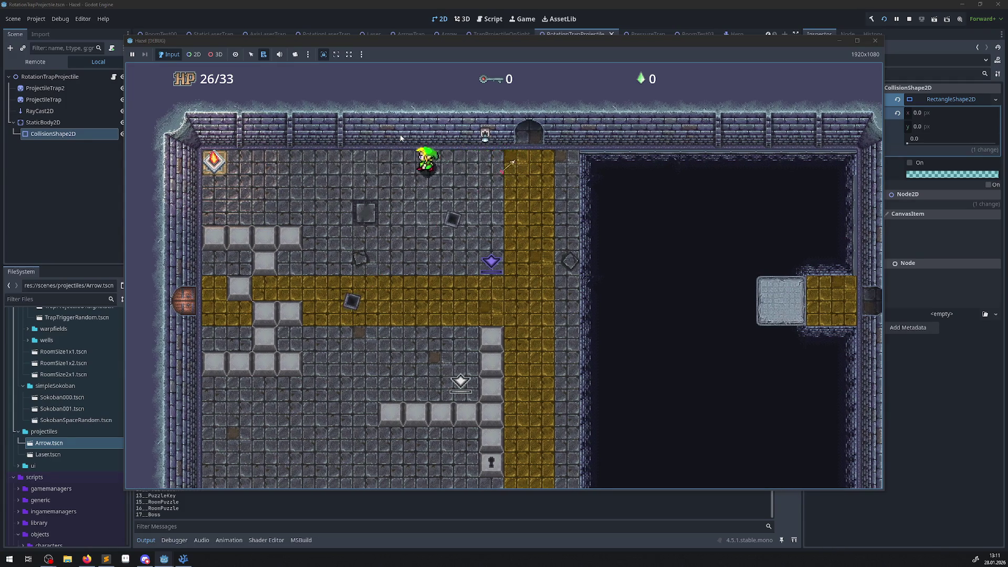
key("Down")
key("Right")
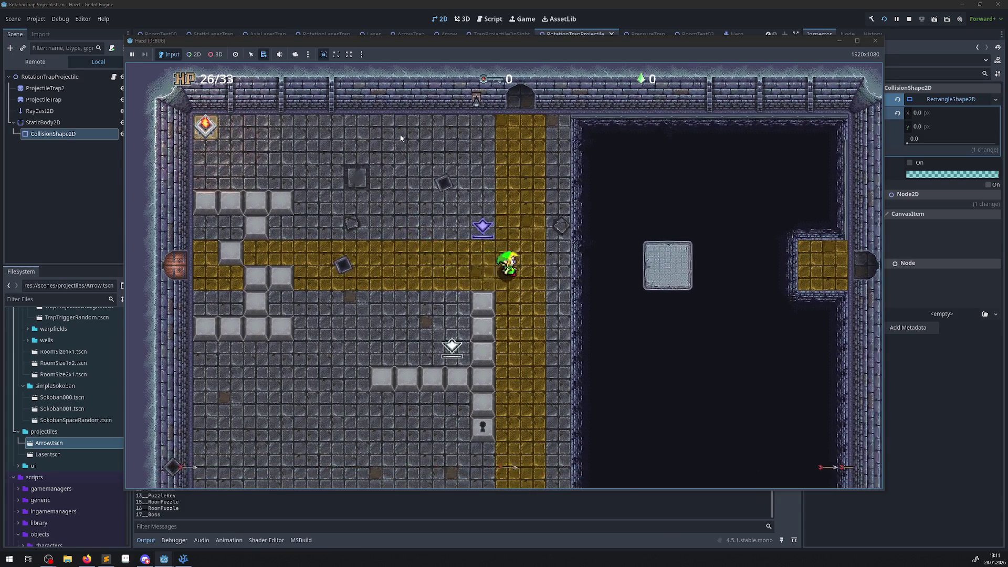
key("Down")
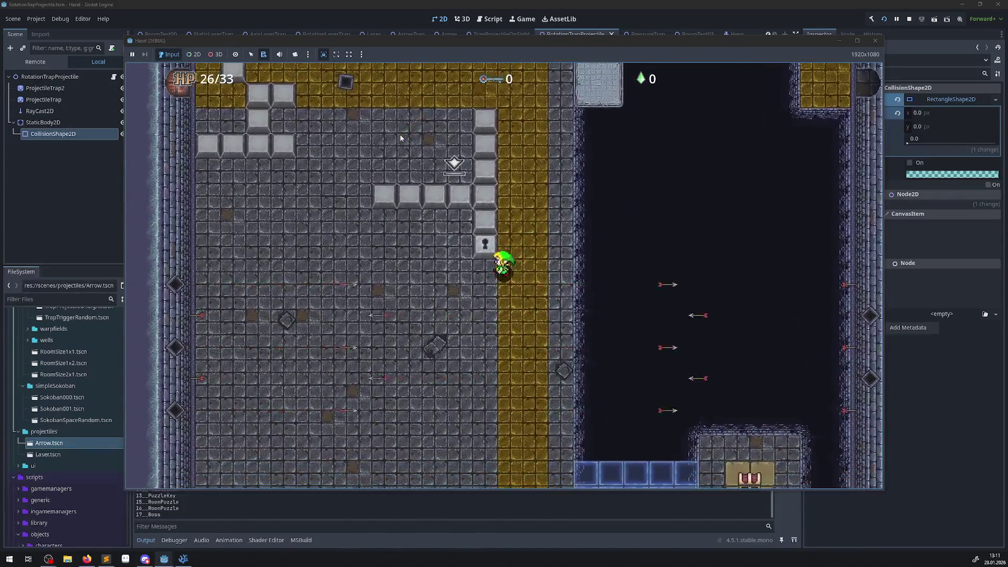
key("Left")
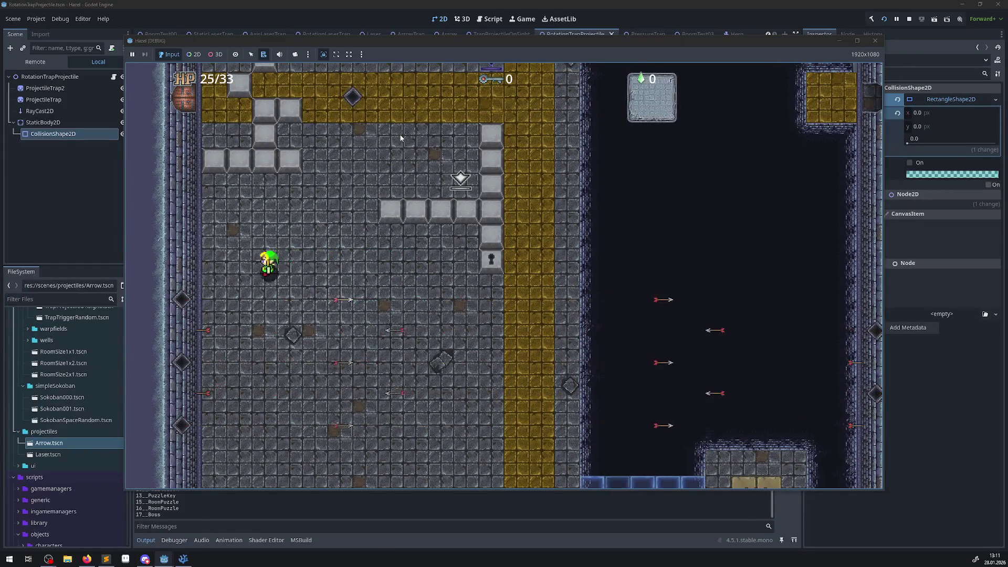
key("Right")
key("Right")
key("Left")
key("Up")
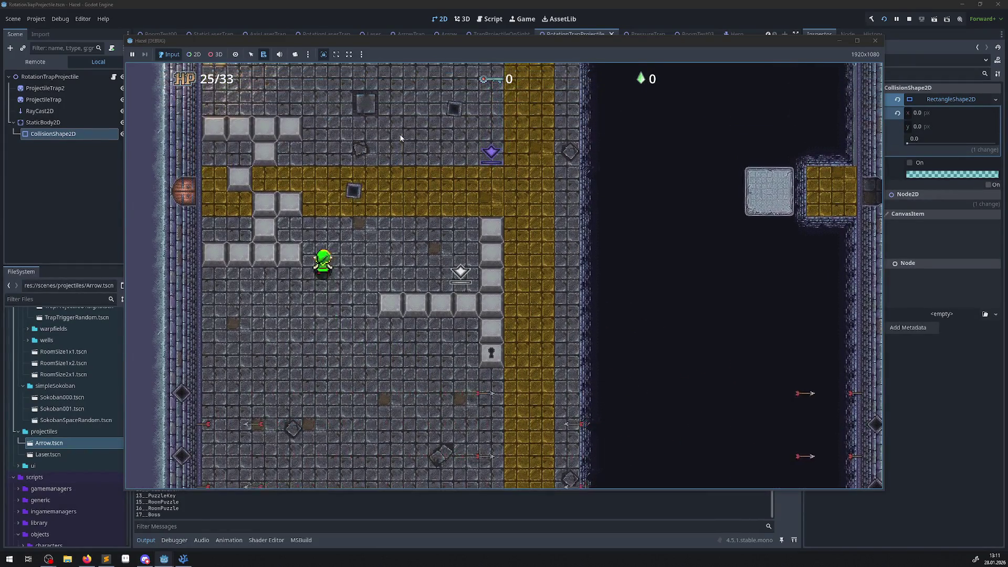
key("Up")
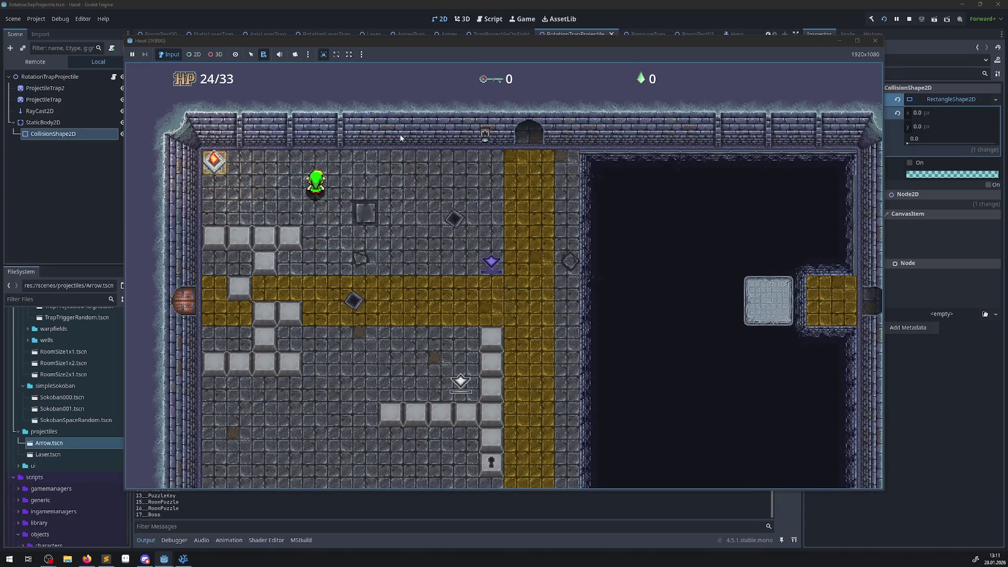
key("Up")
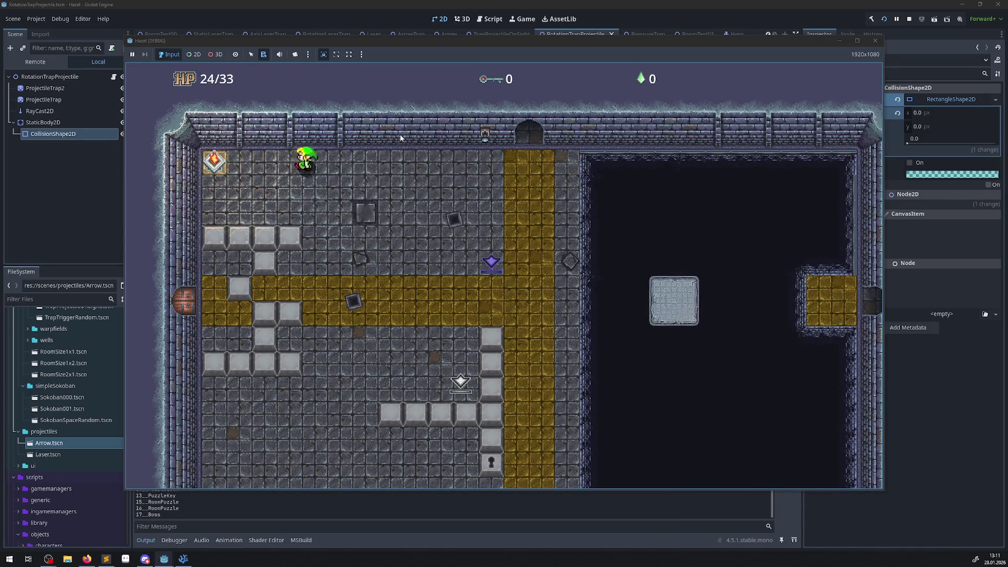
key("Left")
key("Right")
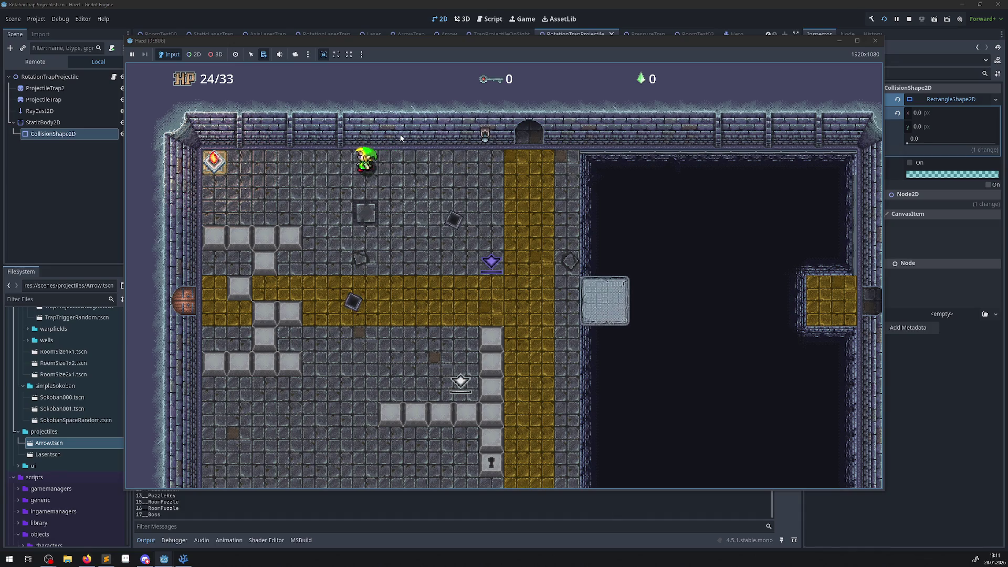
key("Left")
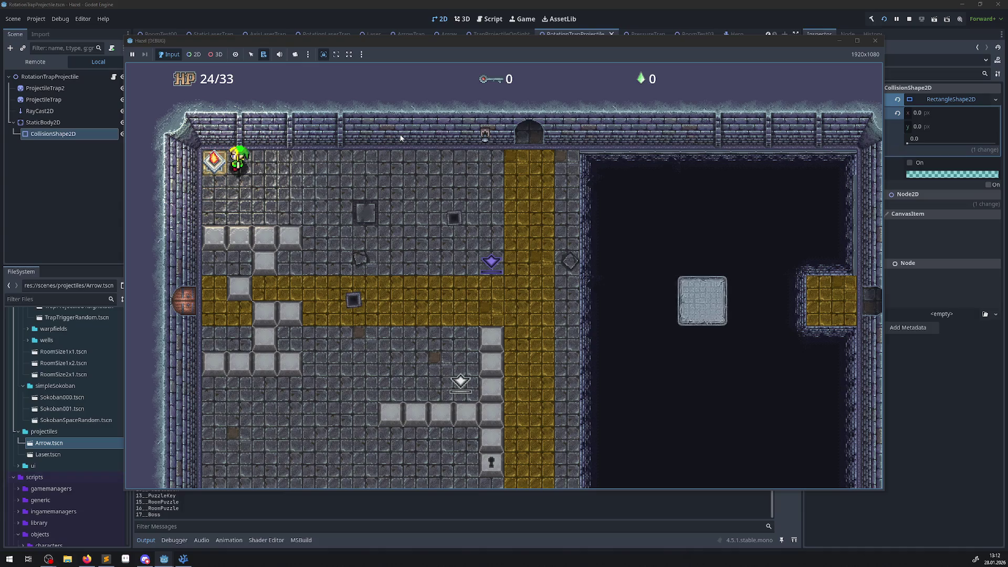
Head down and left to the west doorway, detouring toward the white switch along the gold path
key("Right")
key("Down")
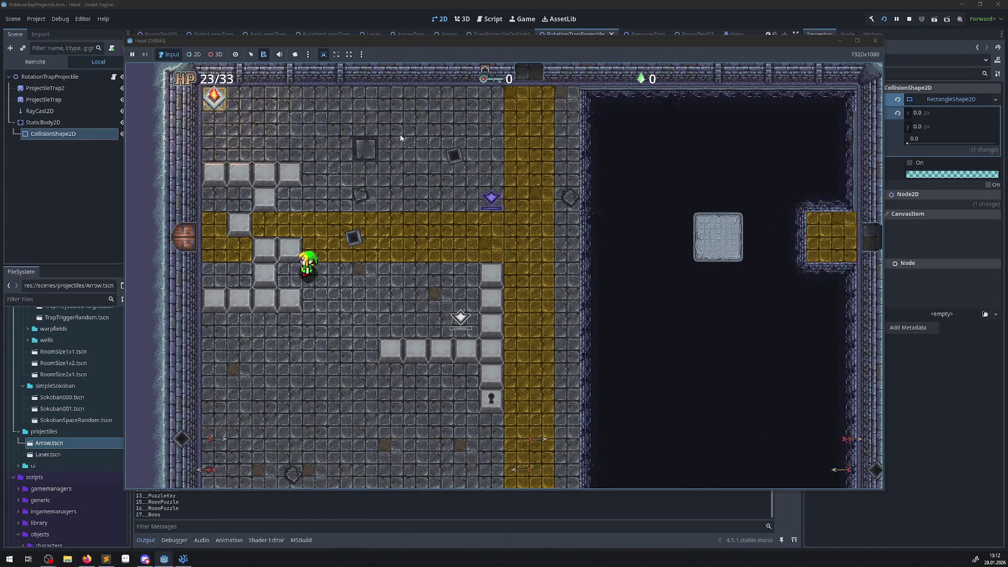
key("Left")
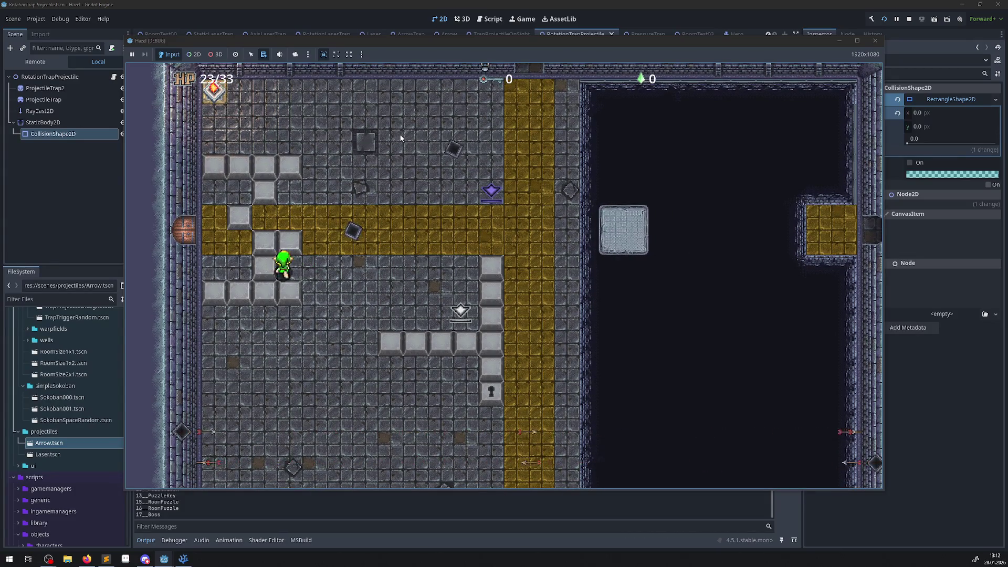
key("Left")
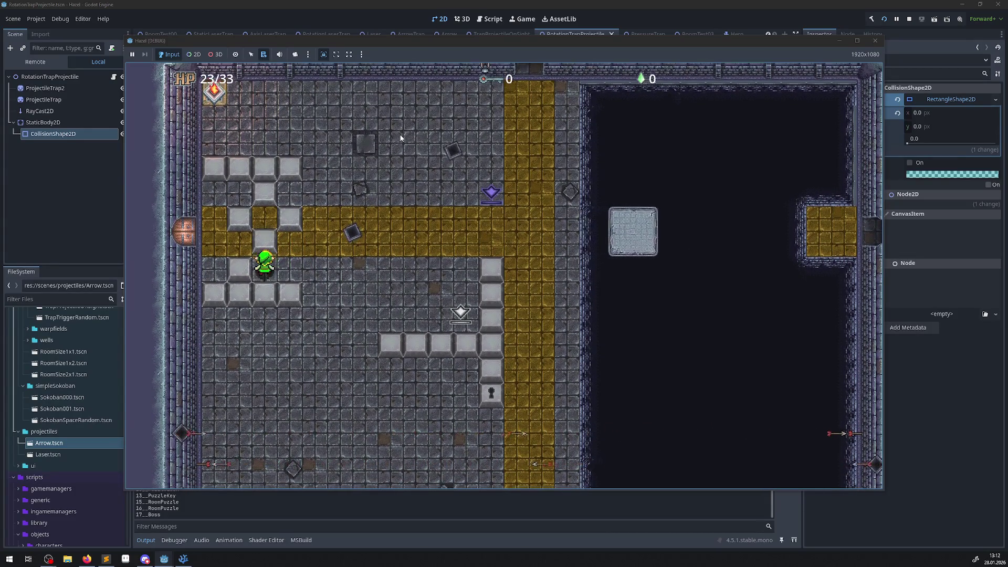
key("Left")
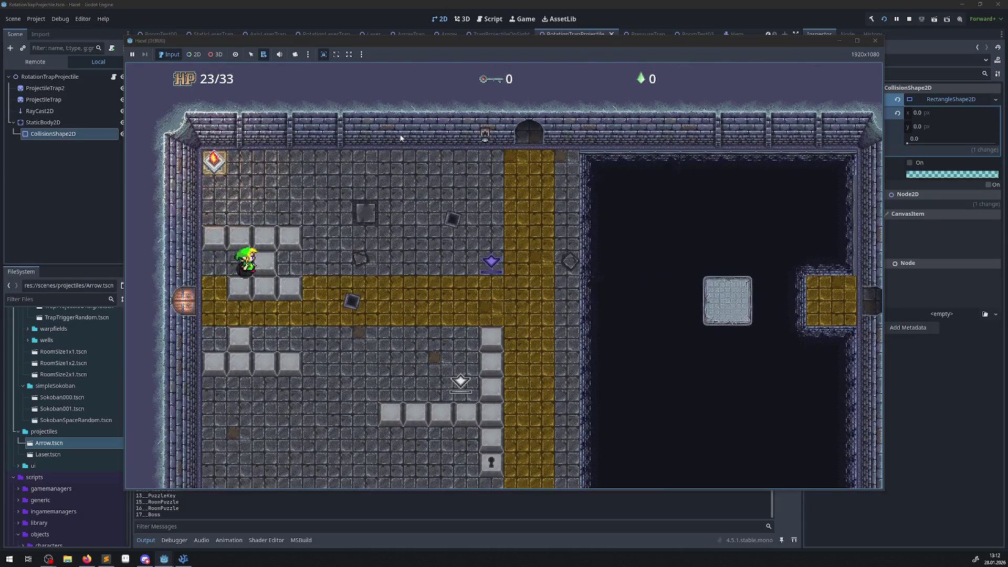
key("Up")
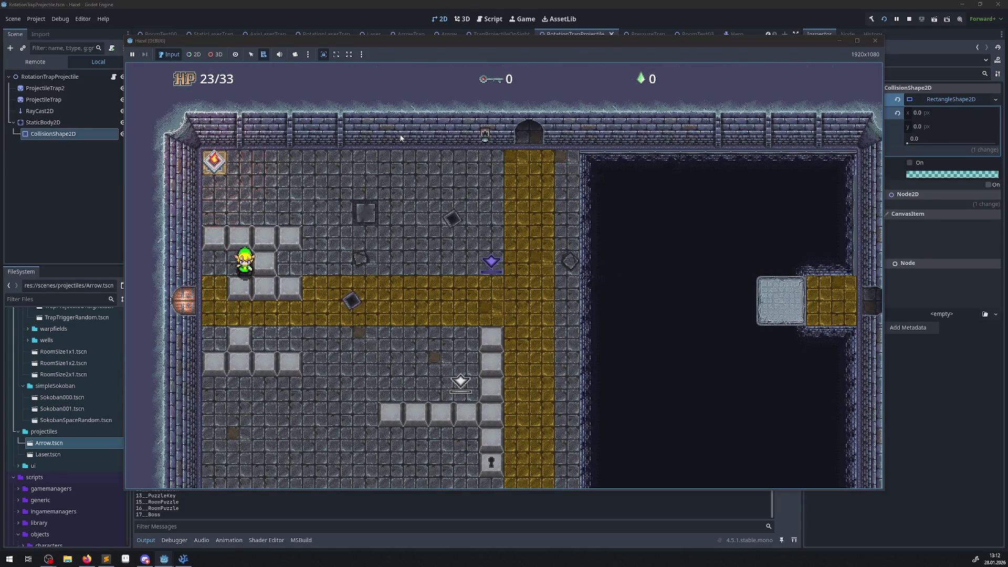
key("Down")
key("Right")
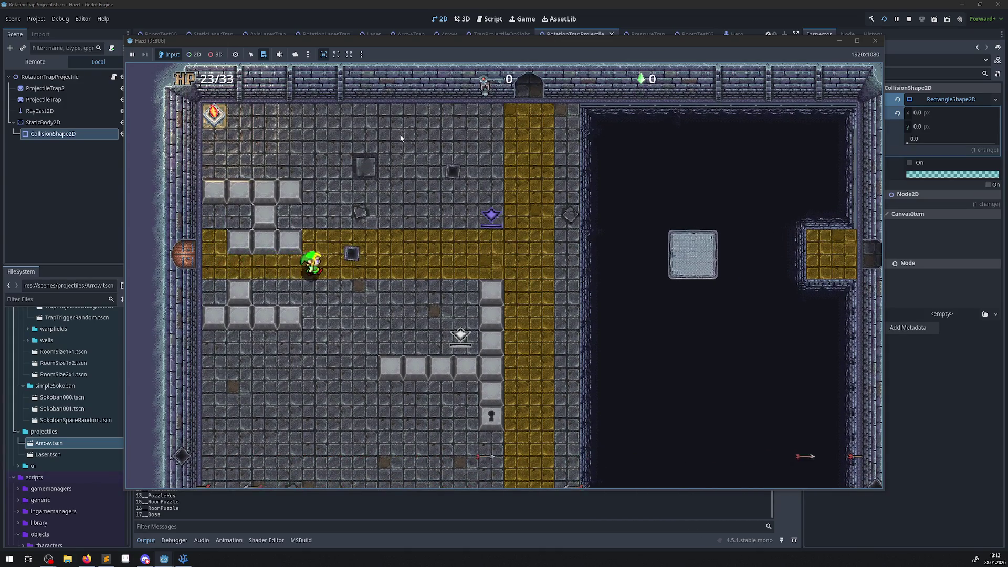
key("Right")
key("Down")
key("Left")
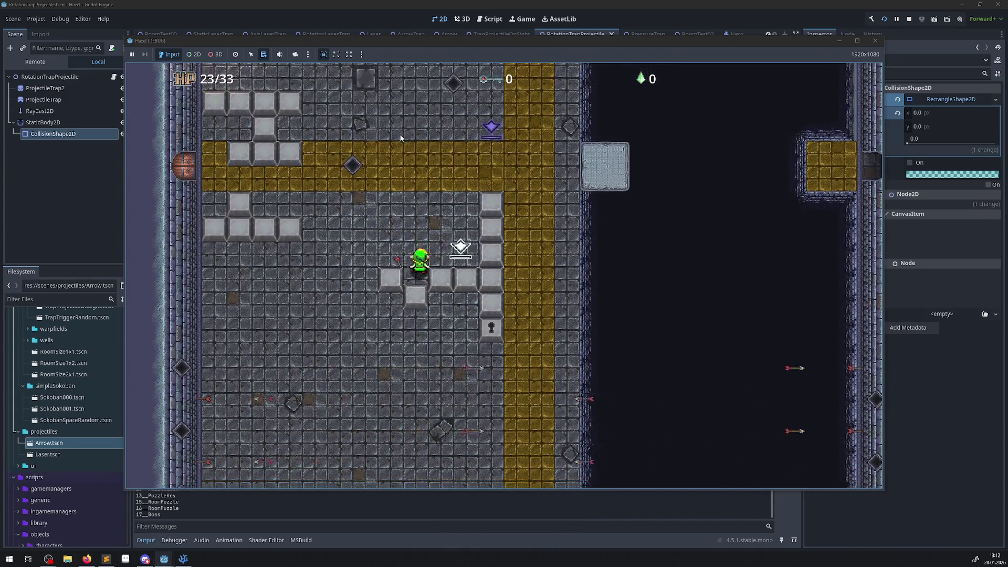
key("Up")
key("Left")
key("Left")
key("Right")
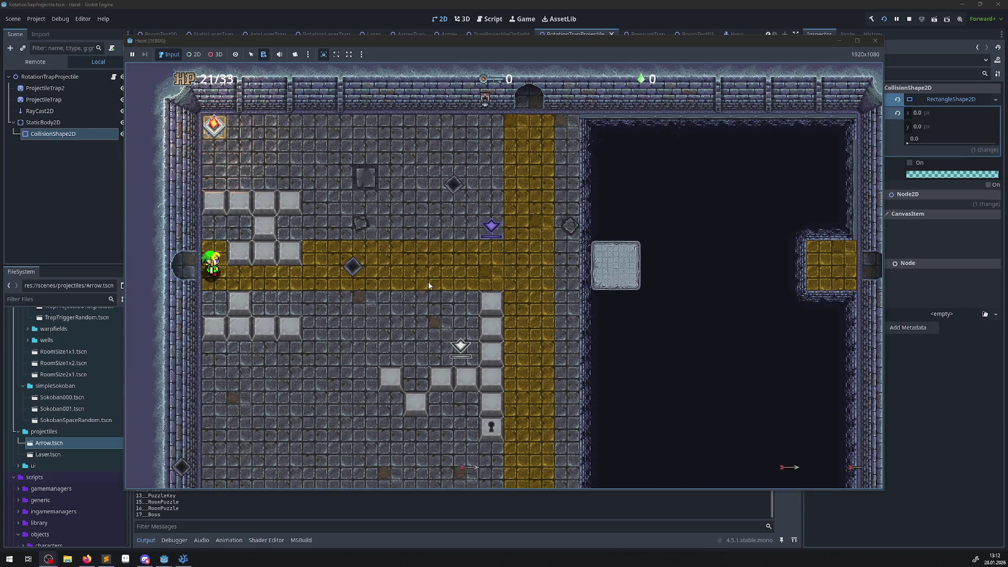
Walk the hero west into the gem room, along the gold corridor, and past the spikes into the room below
key("Left")
key("Left")
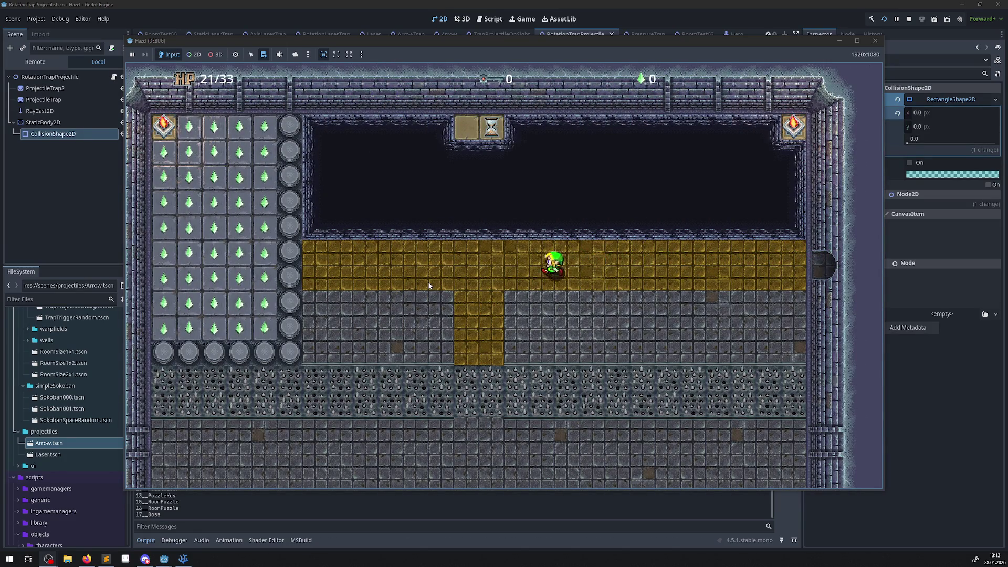
key("Down")
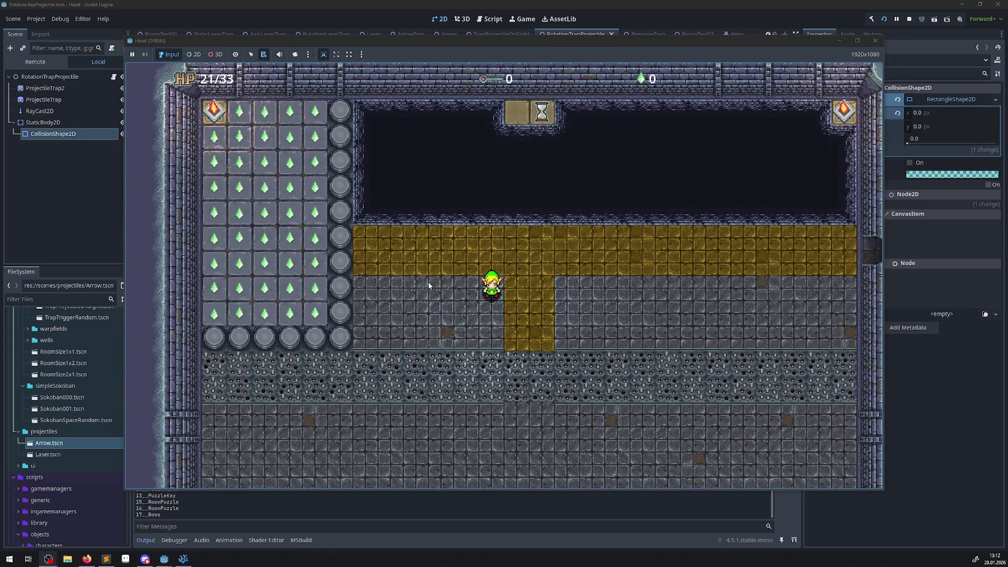
key("Right")
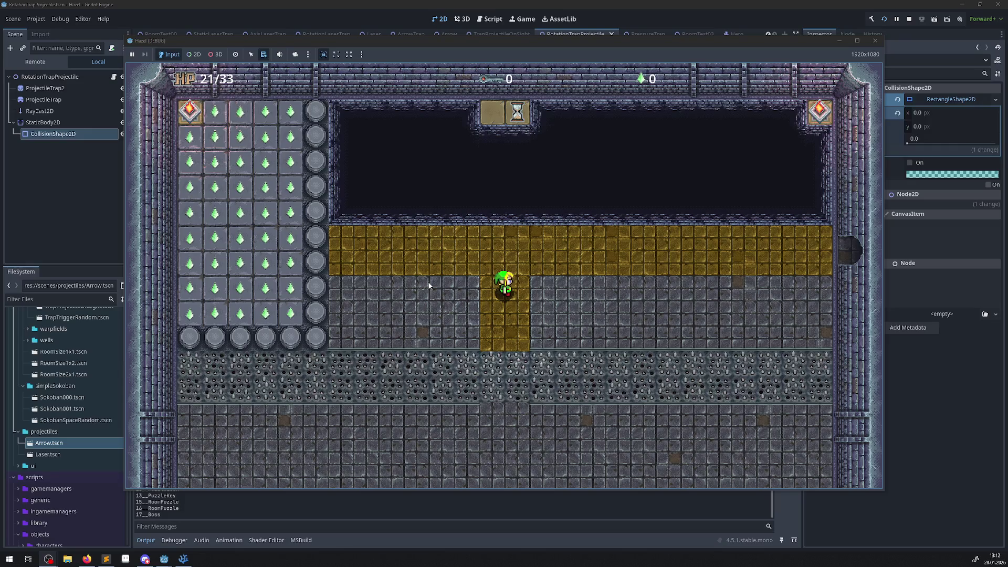
key("Right")
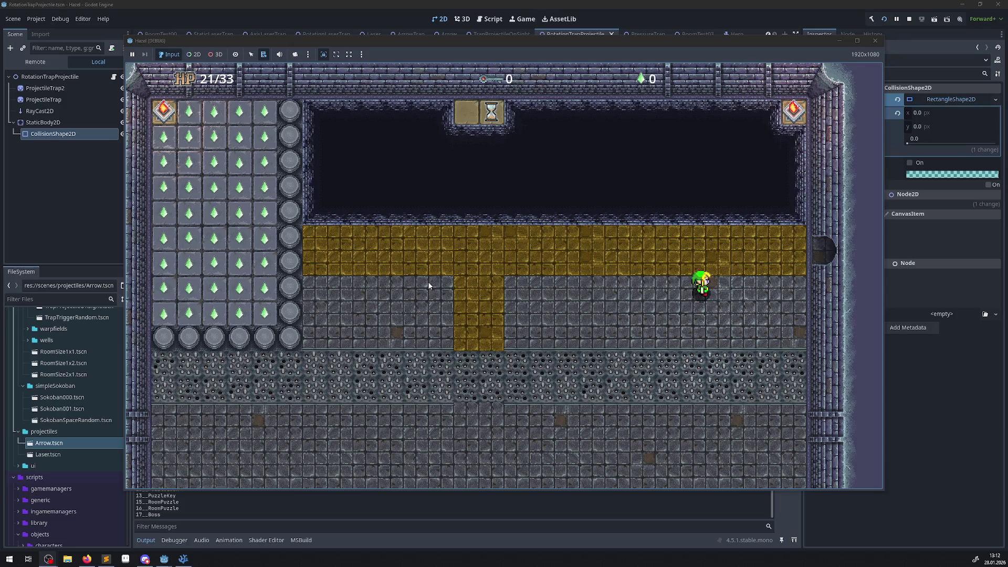
key("Up")
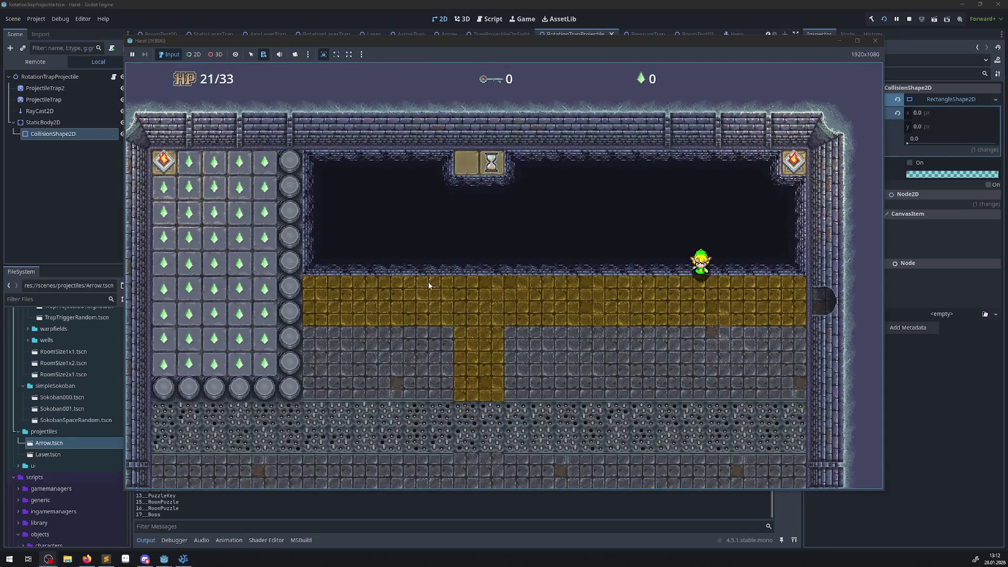
key("Left")
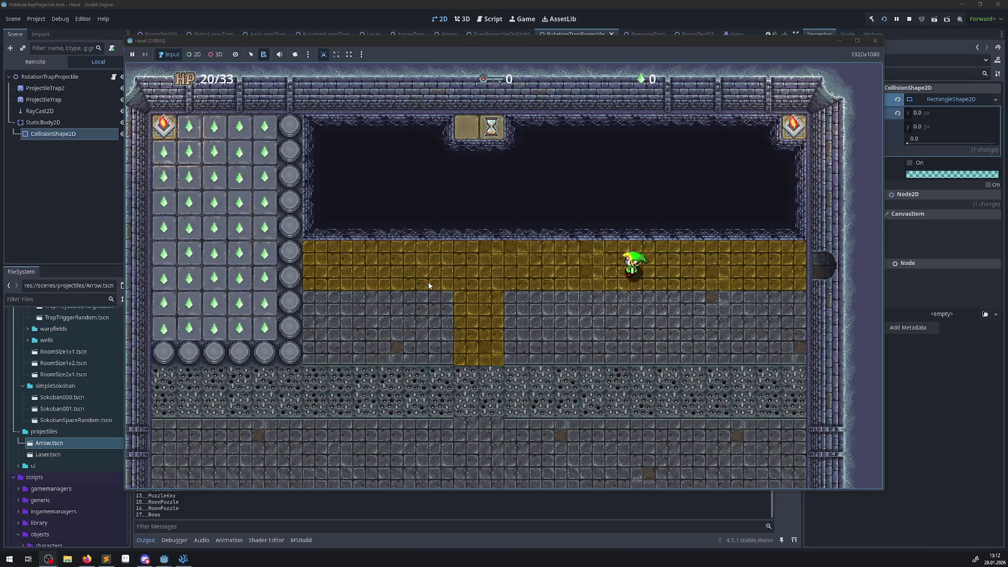
key("Down")
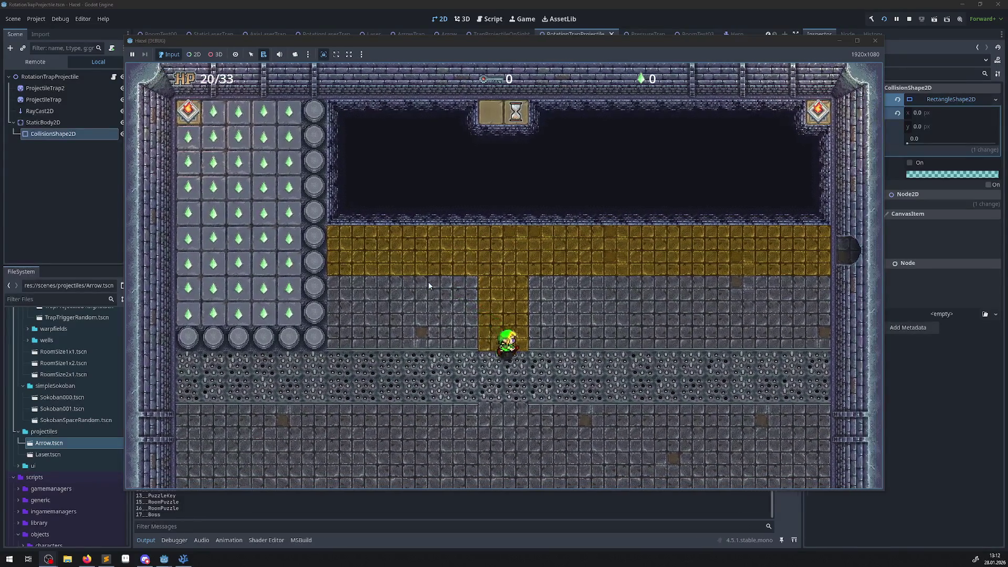
key("Down")
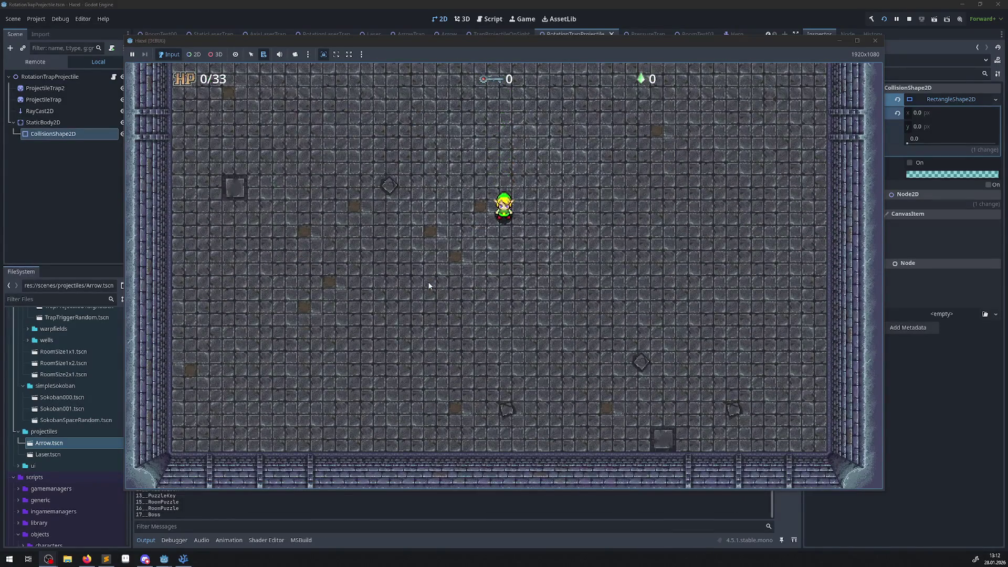
key("Up")
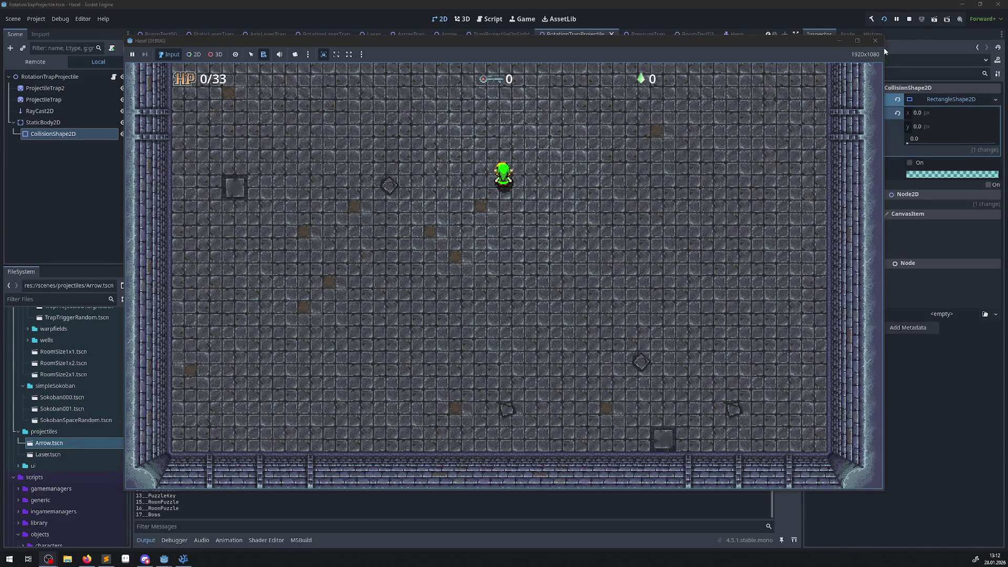
Stop the game and relaunch it for a freshly generated dungeon at 33/33 HP
left_click(875, 41)
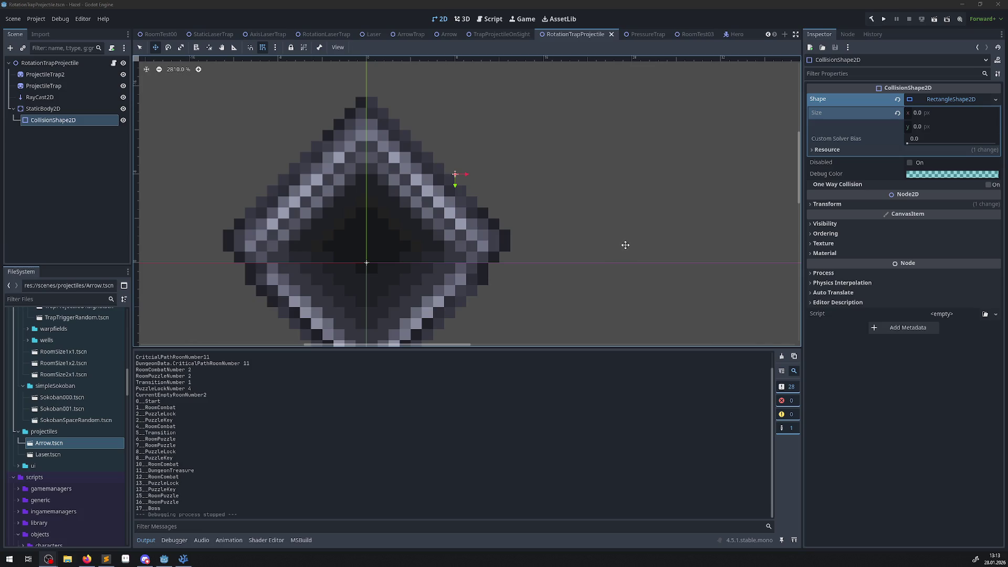
left_click(884, 19)
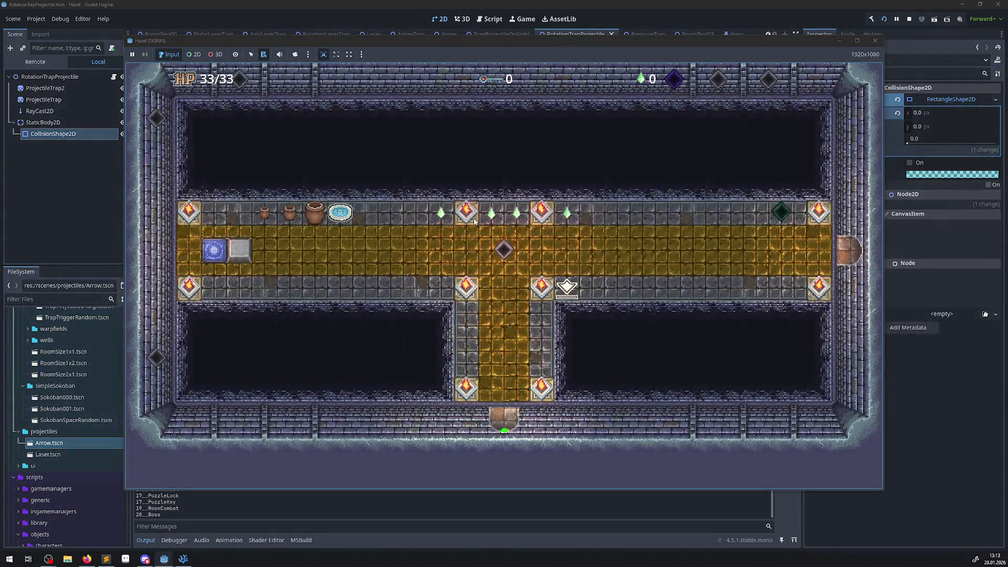
Take the warp tile into the arrow-trap room and weave between the flying arrows
key("Left")
key("Down")
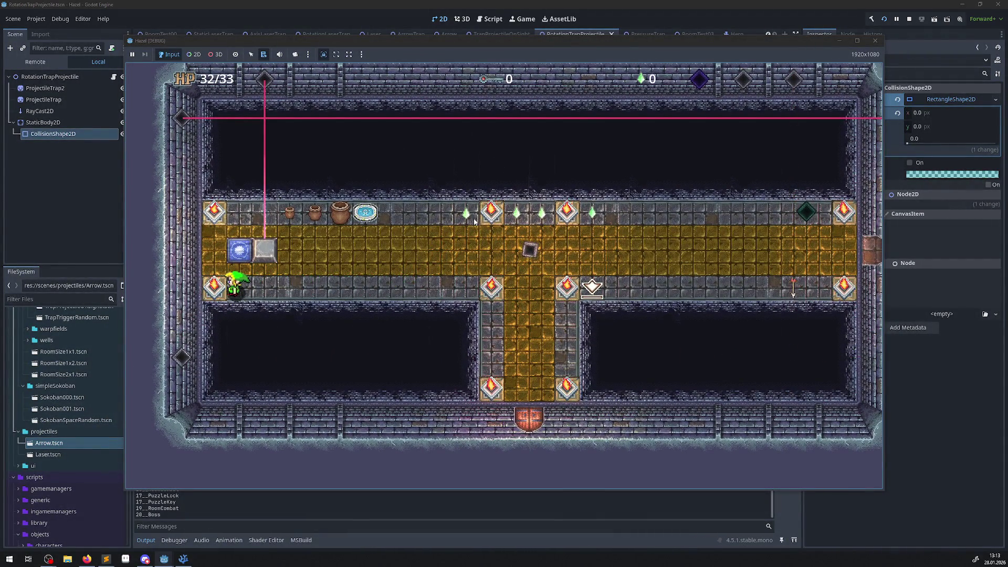
key("Up")
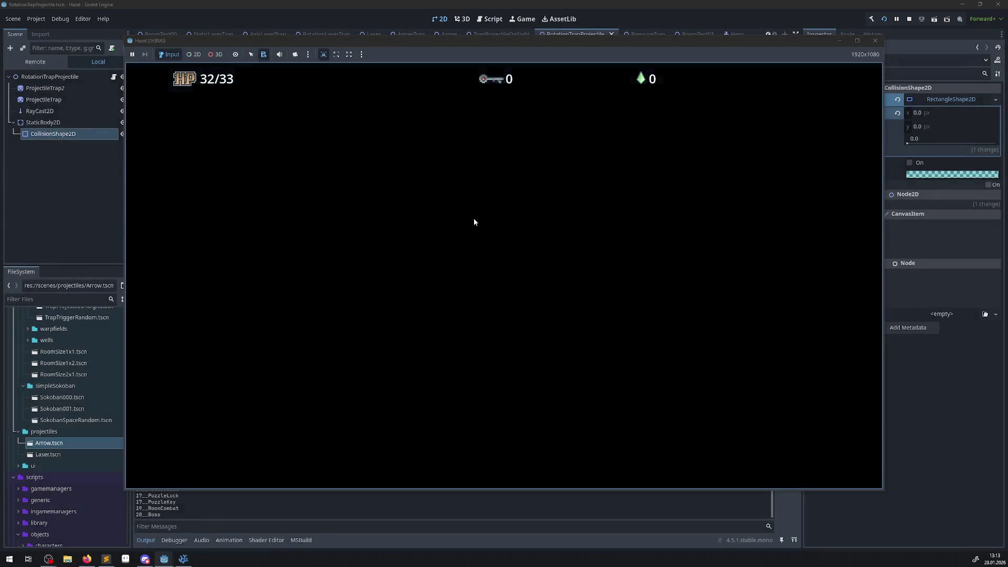
key("Right")
key("Up")
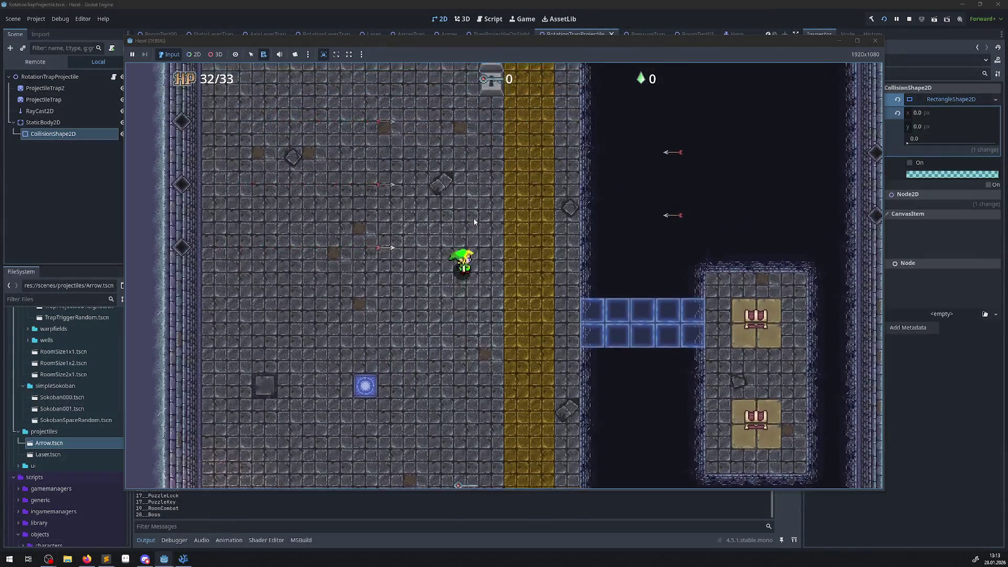
key("Up")
key("Right")
key("Down")
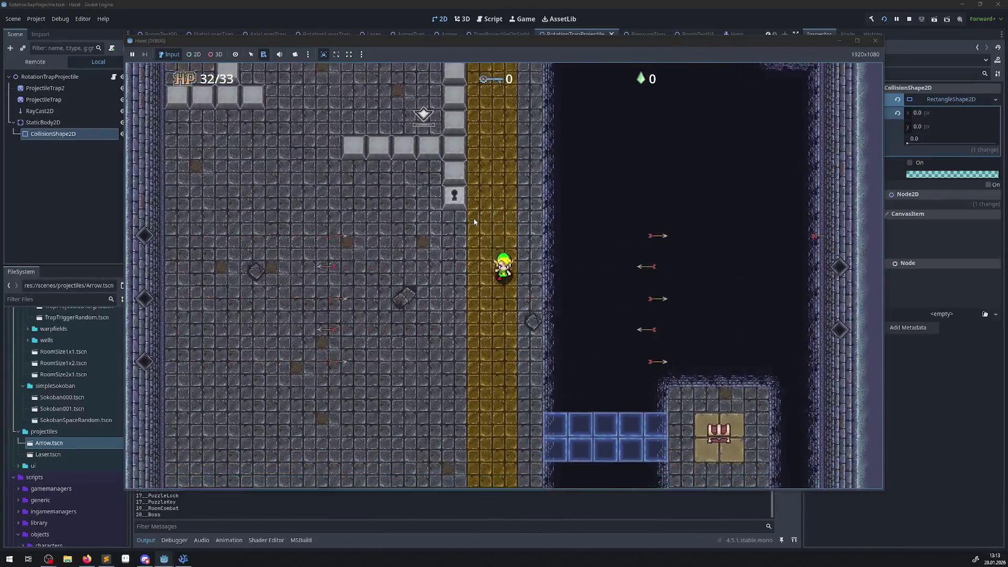
key("Left")
Grab the key, use it on the bottom door, and continue up into the block puzzle room
key("Down")
key("Left")
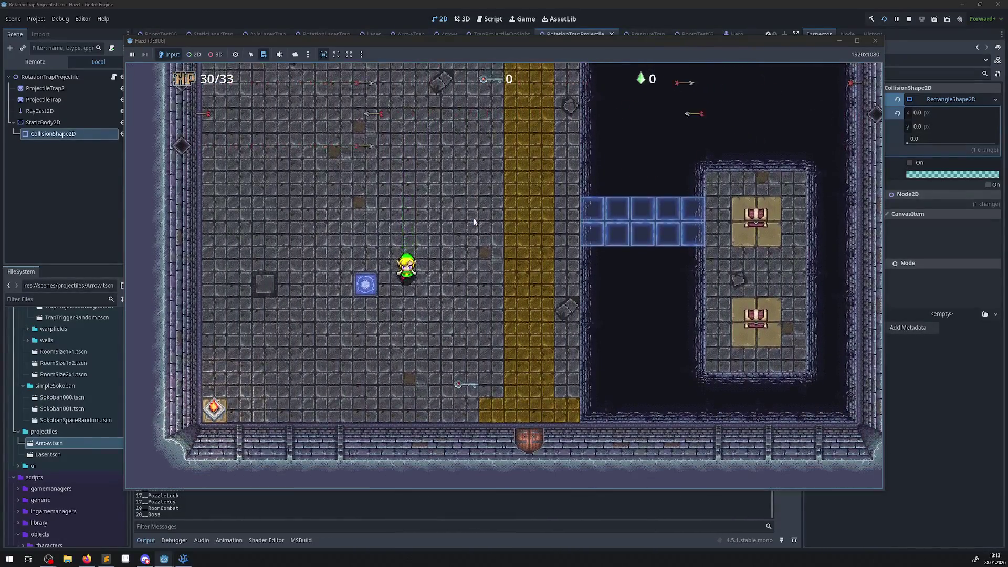
key("Right")
key("Down")
key("Up")
key("Up")
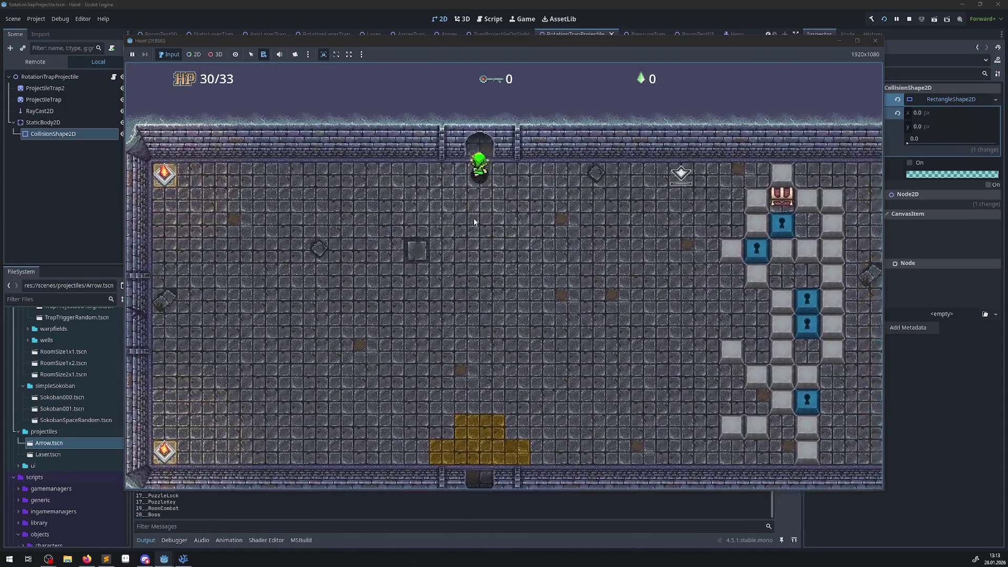
key("Up")
key("Right")
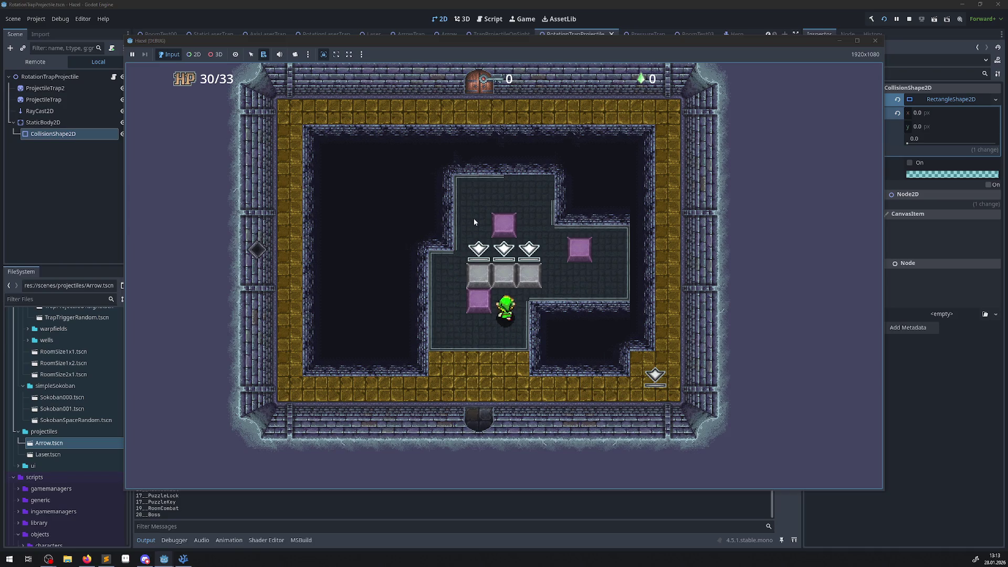
Push the middle and right grey blocks up onto plates, then shove another block left onto one
key("Up")
key("Right")
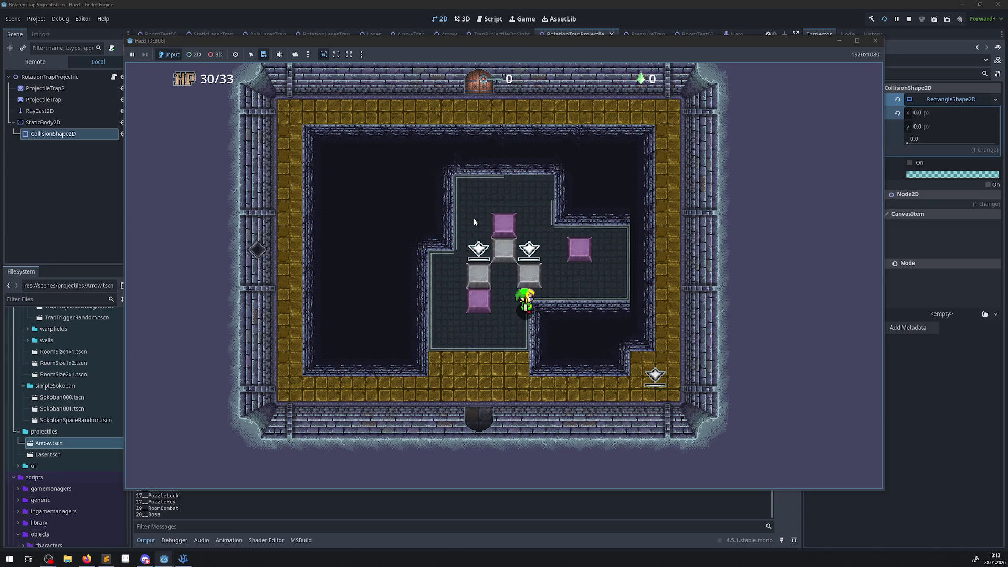
key("Up")
key("Right")
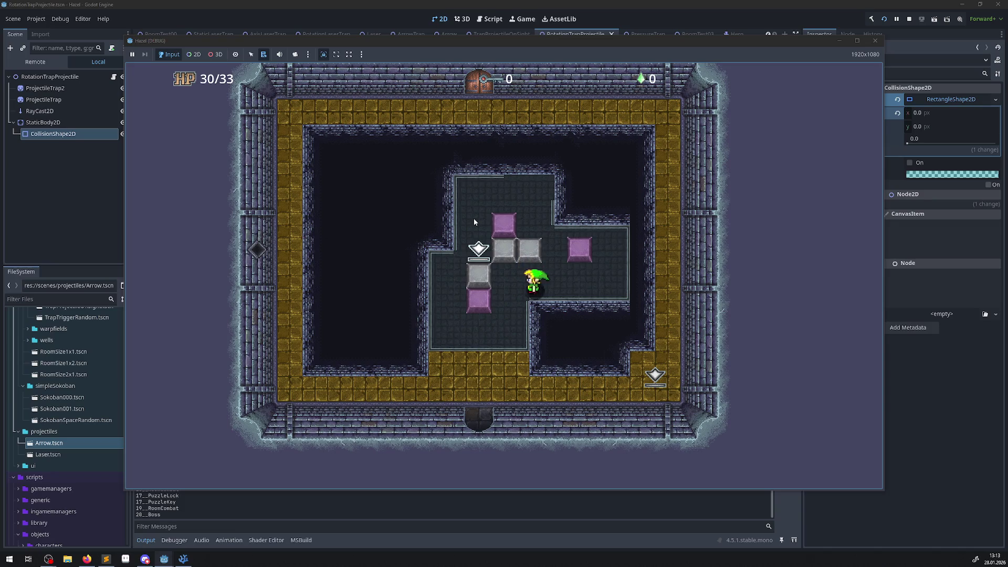
key("Left")
key("Up")
key("Left")
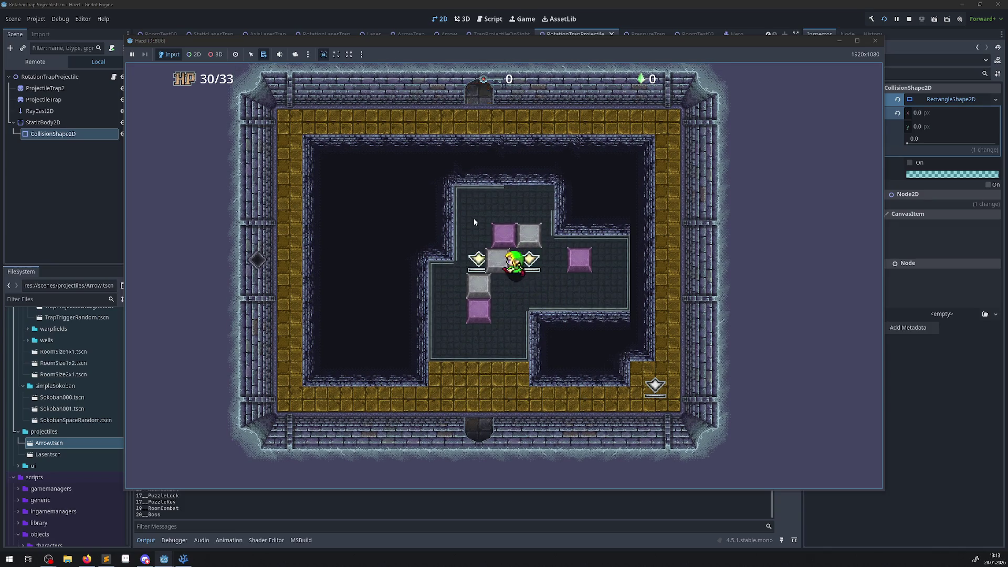
Circle the blocks to push two more grey blocks onto the remaining pressure plates
key("Down")
key("Left")
key("Up")
key("Right")
key("Down")
key("Right")
key("Up")
key("Right")
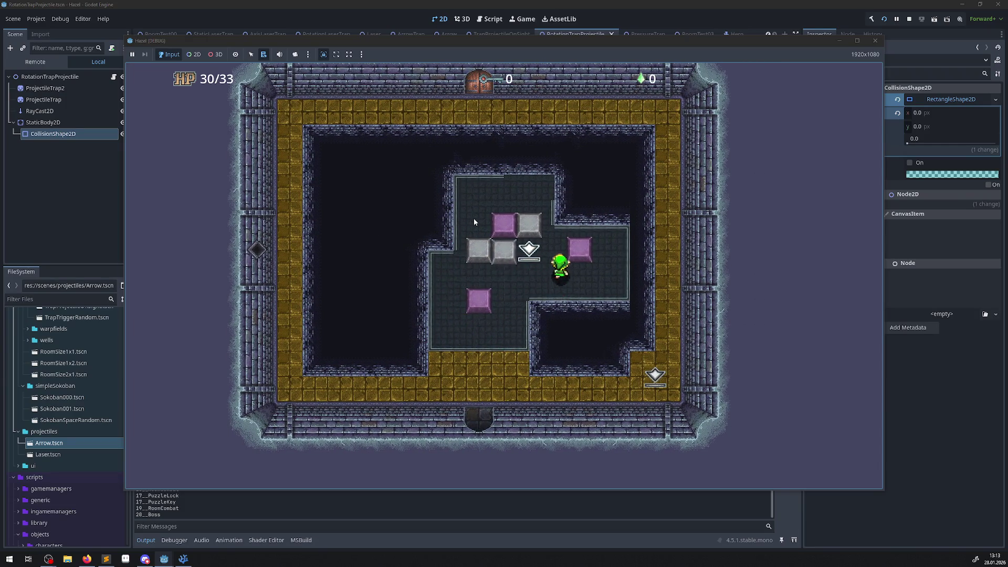
key("Up")
key("Down")
key("Right")
key("Down")
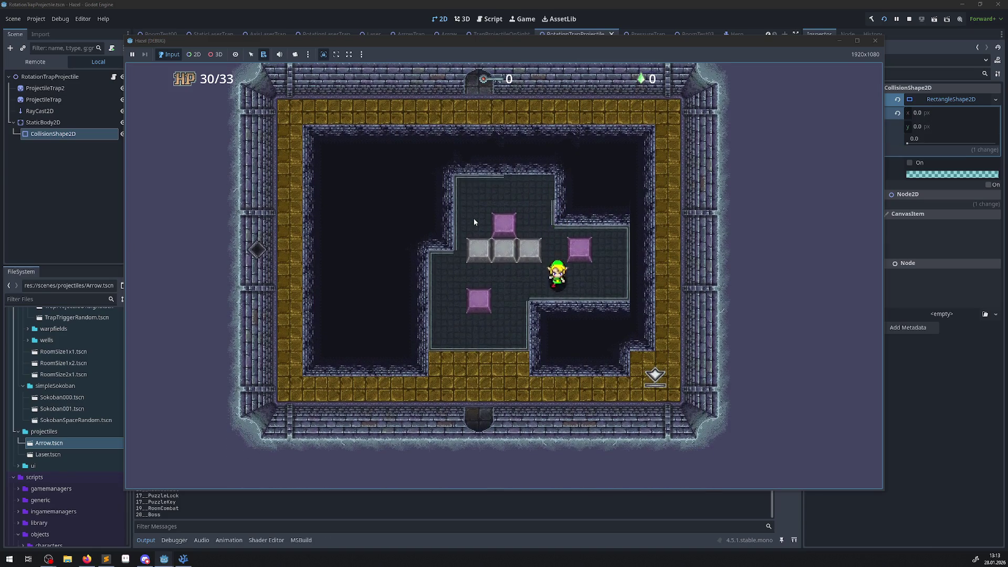
key("Left")
Walk around the gold floor and dark stone area, then exit through the top door
key("Down")
key("Down")
key("Left")
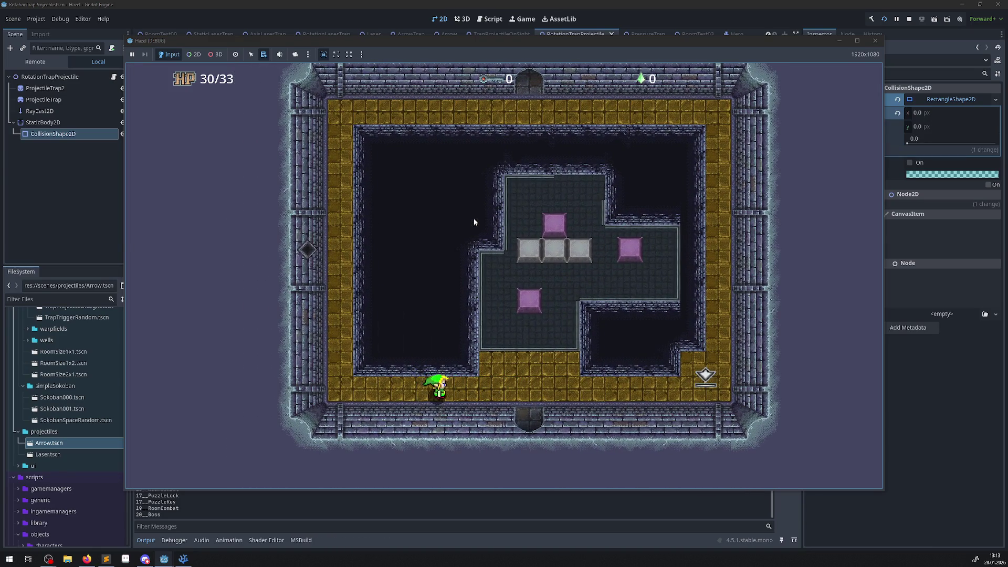
key("Right")
key("Right")
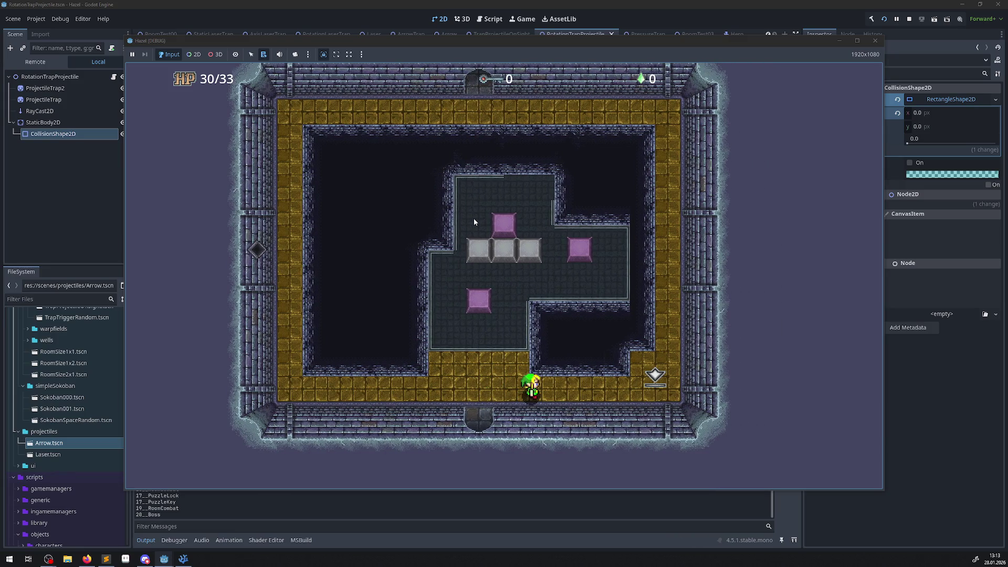
key("Left")
key("Up")
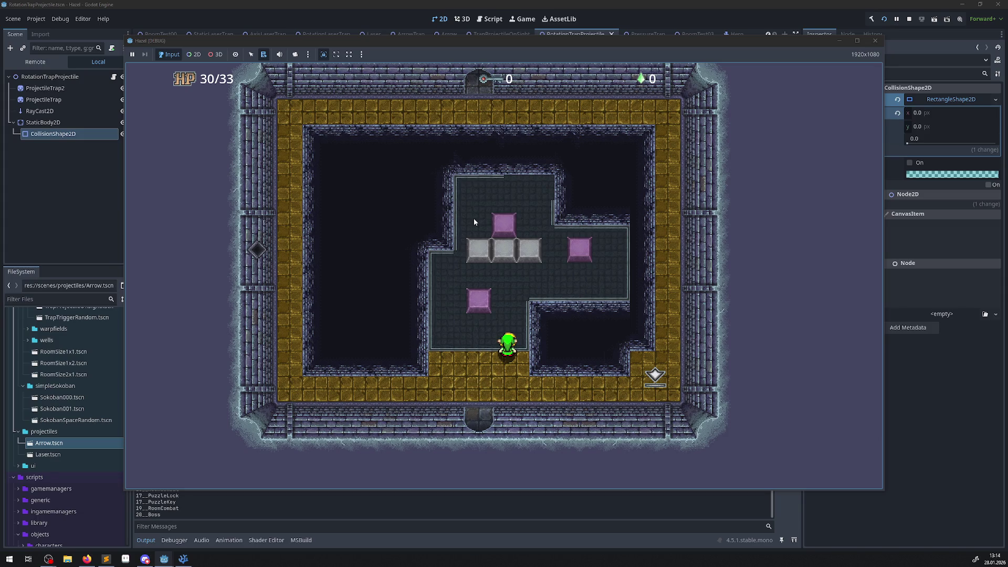
key("Down")
key("Left")
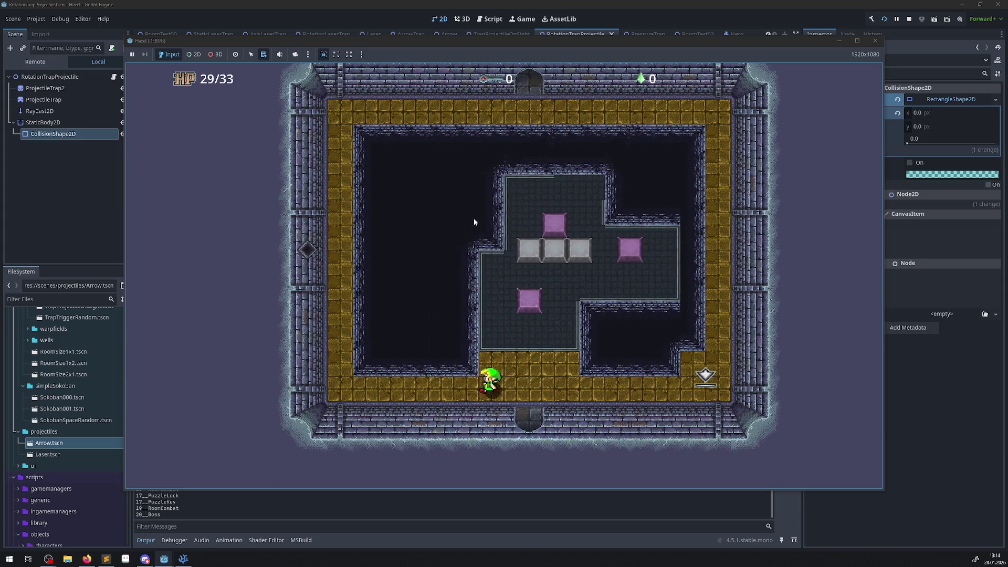
key("Up")
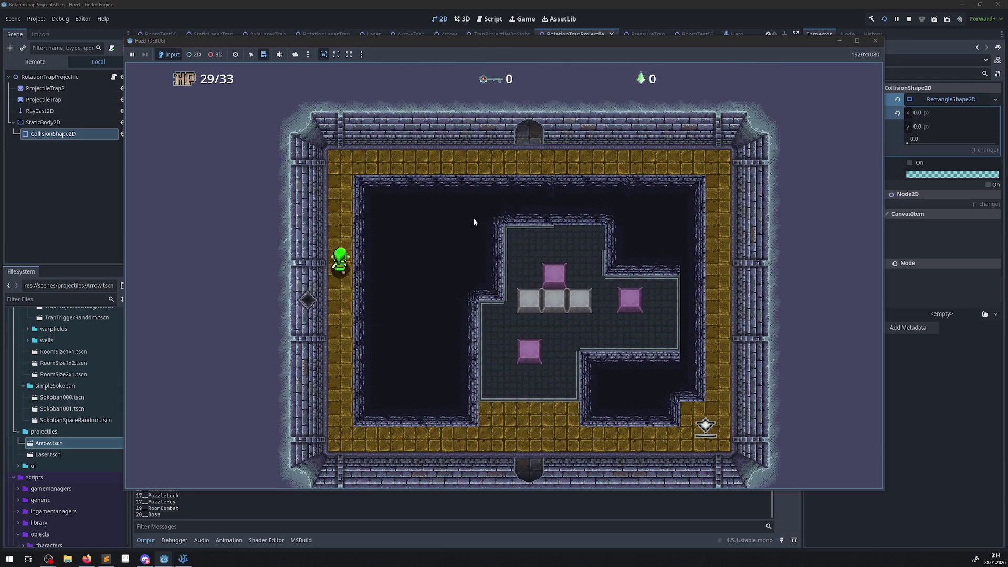
key("Right")
key("Up")
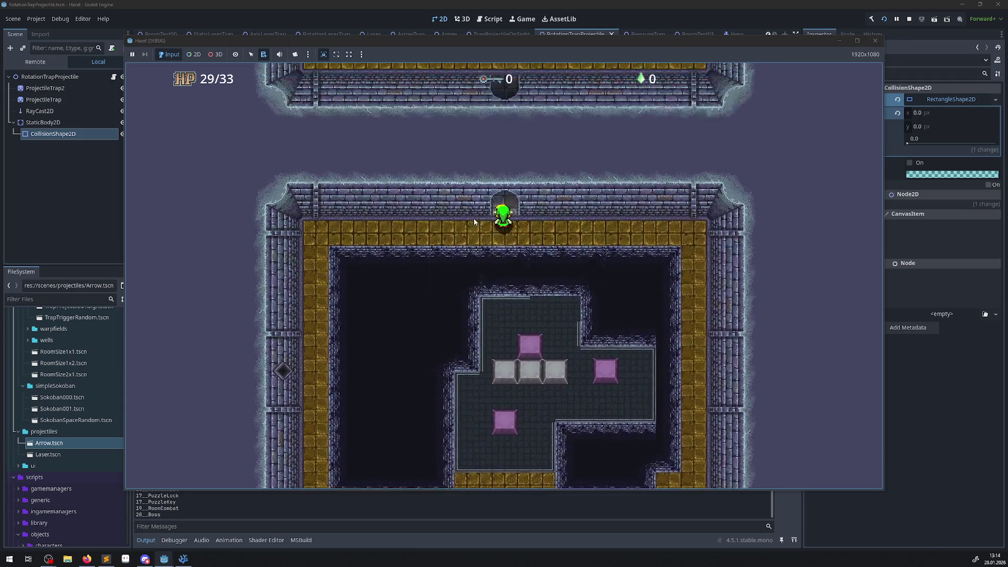
Enter the rotating cross room and walk beside the cross blocks to the inner room's top-right corner
key("Up")
key("Left")
key("Up")
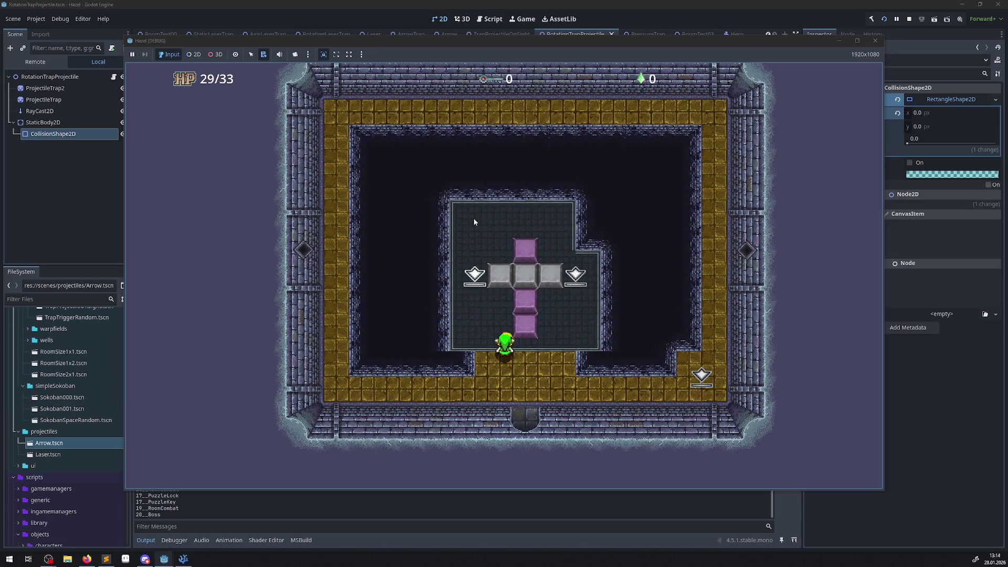
key("Up")
key("Right")
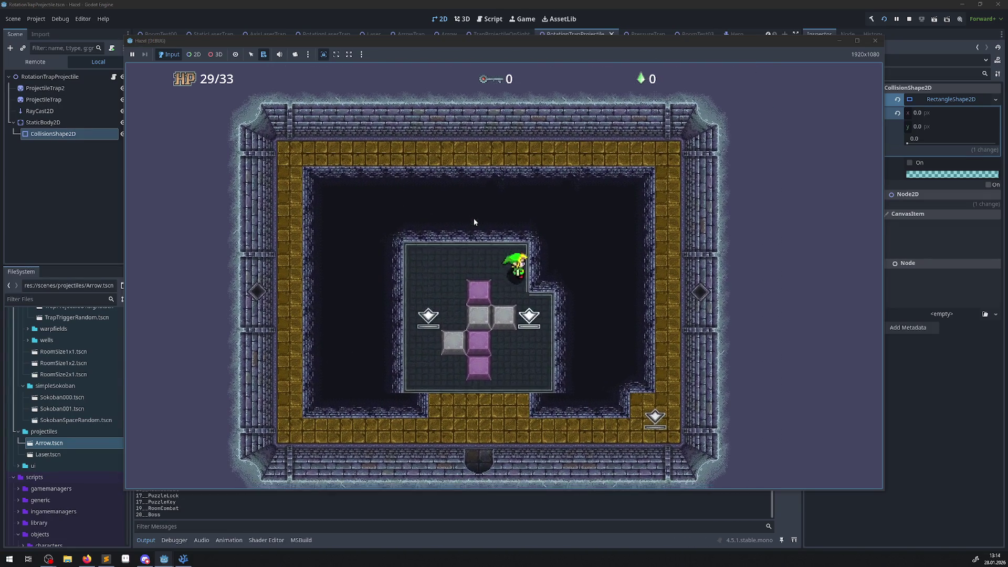
key("Down")
key("Left")
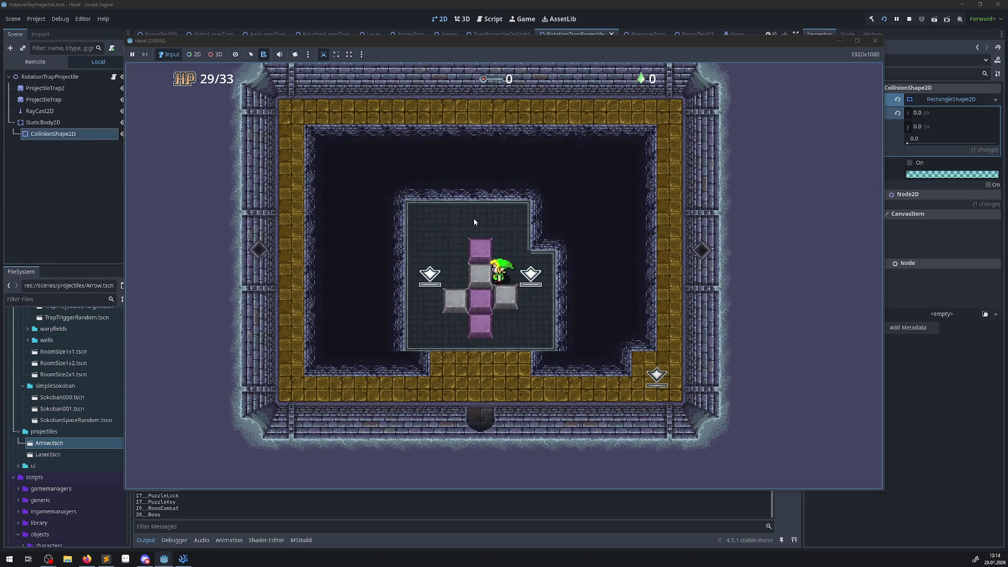
key("Left")
key("Up")
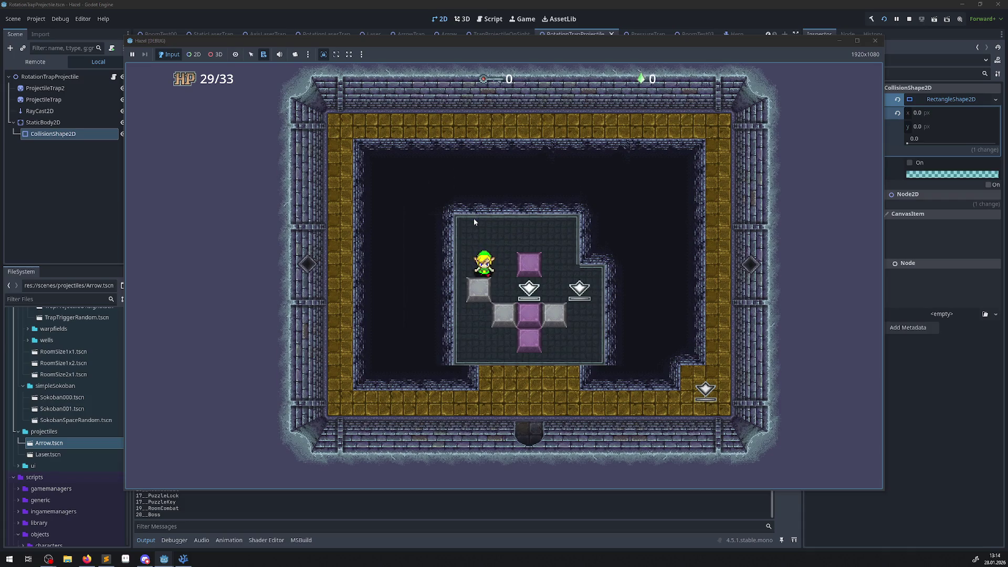
key("Up")
key("Right")
Walk down the inner room to its centre, then circle round to the cross blocks' left side
key("Down")
key("Left")
key("Right")
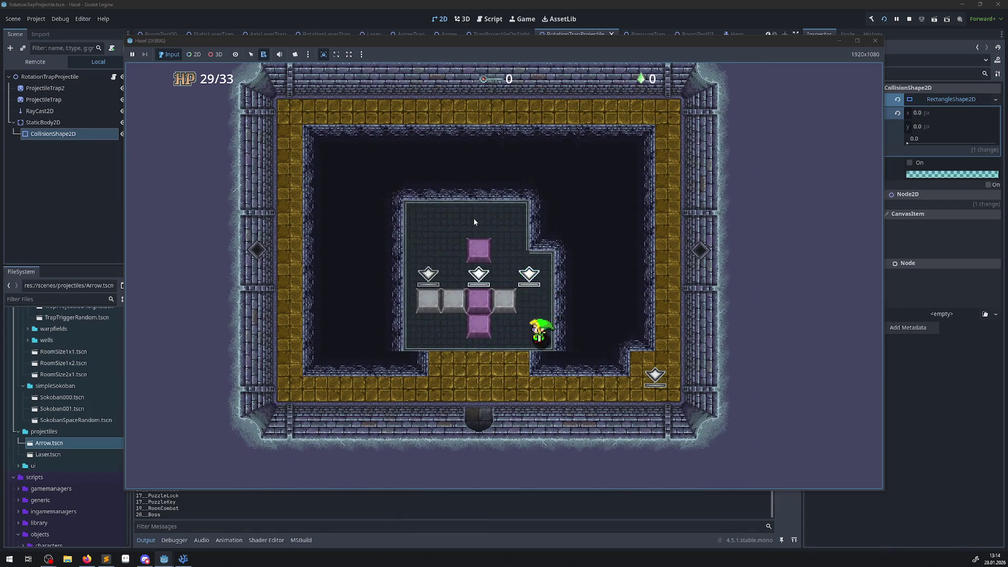
key("Up")
key("Left")
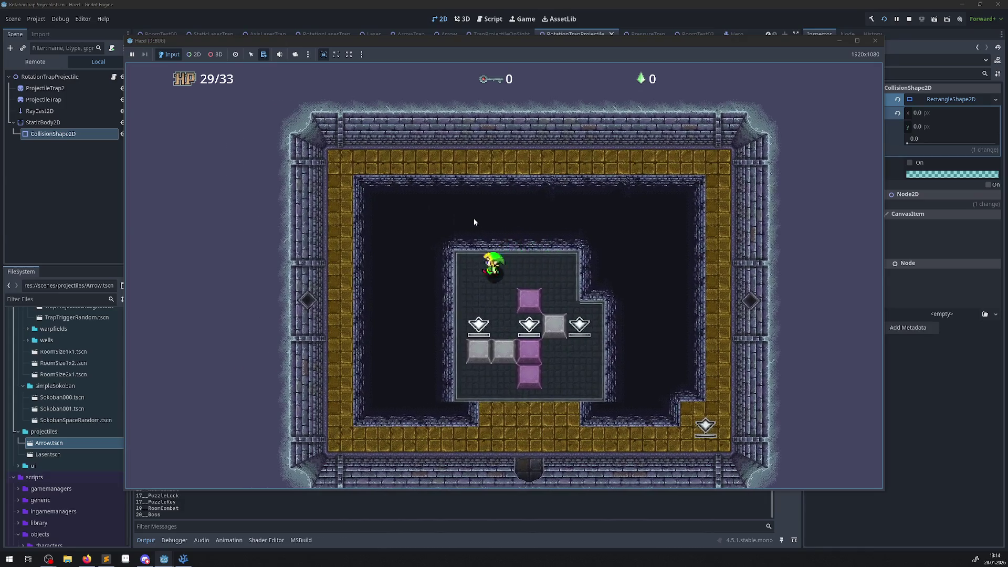
key("Down")
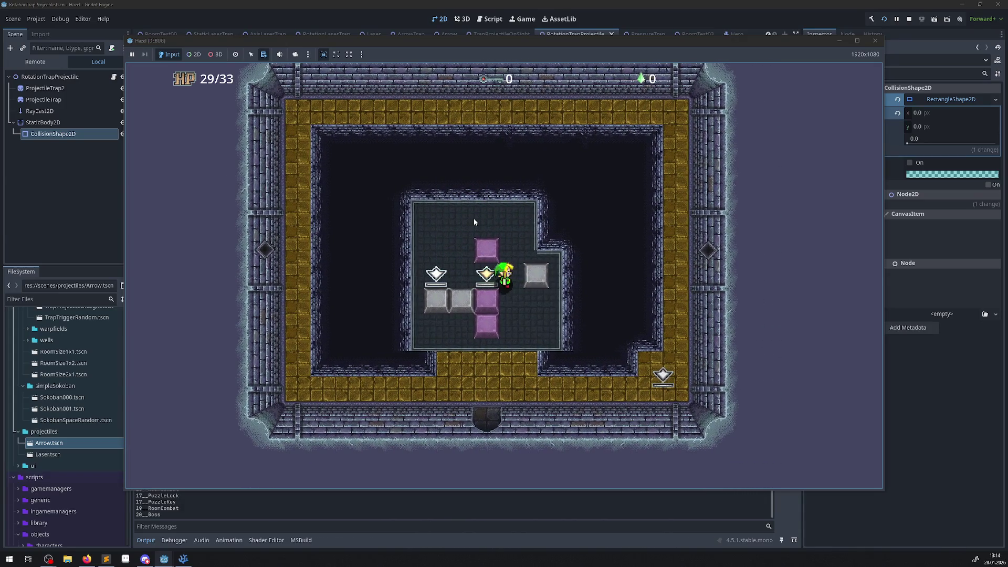
key("Up")
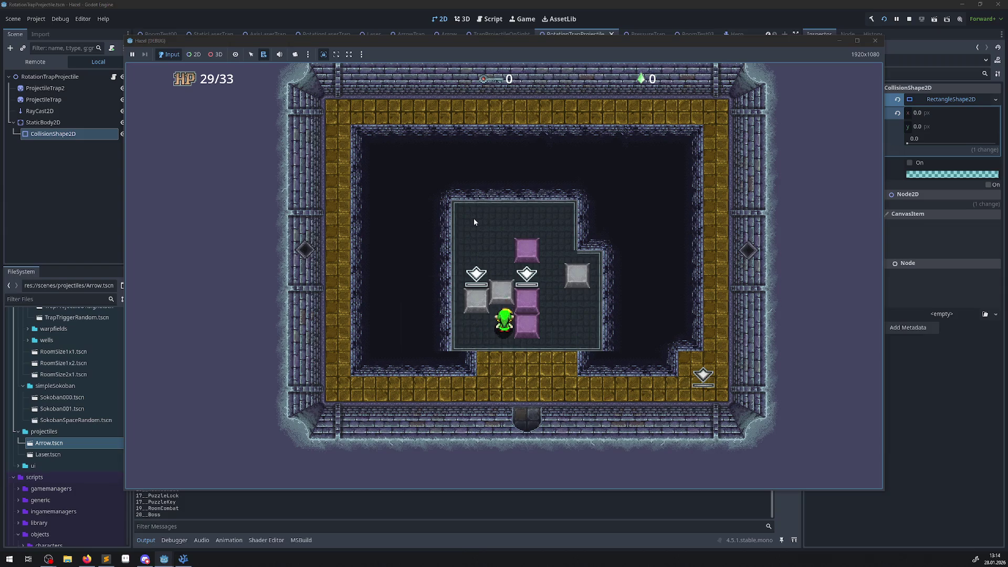
key("Right")
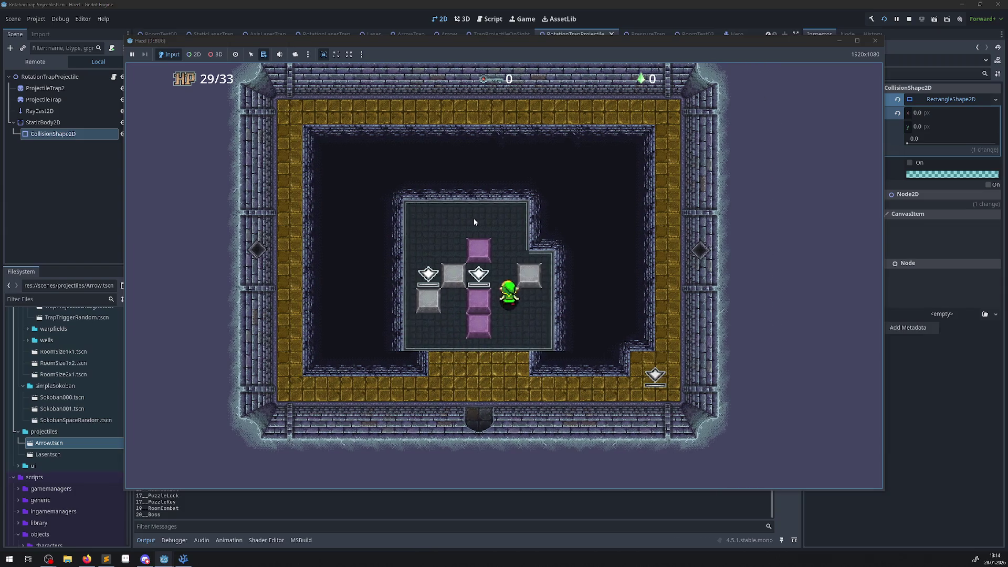
key("Up")
key("Left")
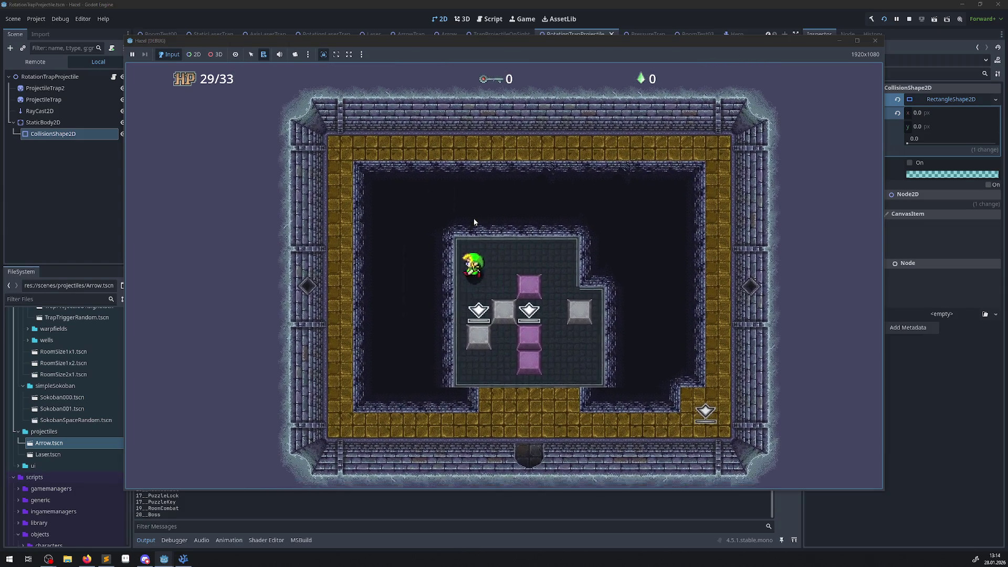
key("Down")
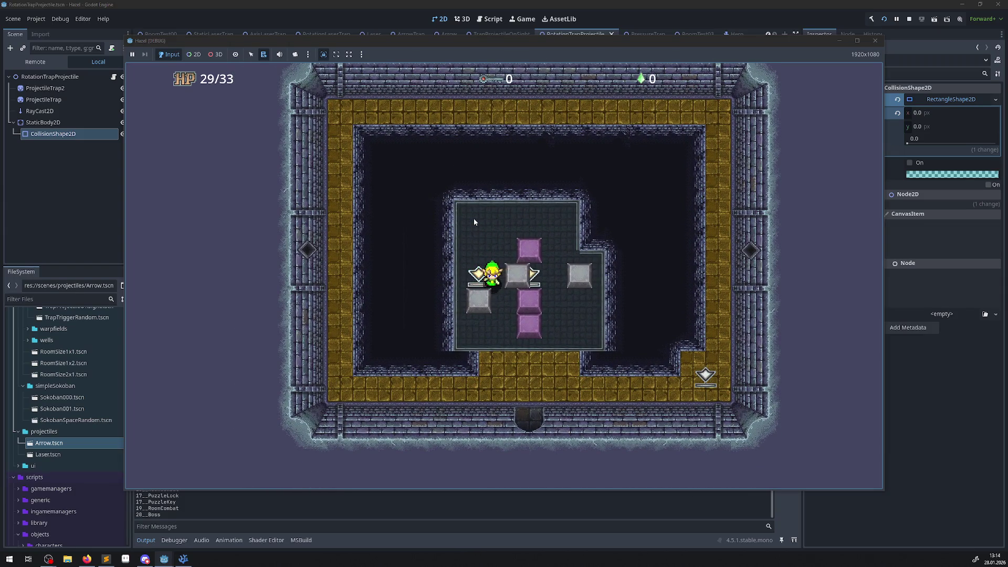
key("Down")
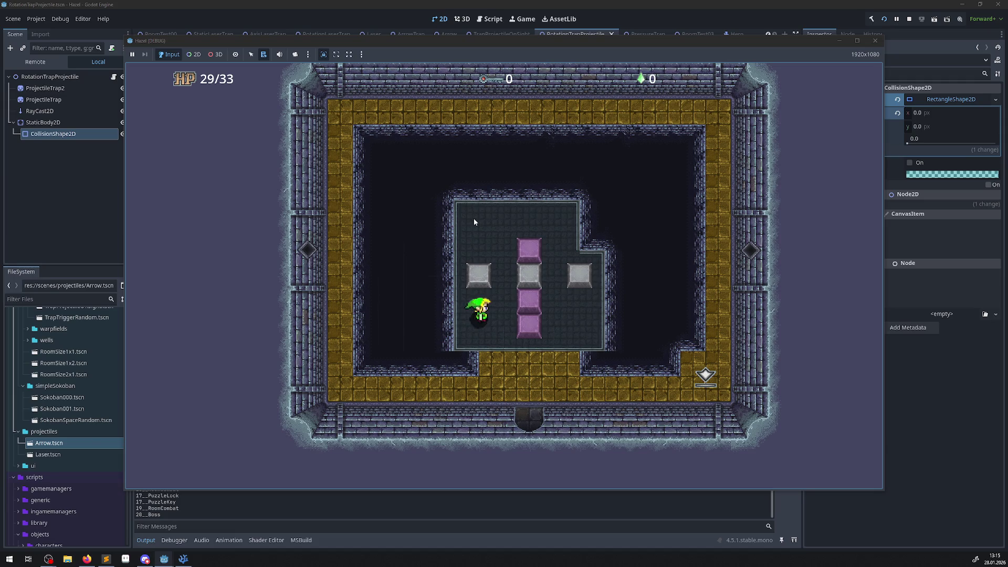
Walk the hero through successive bottom doors, via the top floor and left gold column, into the arrow room
key("Down")
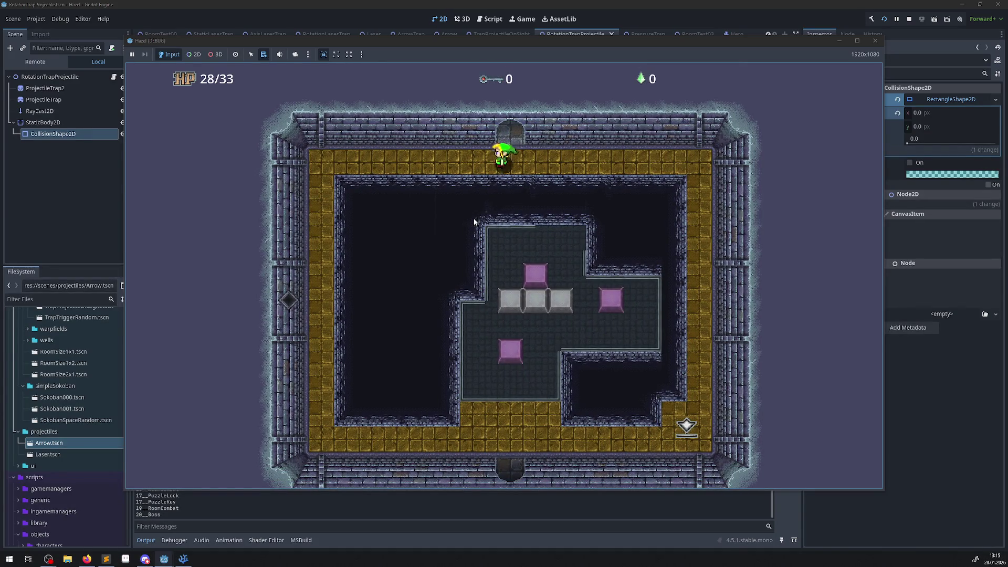
key("Left")
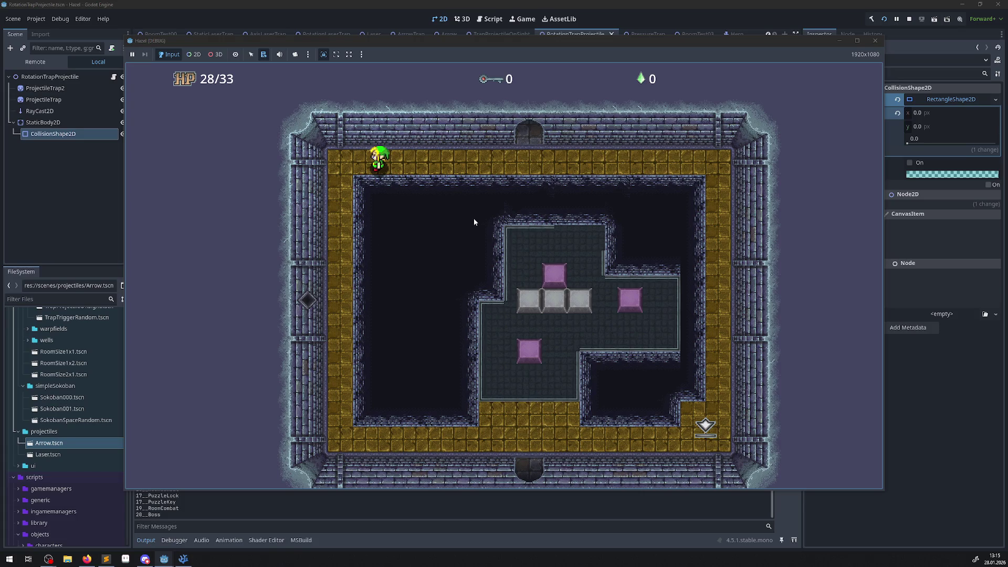
key("Left")
key("Down")
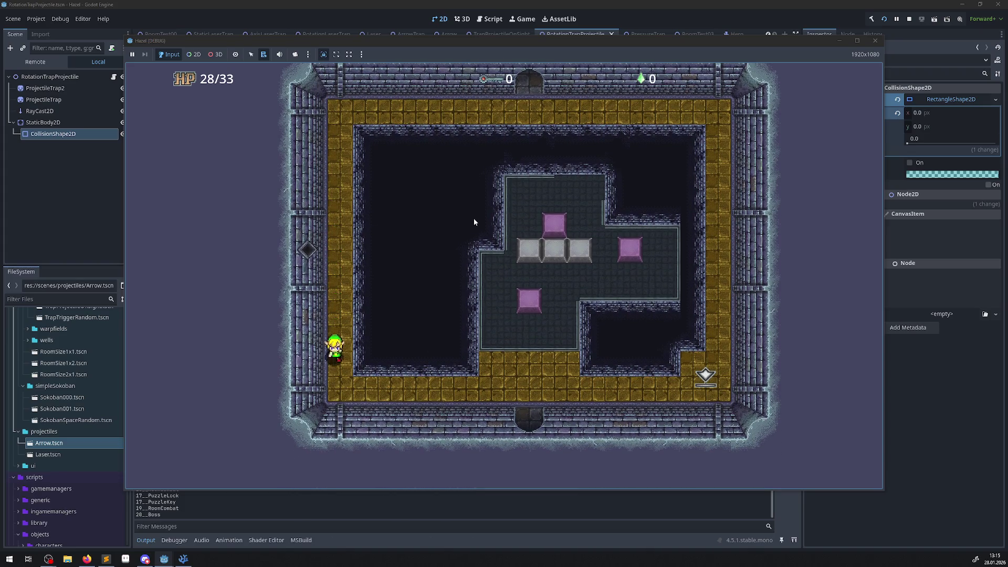
key("Right")
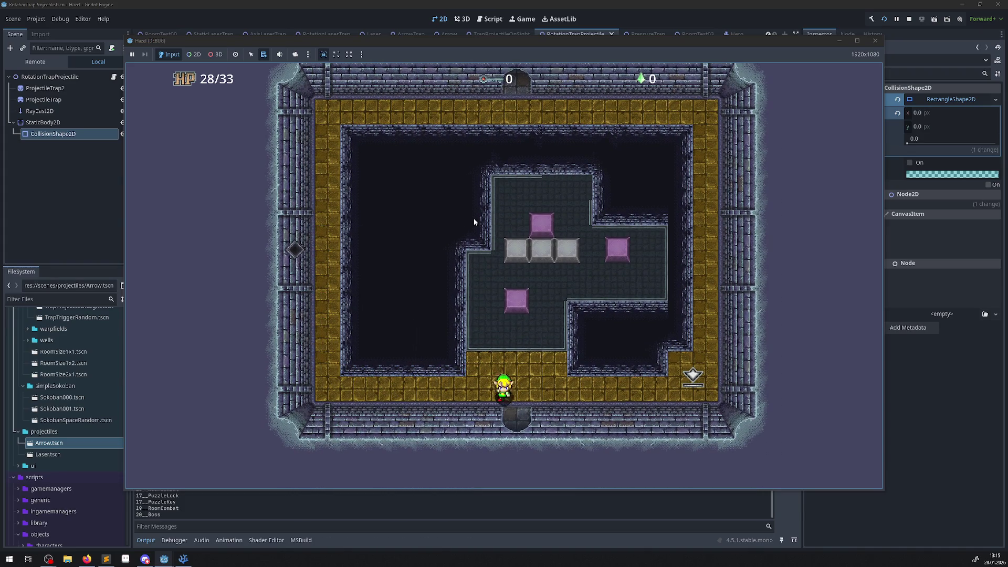
key("Down")
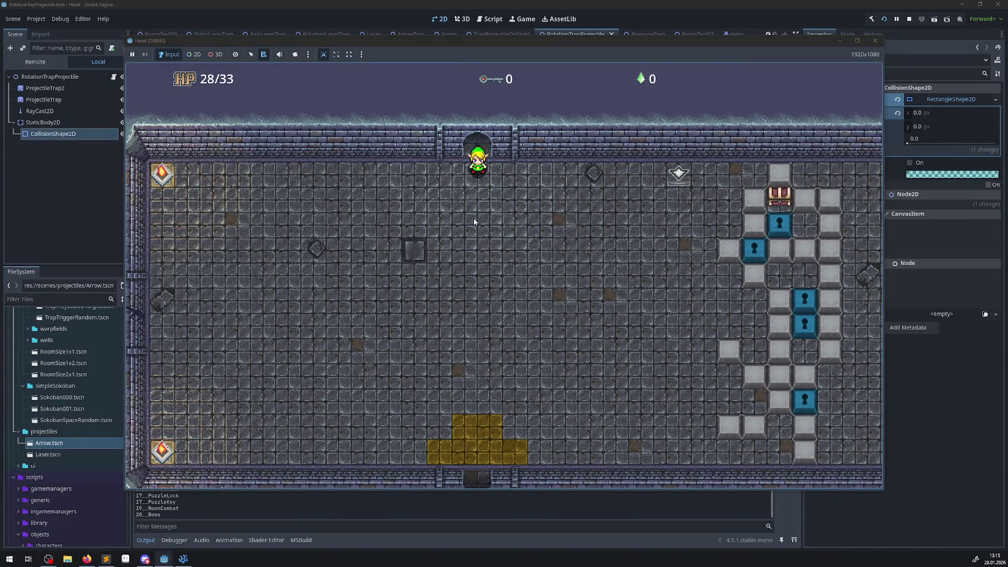
key("Down")
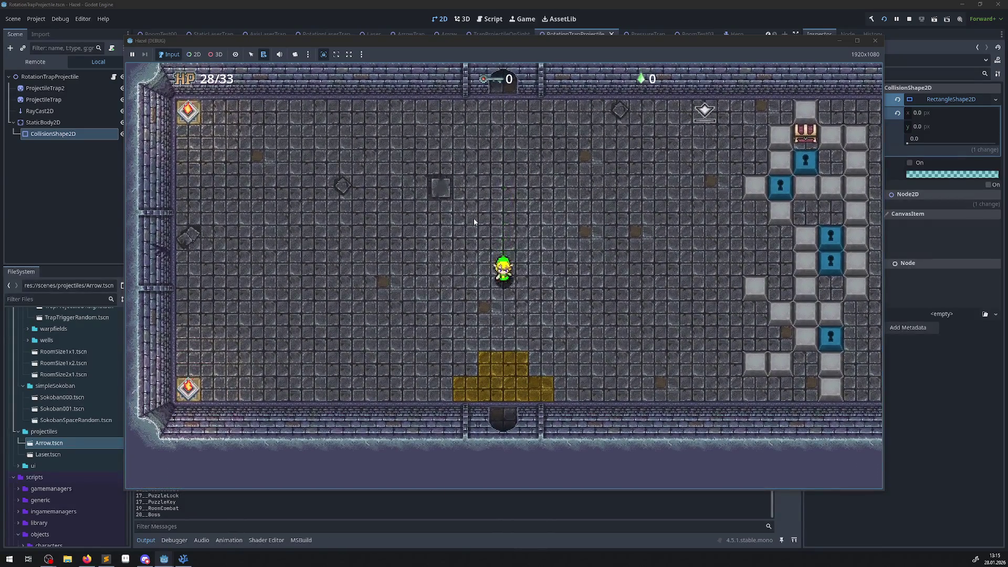
key("Down")
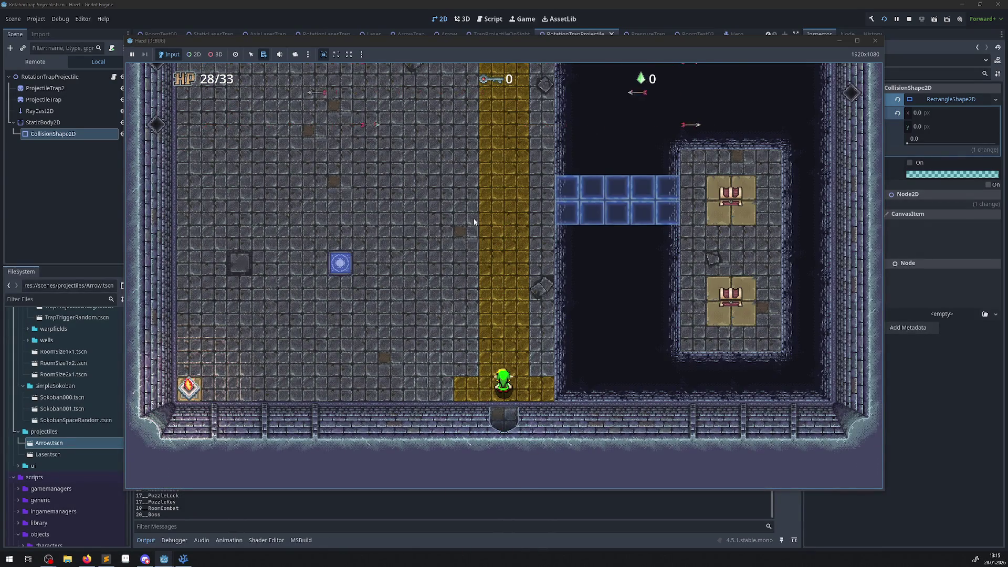
Walk up the gold path past the arrows, push the grey block one tile left, then stop the game
key("Up")
key("Up")
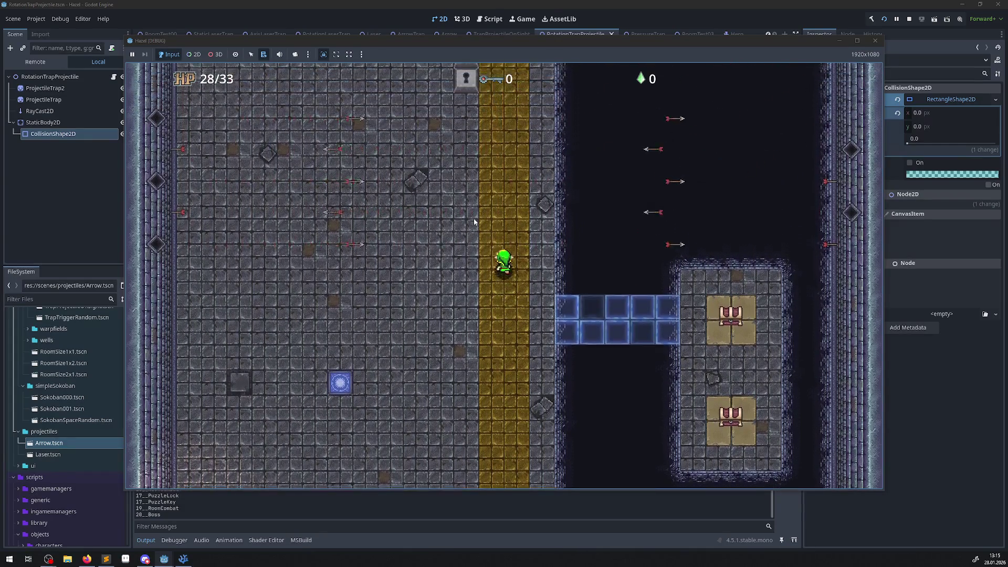
key("Up")
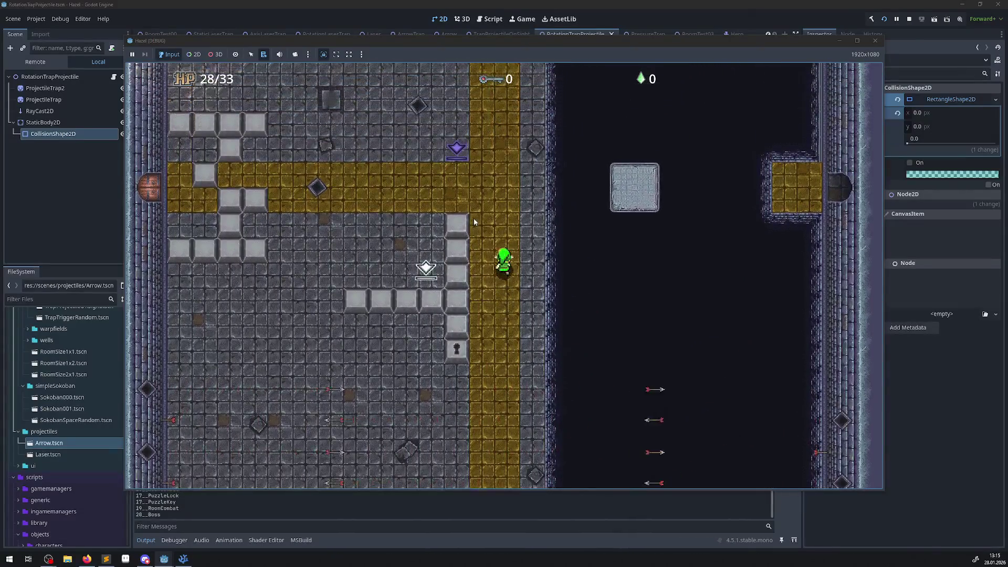
key("Left")
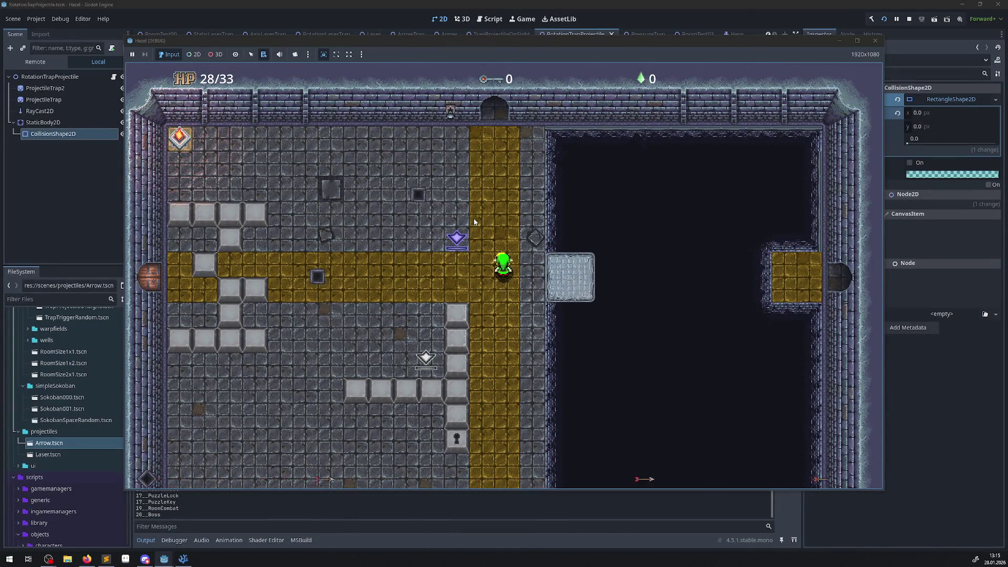
key("Left")
key("Down")
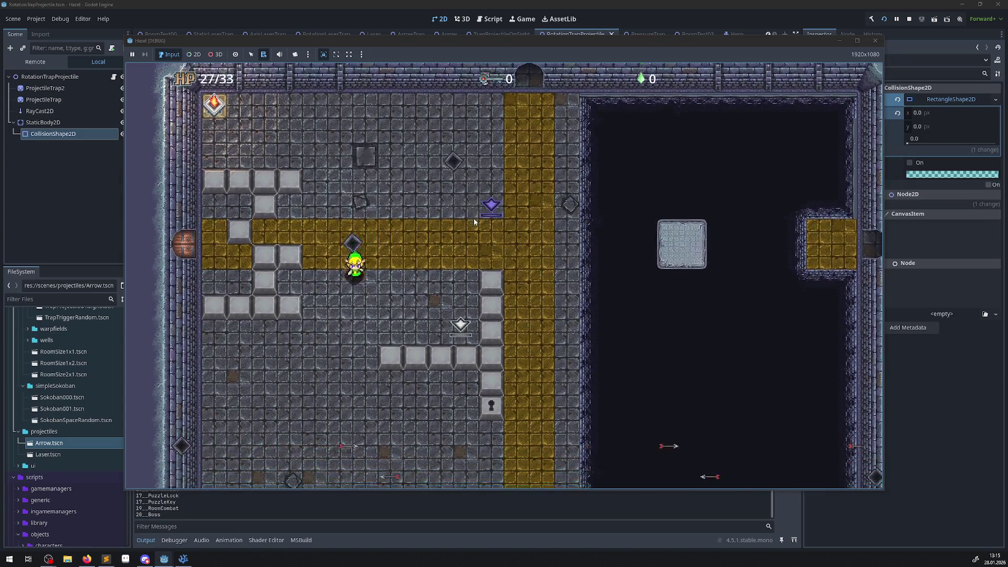
key("Left")
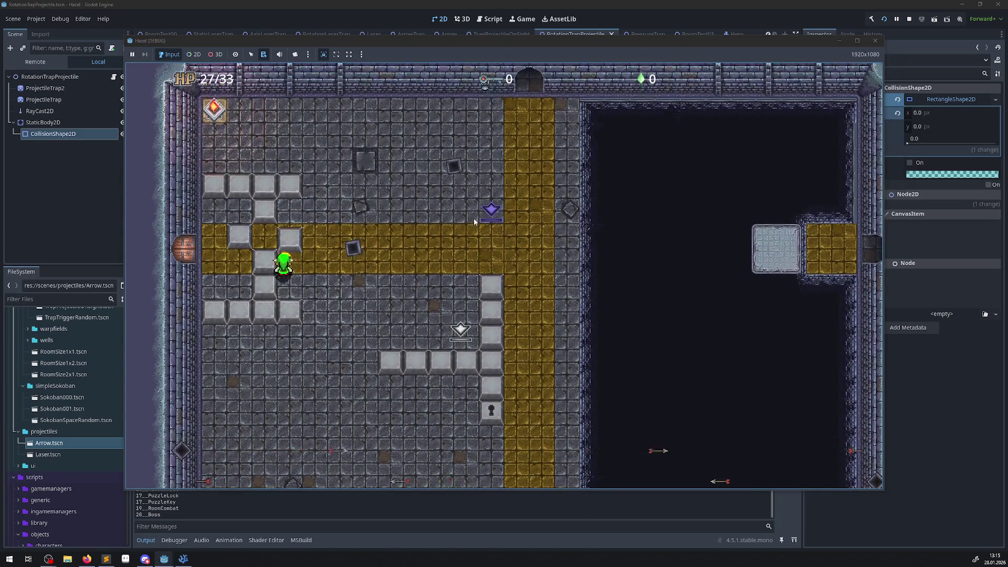
key("Left")
key("Up")
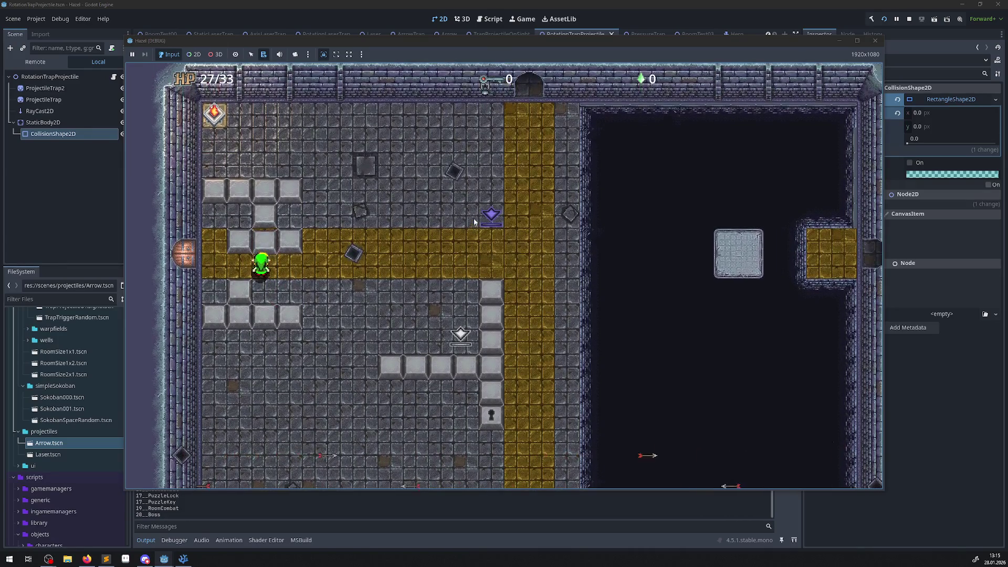
key("Right")
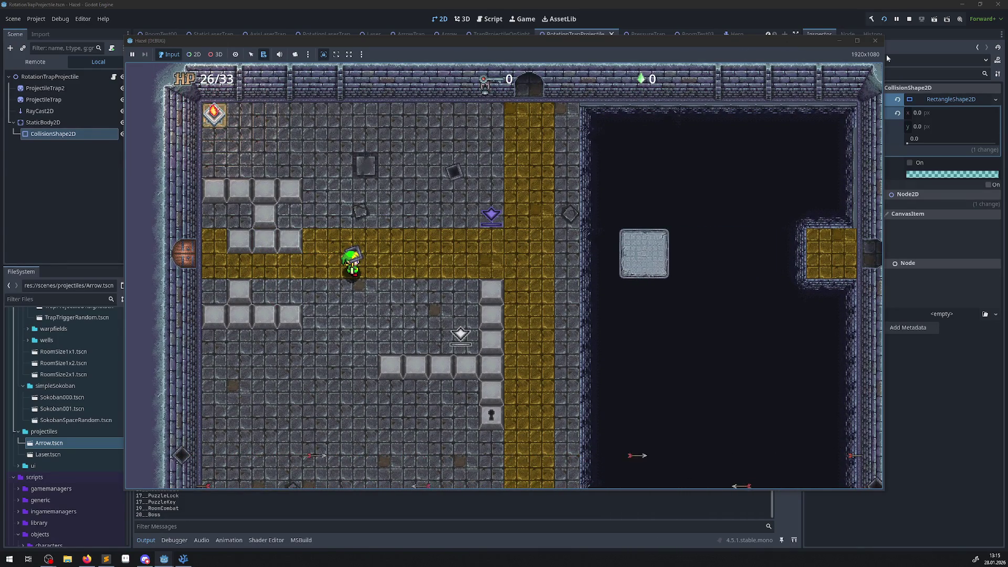
key("Escape")
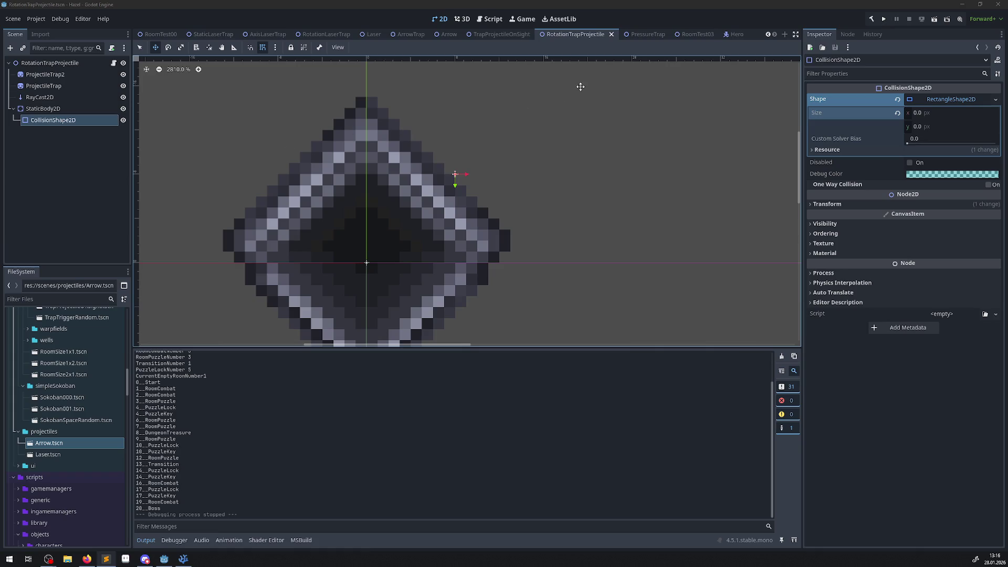
Open RoomTest05.tscn and RoomTest04.tscn from FileSystem and close the Hero scene tab
scroll(80, 362, "up", 10)
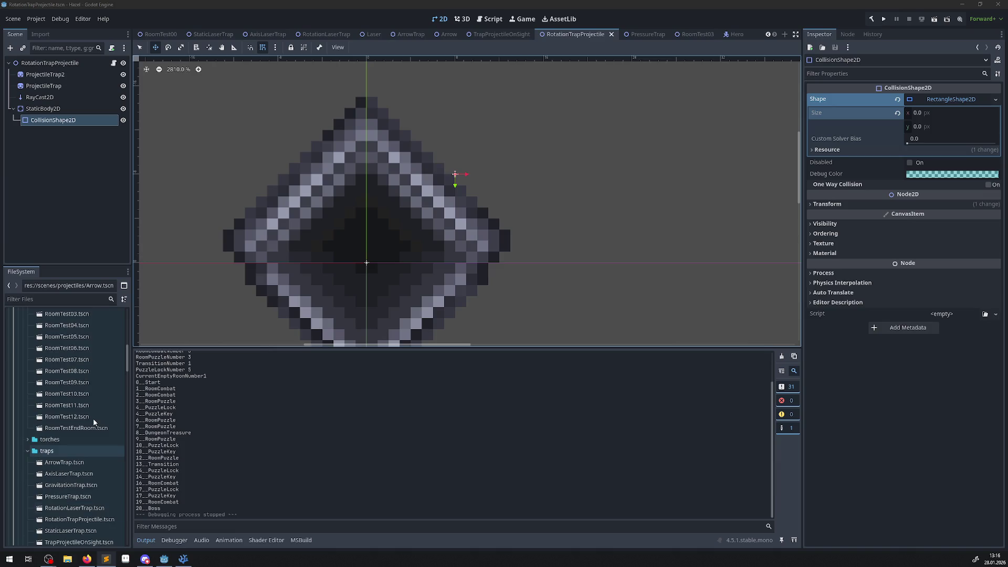
scroll(94, 422, "up", 1)
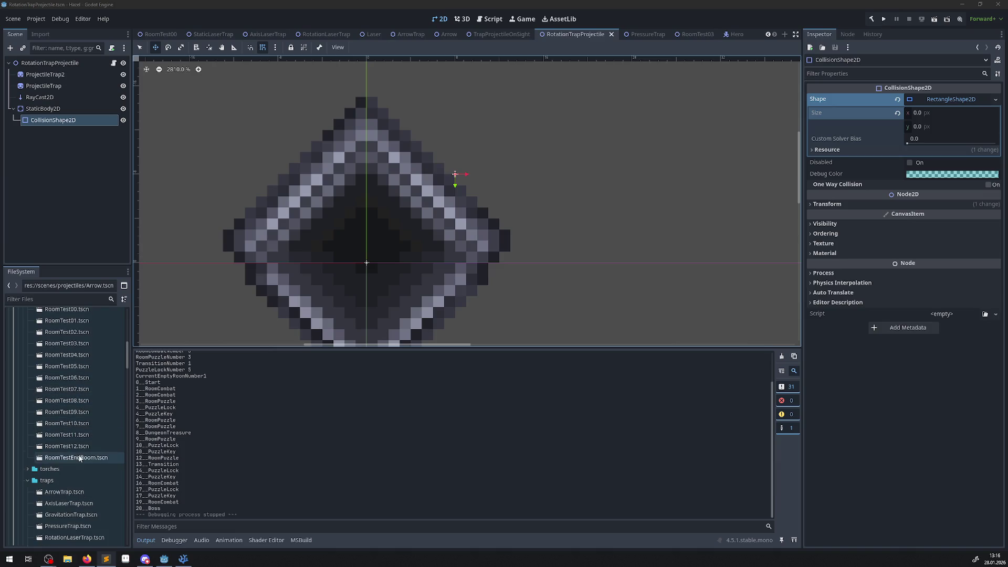
double_click(80, 367)
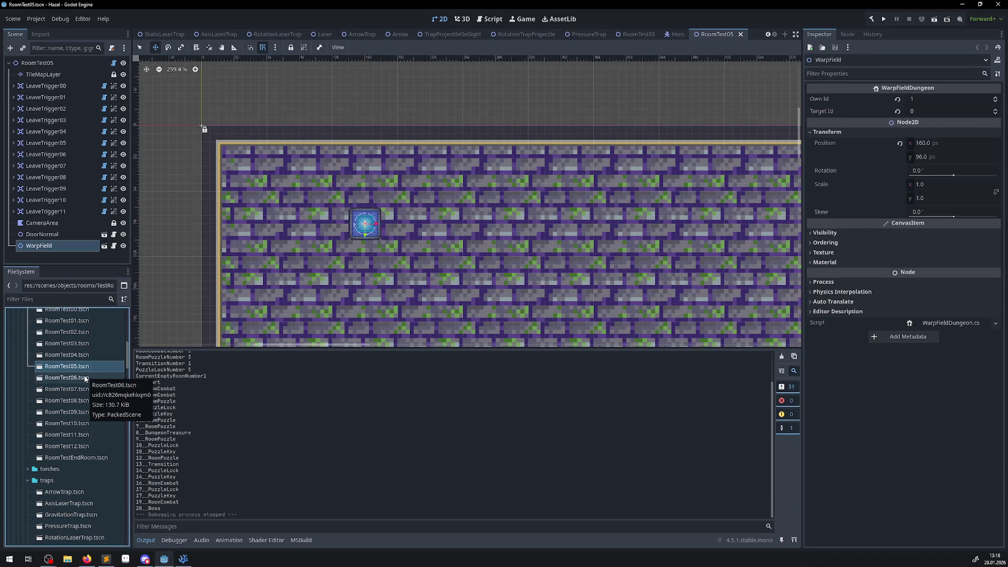
double_click(79, 358)
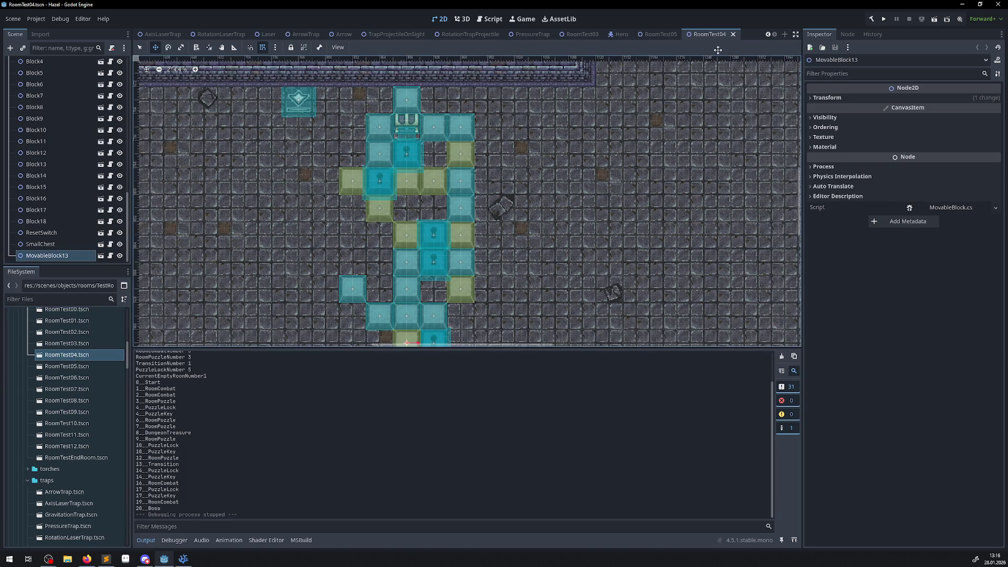
left_click(668, 34)
left_click(679, 34)
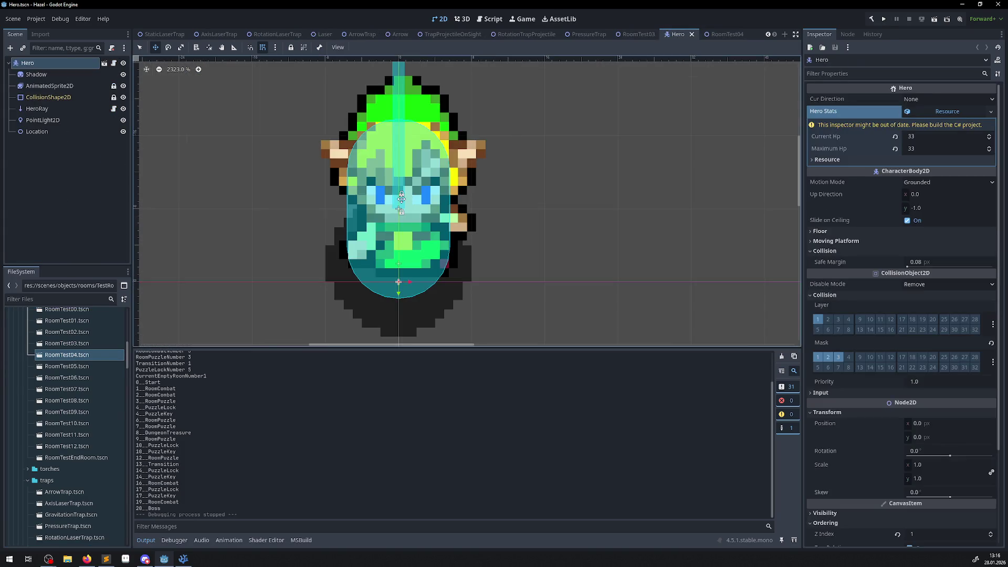
left_click(692, 35)
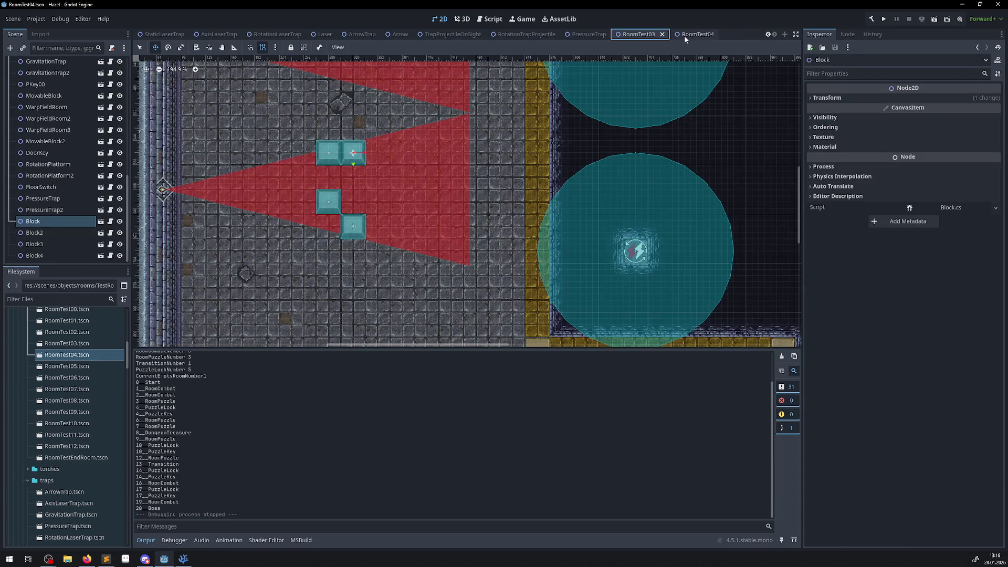
Look around the RoomTest04 scene view, then build and run the project
scroll(348, 225, "down", 2)
scroll(348, 224, "left", 10)
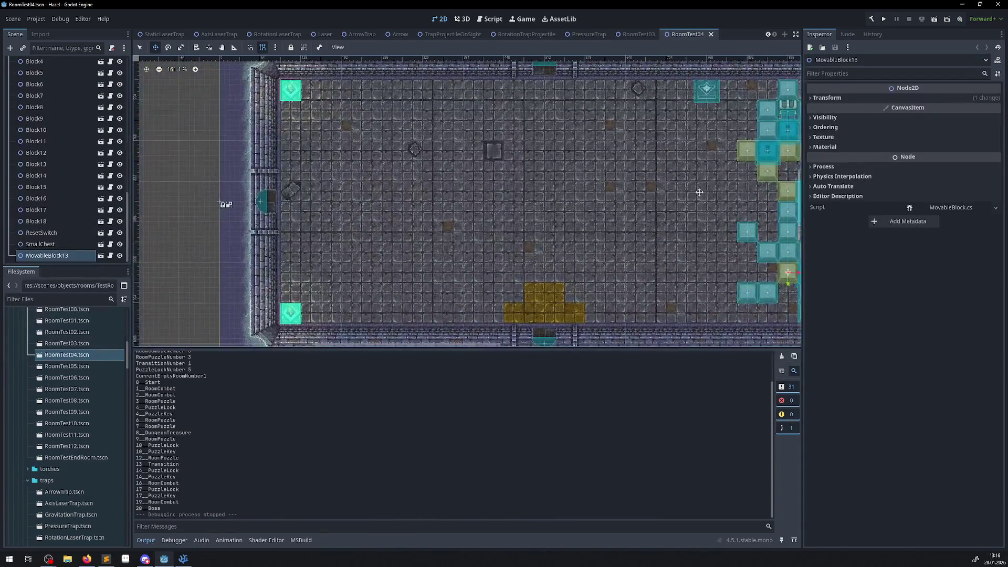
scroll(469, 168, "right", 10)
scroll(469, 169, "up", 6)
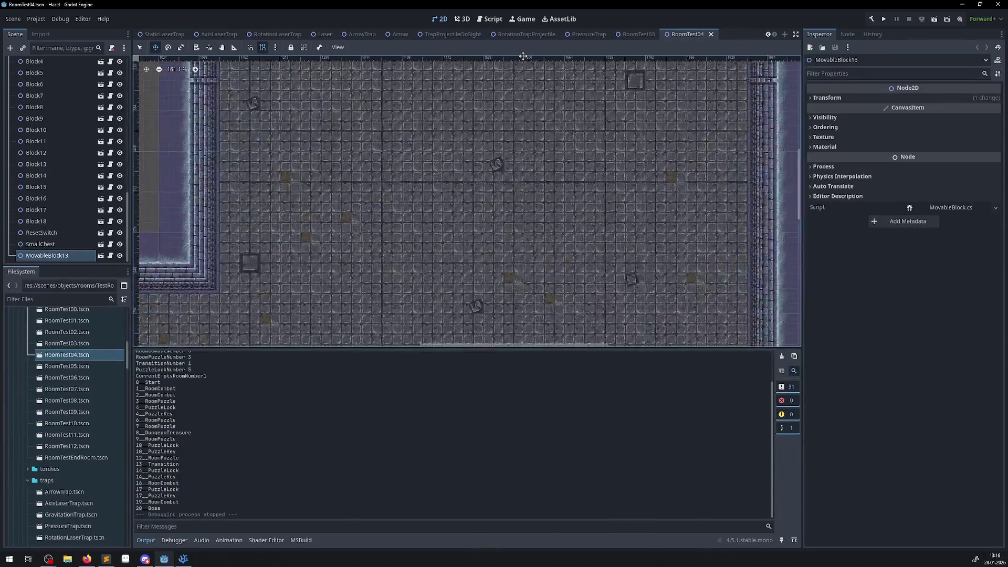
scroll(382, 218, "up", 4)
scroll(383, 219, "right", 1)
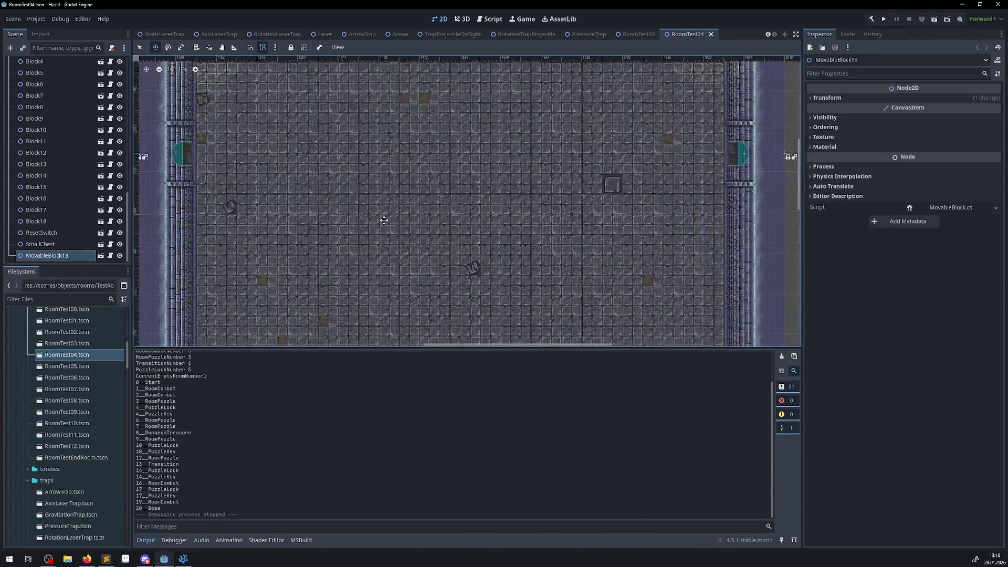
left_click(885, 19)
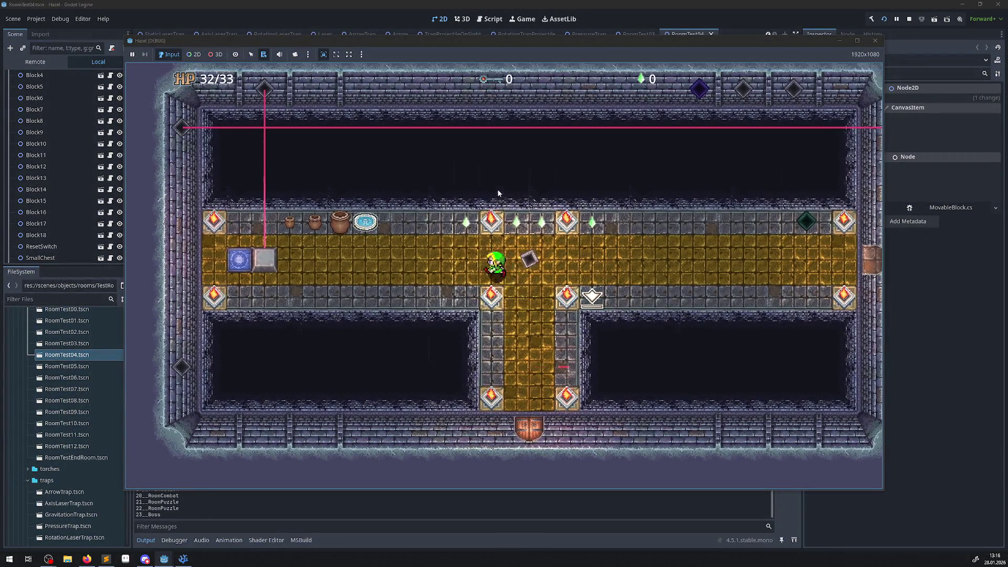
Step the hero onto the blue switch, then cross the room and leave through the bottom door
key("Left")
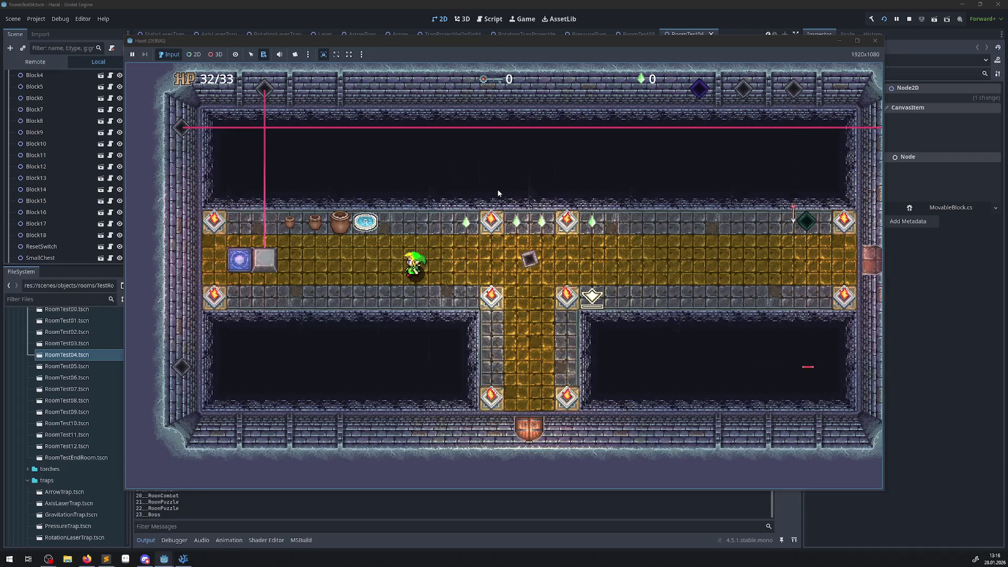
key("Left")
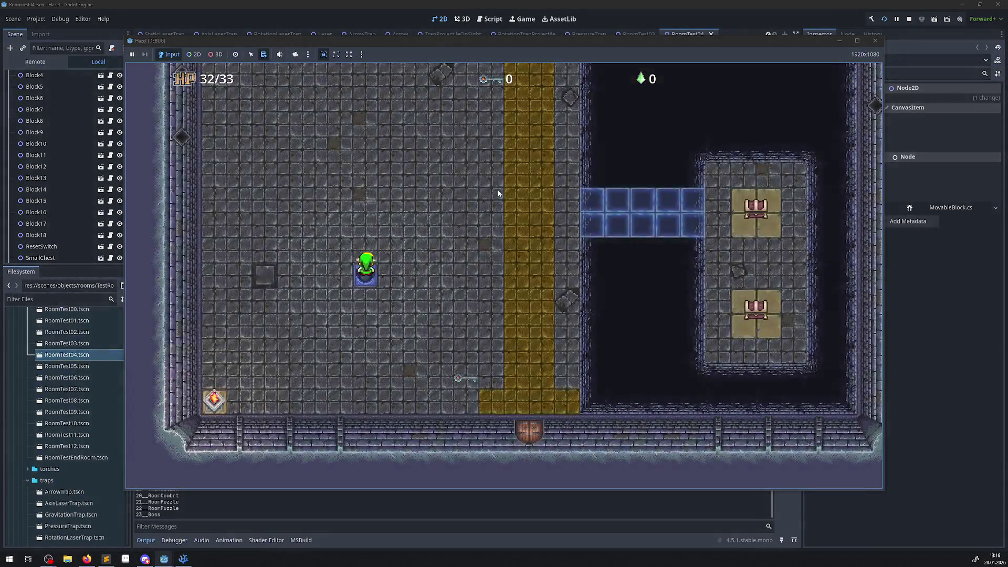
key("Up")
key("Right")
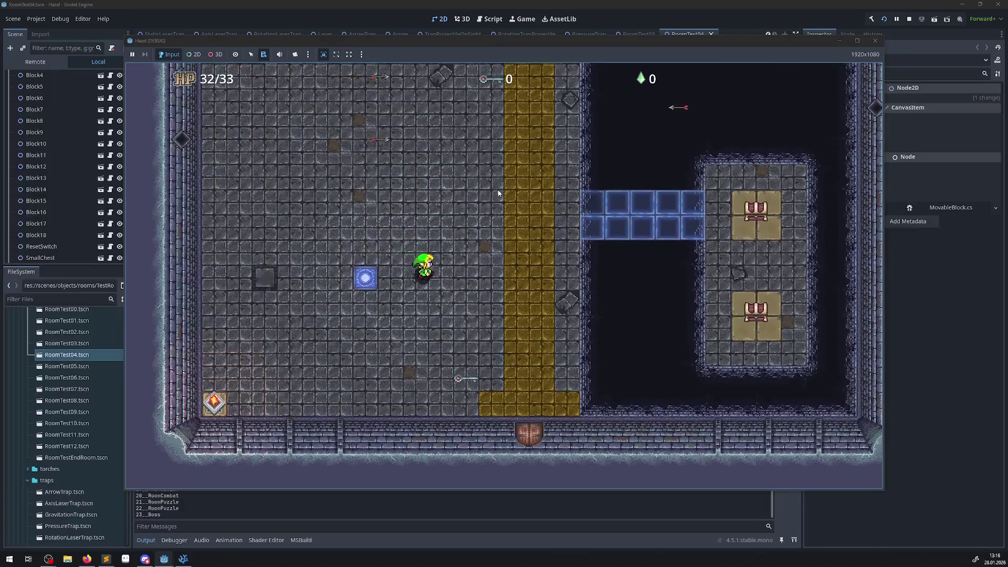
key("Down")
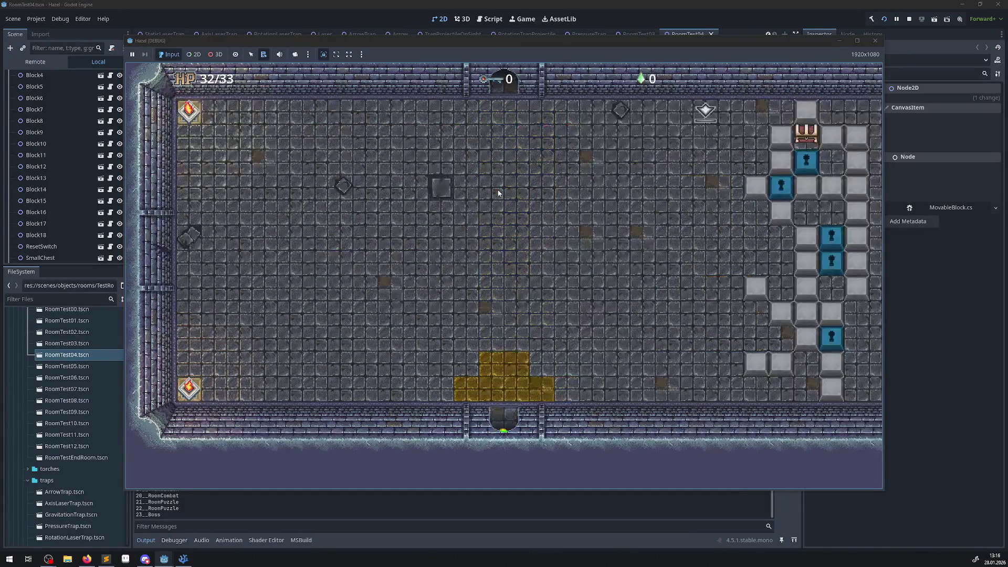
Walk the hero left to the new room's wall and back, then right across the room
key("Up")
key("Left")
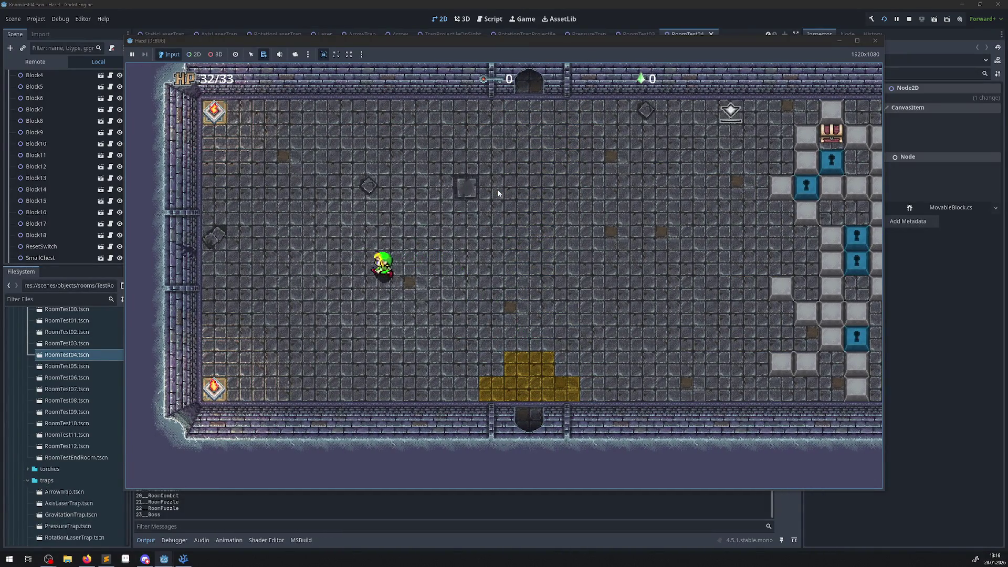
key("Left")
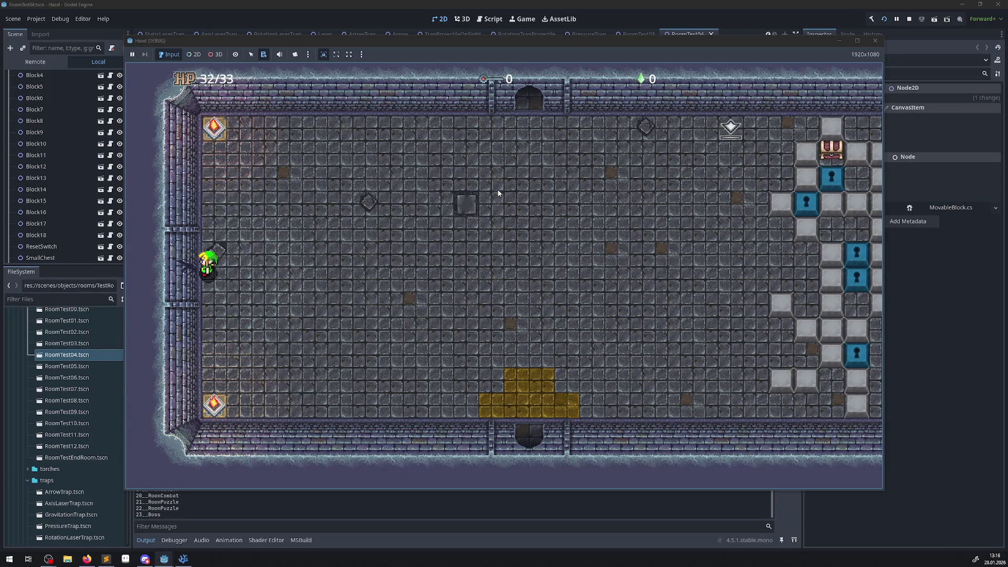
key("Right")
key("Left")
key("Right")
key("Up")
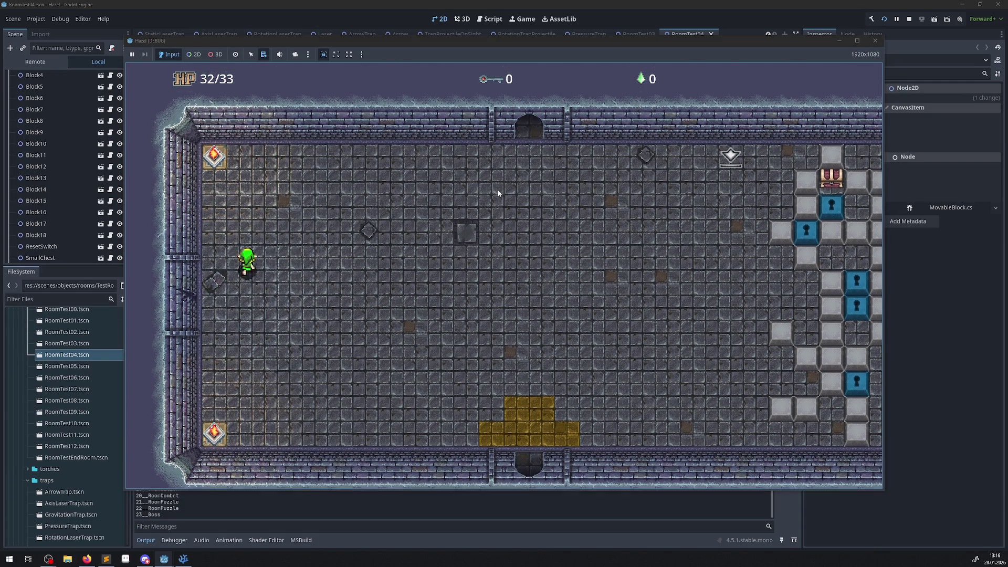
key("Right")
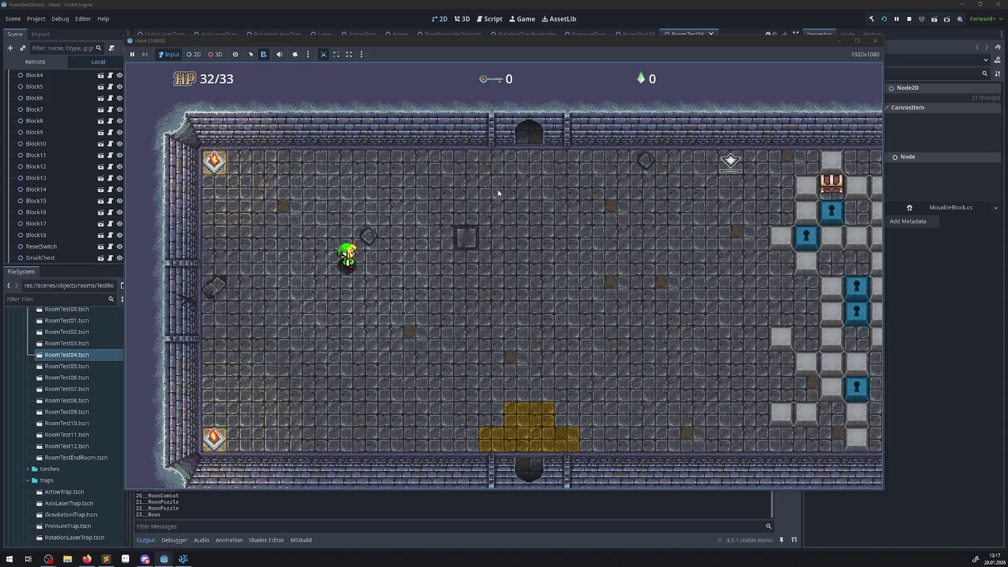
Walk the hero onto the gold tiles and up the gold column, then stop the game
key("Down")
key("Right")
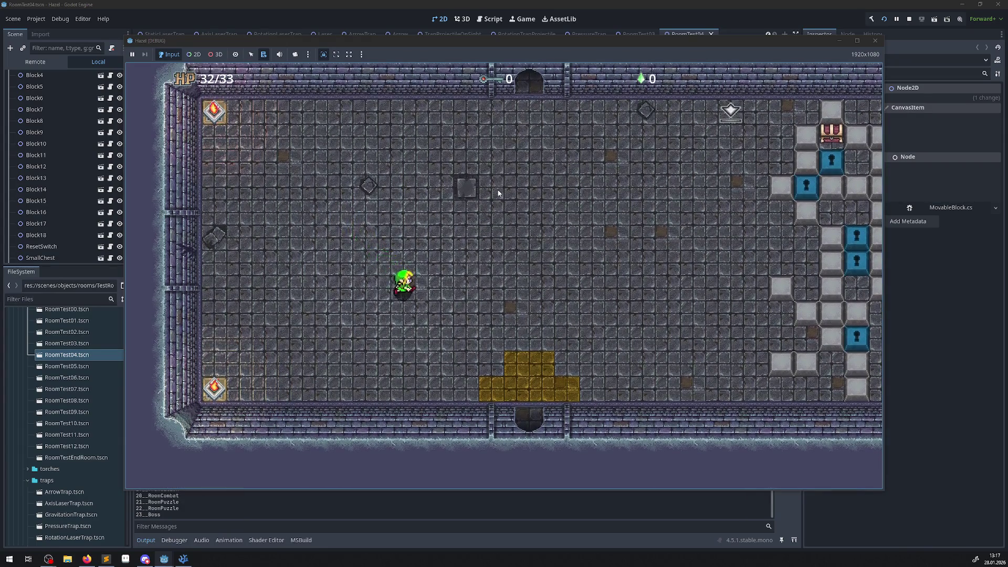
key("Up")
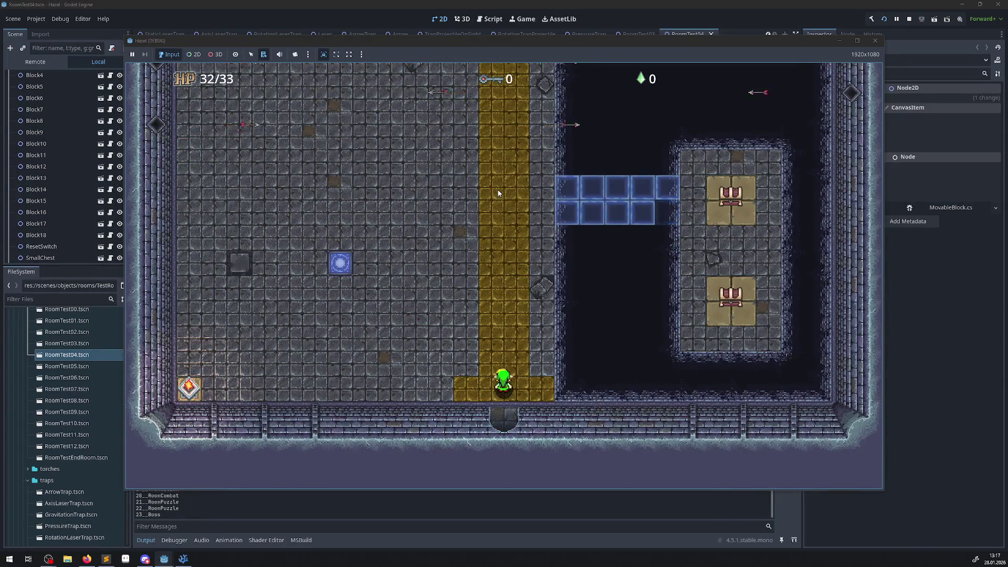
key("Up")
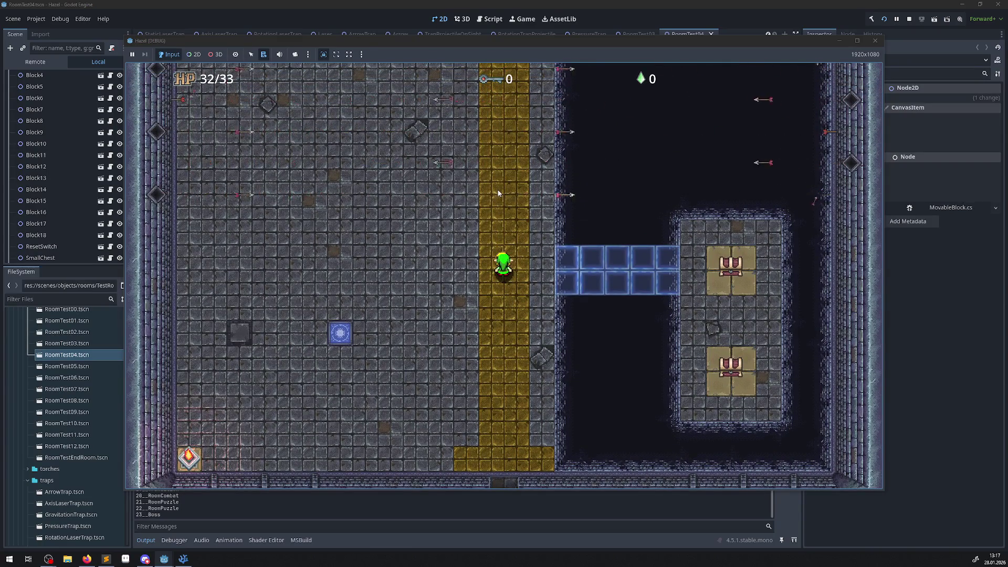
left_click(875, 41)
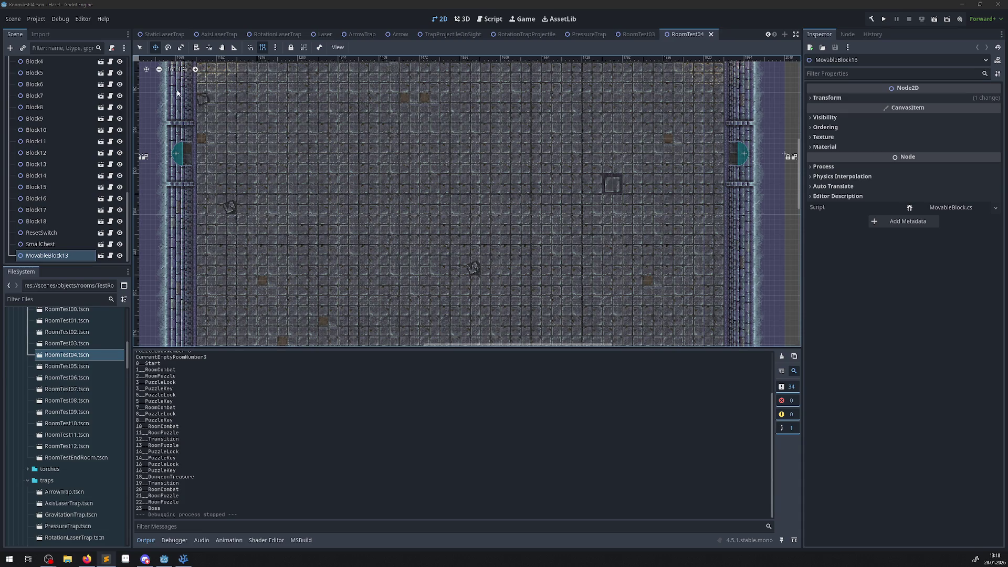
Rebuild the .NET project and start a new test run from RoomTest04 with Run Project
left_click(880, 20)
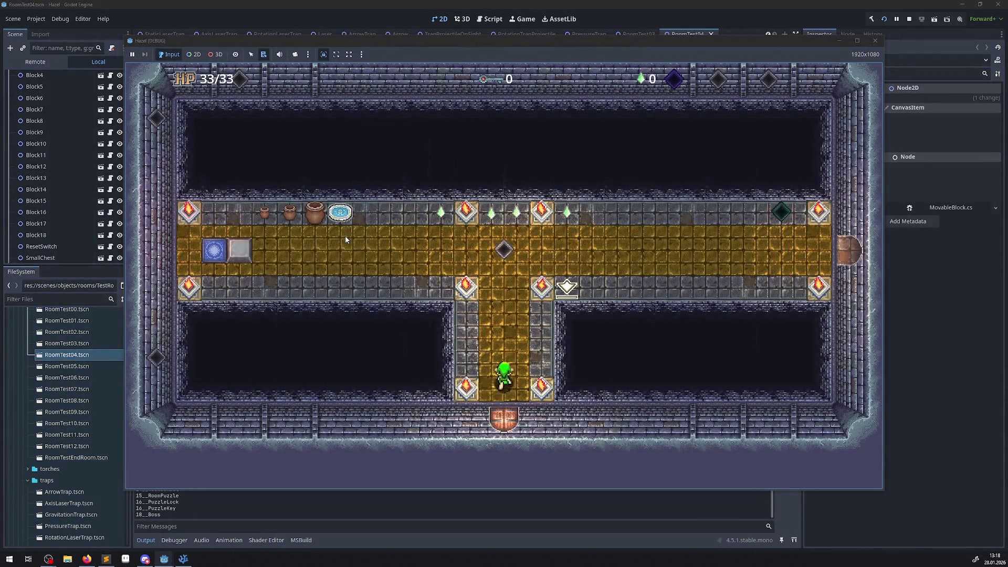
Walk up the corridor, through the east door, and across the ice room toward the diamond switch
key("Up")
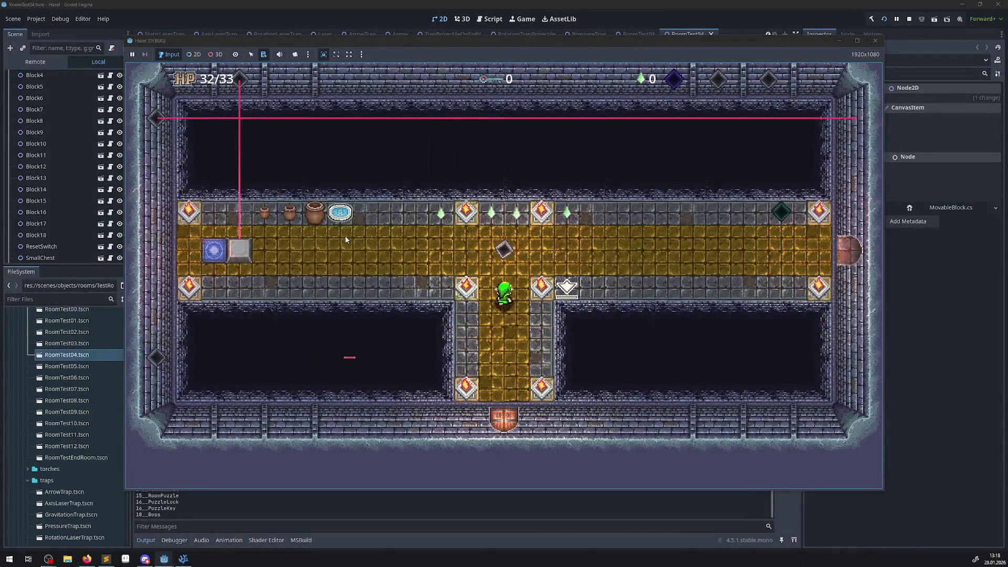
key("Right")
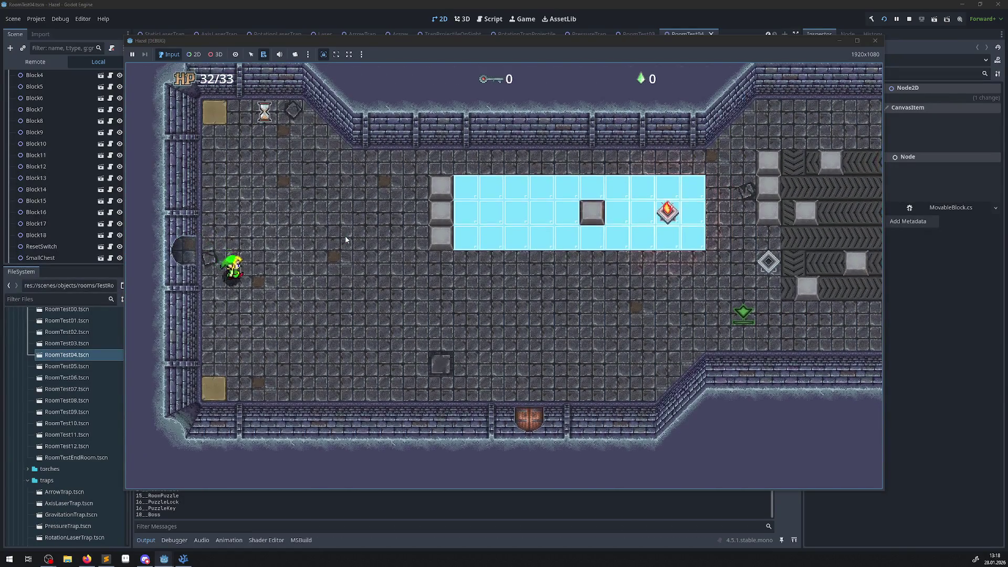
key("Right")
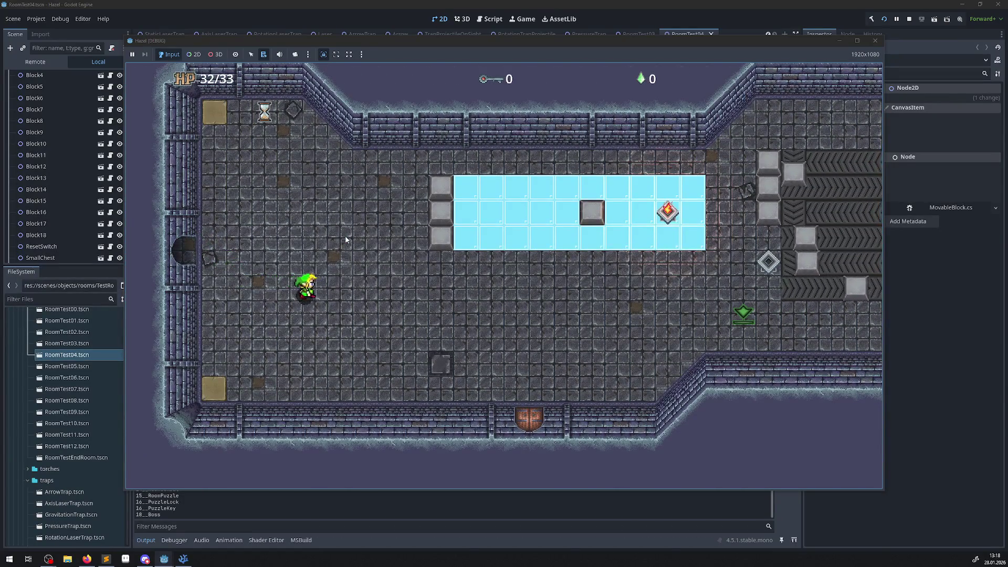
key("Right")
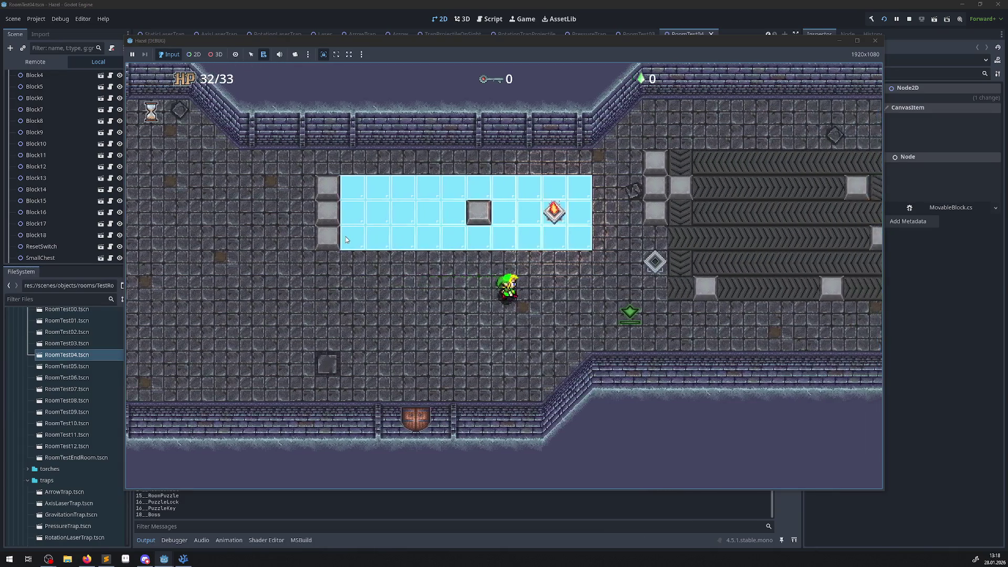
key("Right")
key("Up")
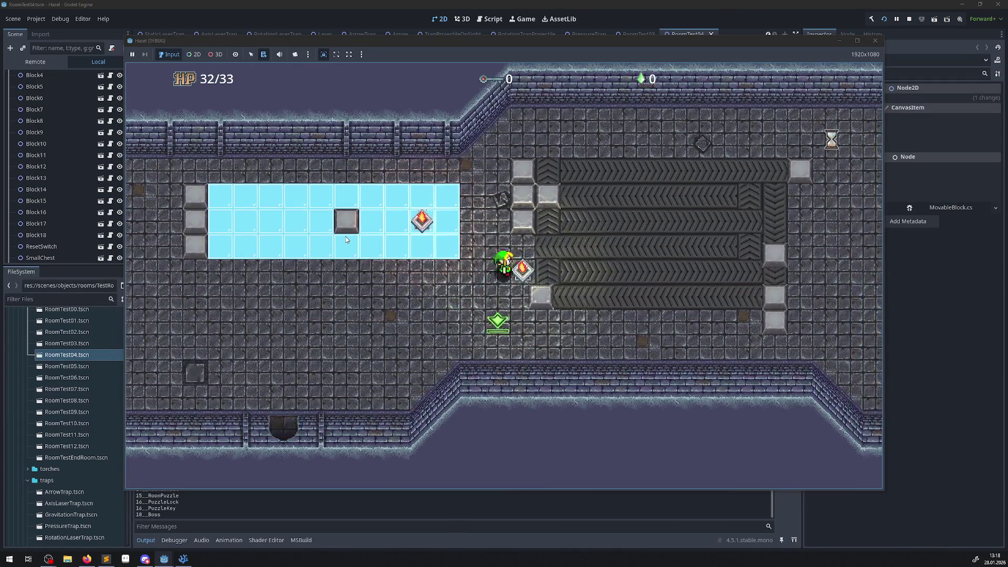
Visit the green crystal, then slide along the upper ice walkway and exit through the right door
key("Down")
key("Left")
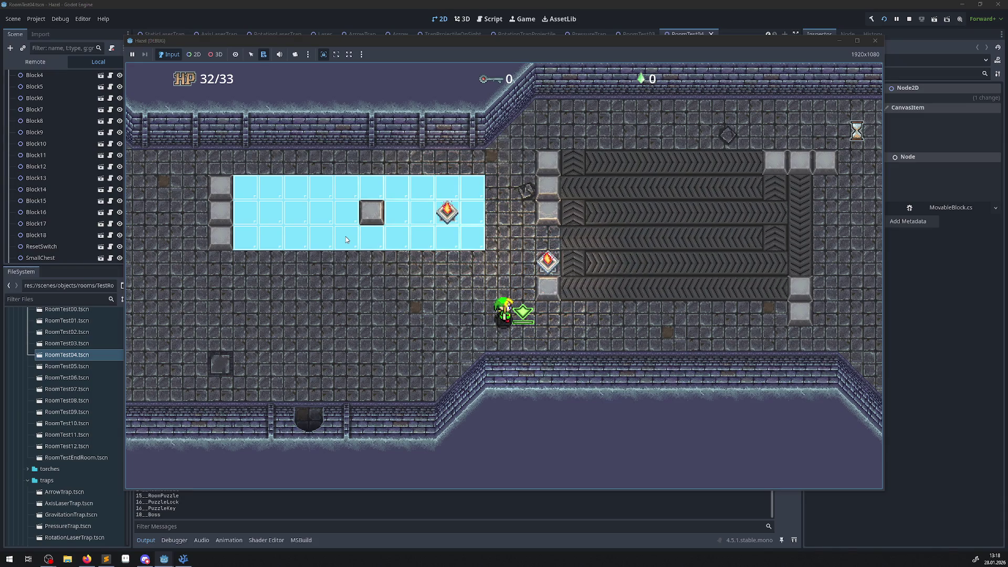
key("Left")
key("Up")
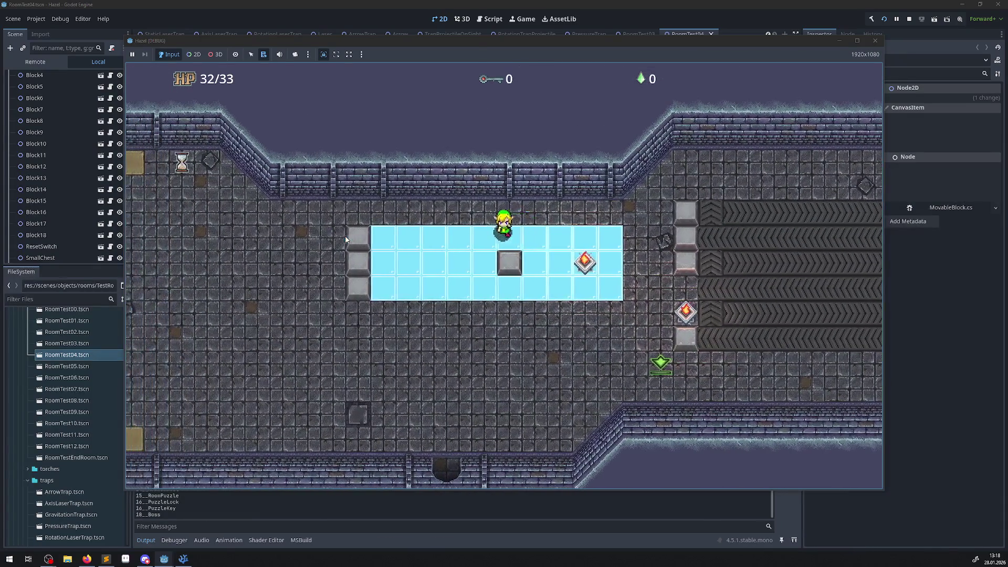
key("Down")
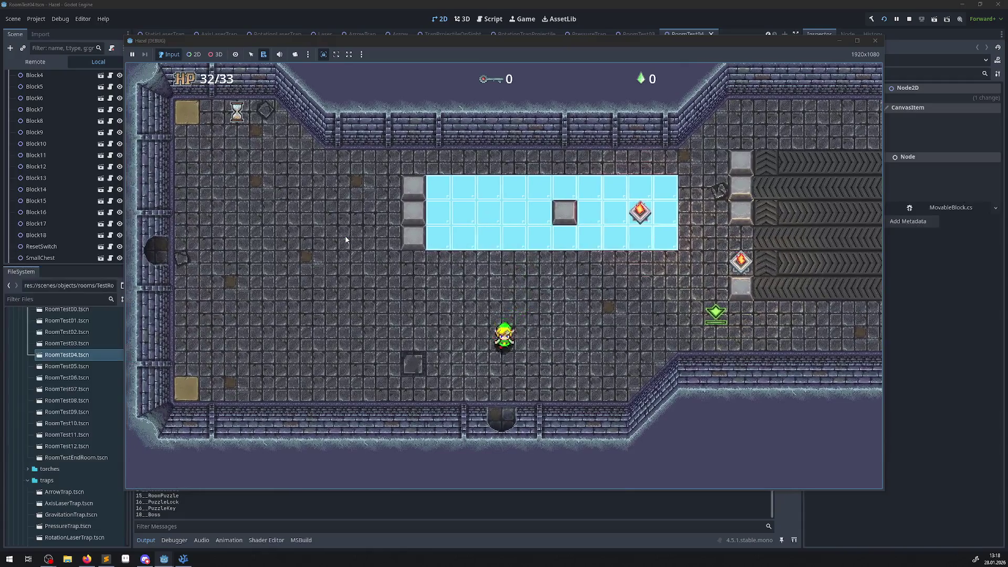
key("Down")
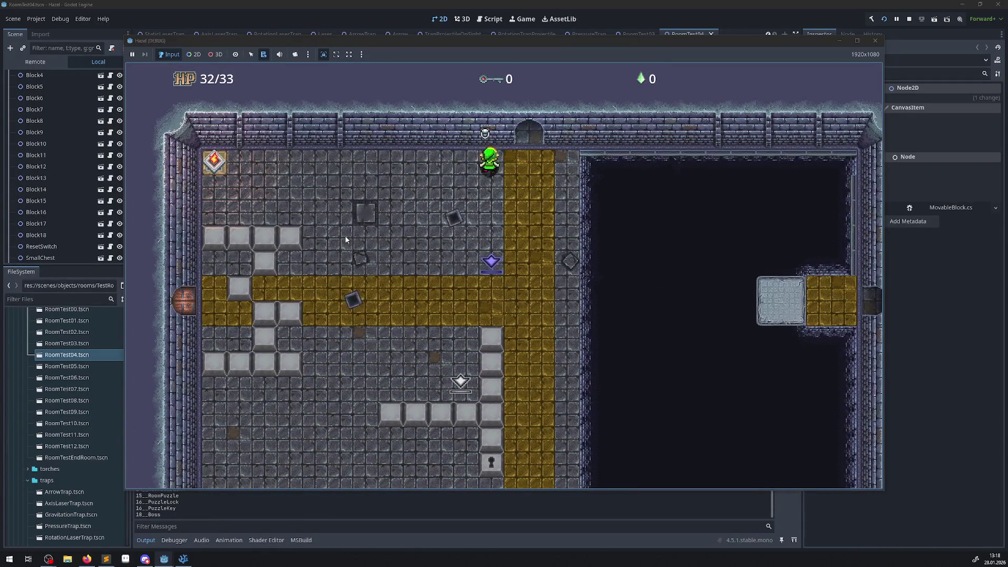
key("Right")
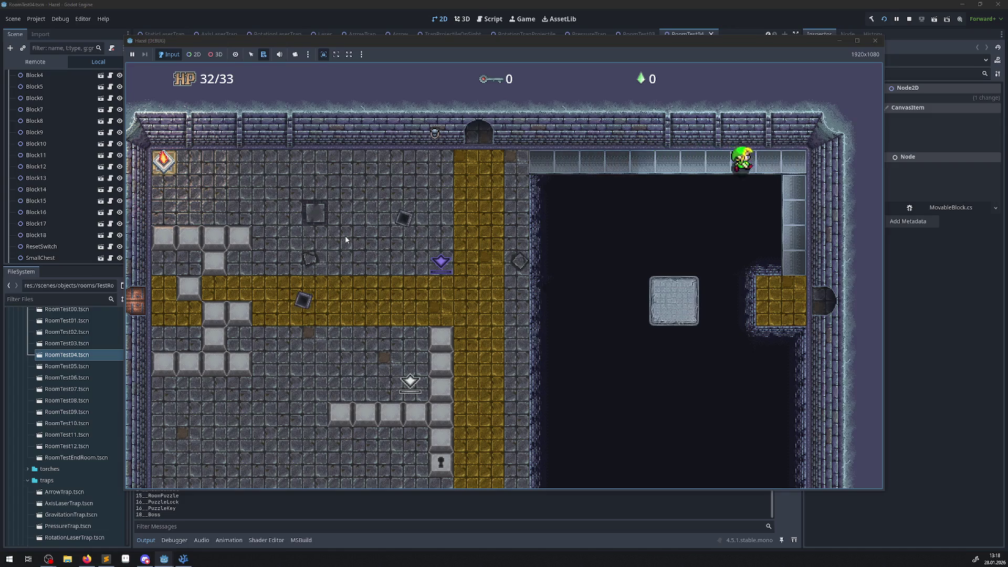
key("Down")
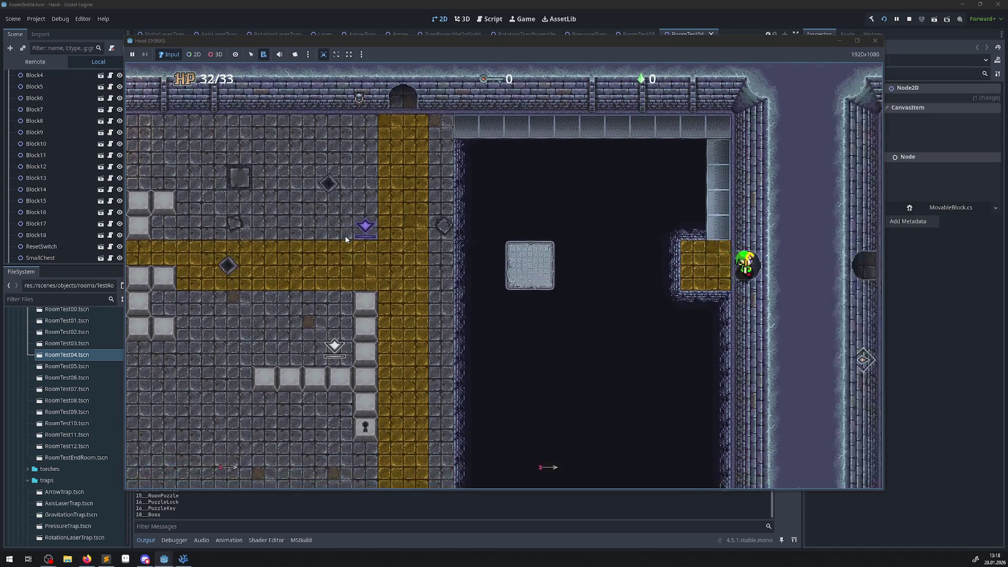
key("Right")
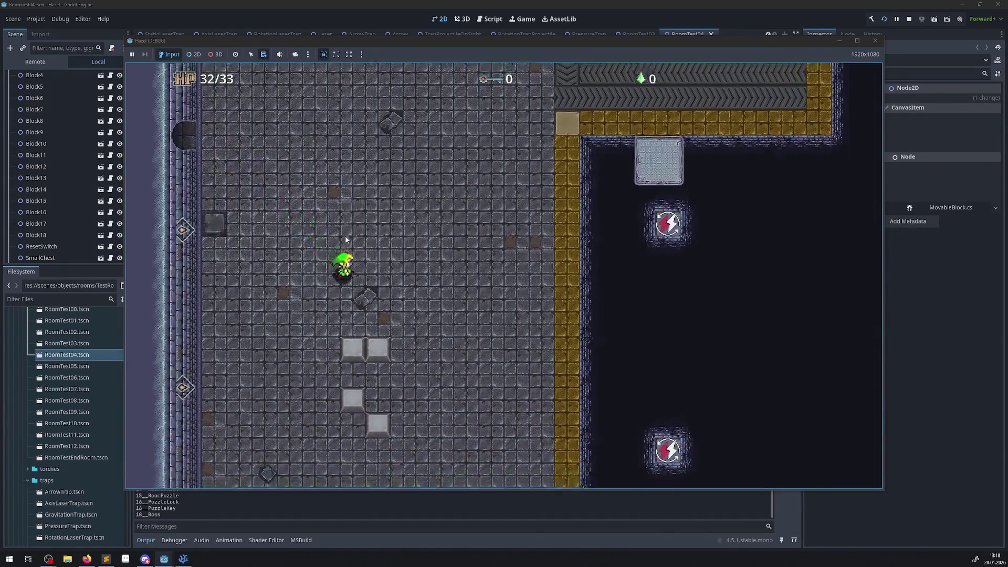
Walk down onto the purple tiles and move back and forth across them
key("Down")
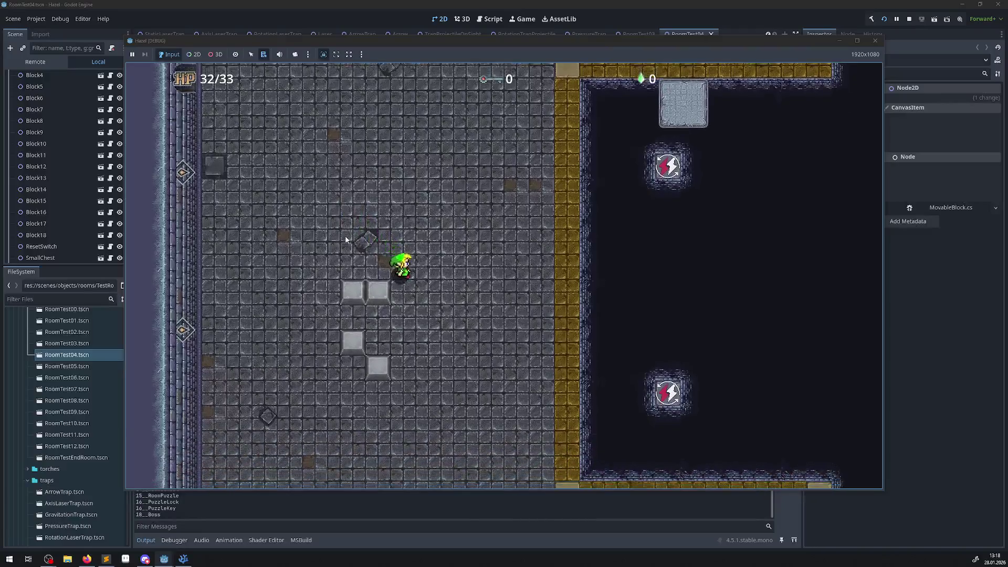
key("Left")
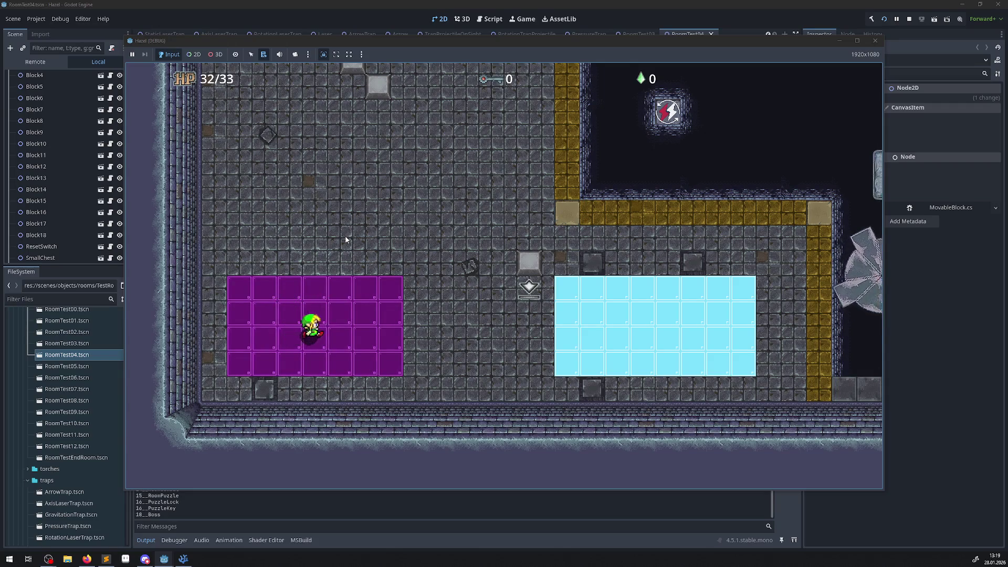
key("Right")
key("Up")
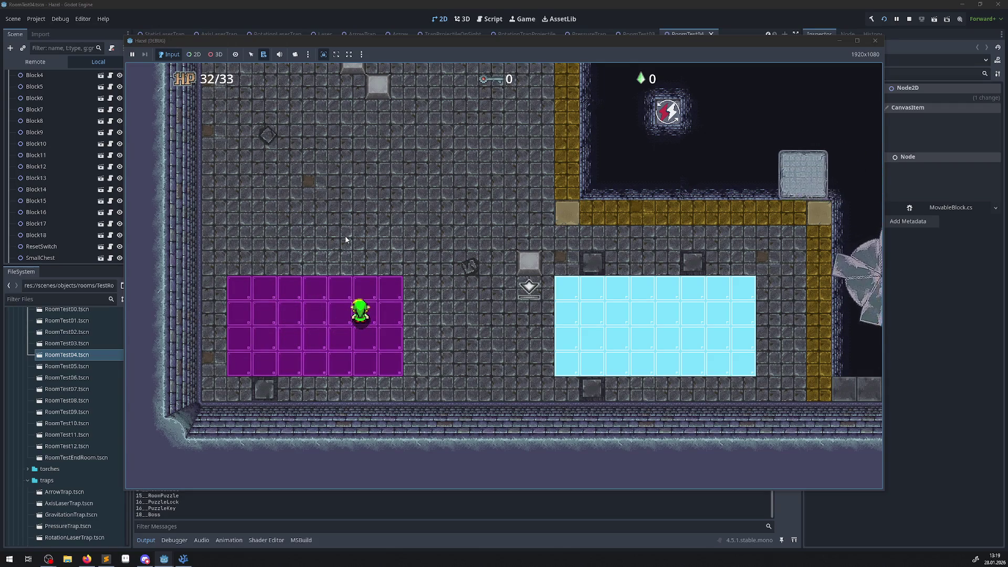
key("Left")
key("Left")
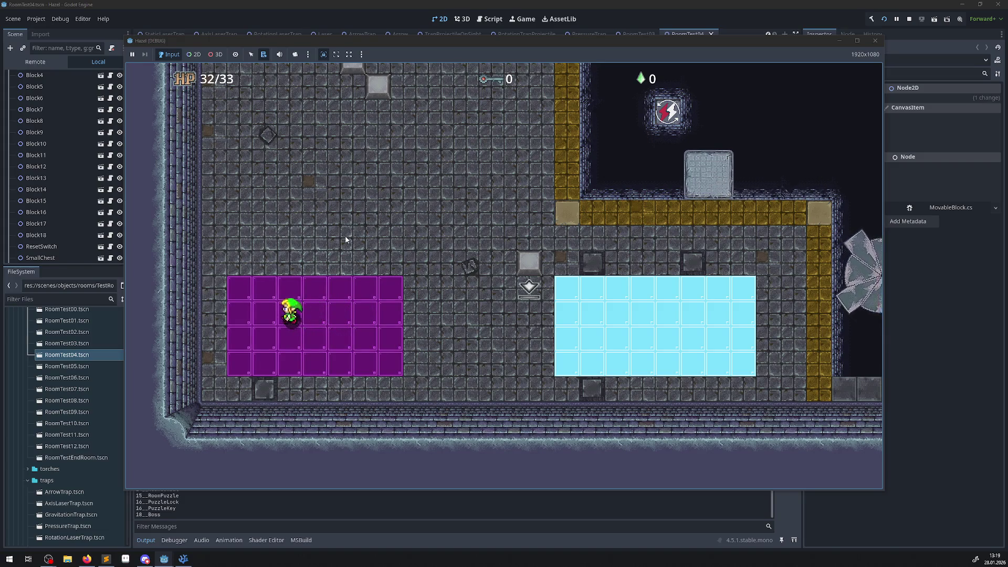
key("Right")
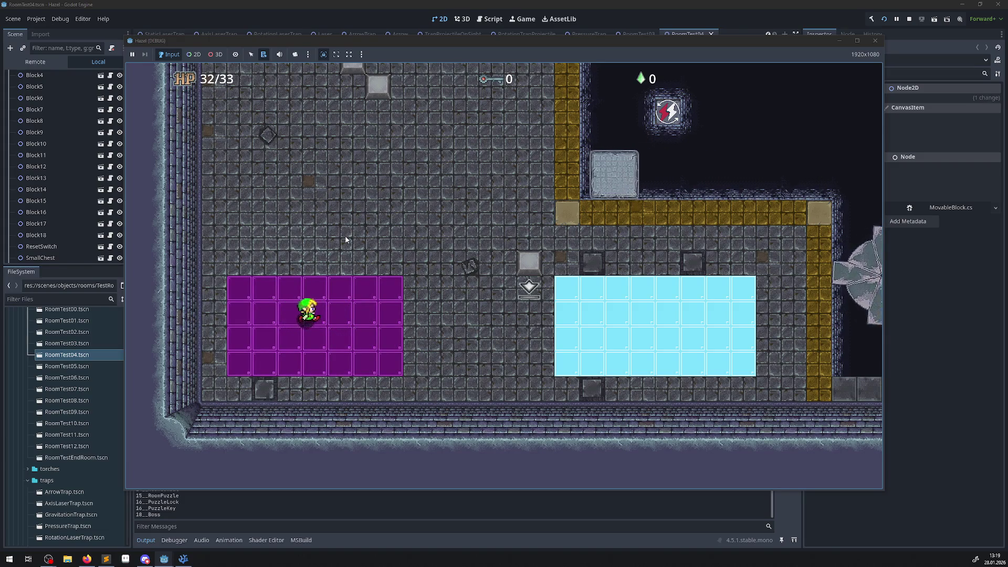
key("Right")
key("Left")
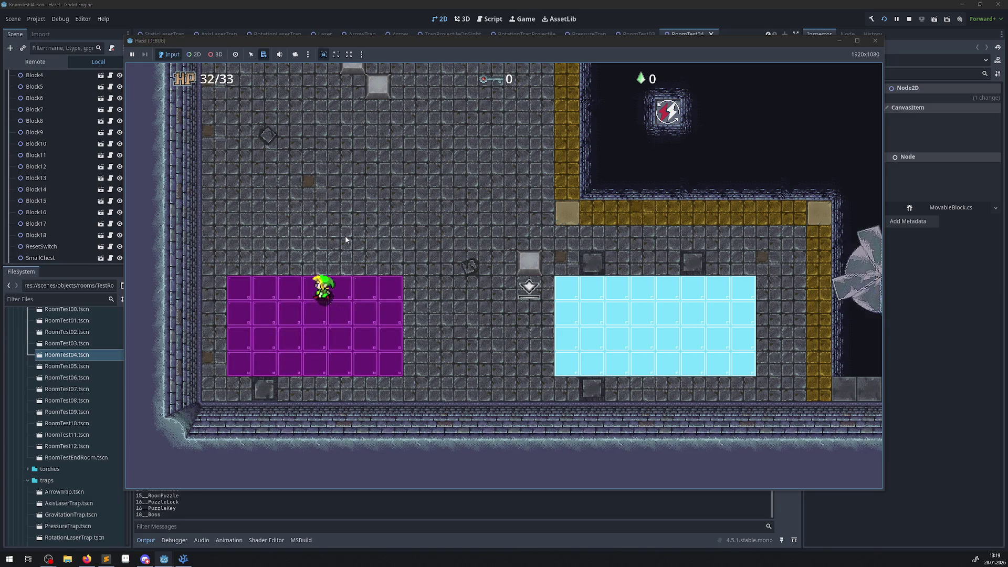
key("Up")
key("Down")
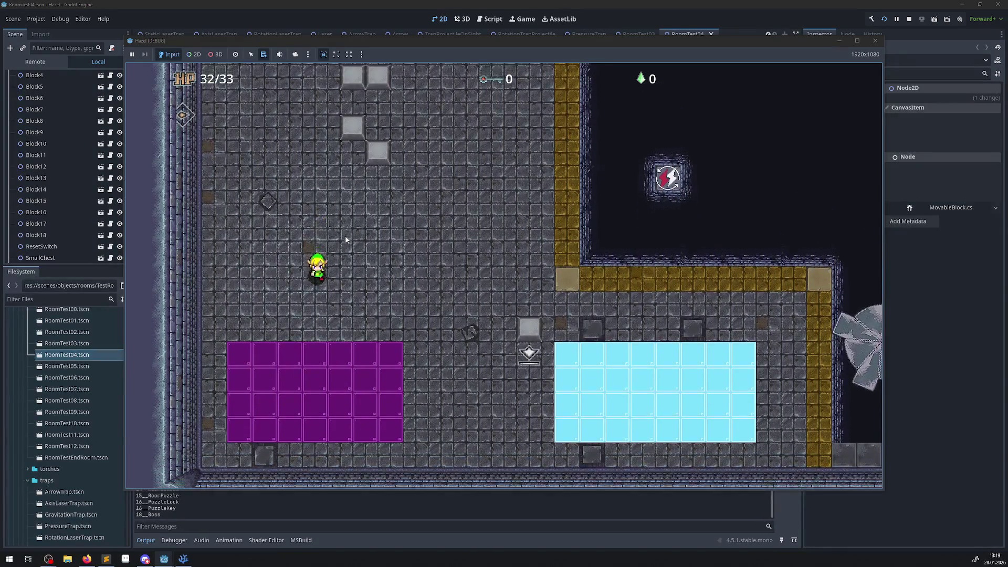
key("Right")
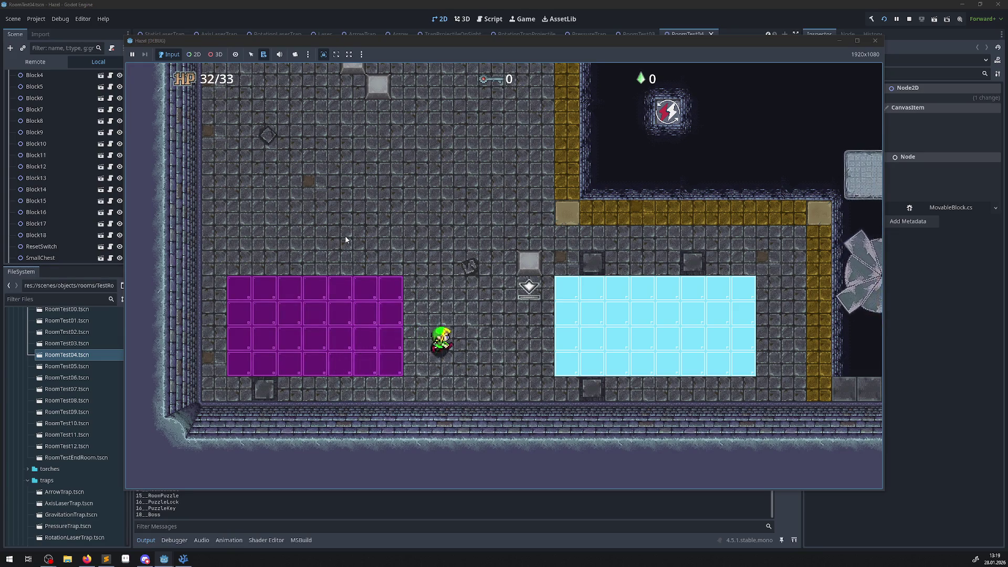
Slide back and forth across the ice floor of the cyan-tiled room
key("Right")
key("Left")
key("Up")
key("Right")
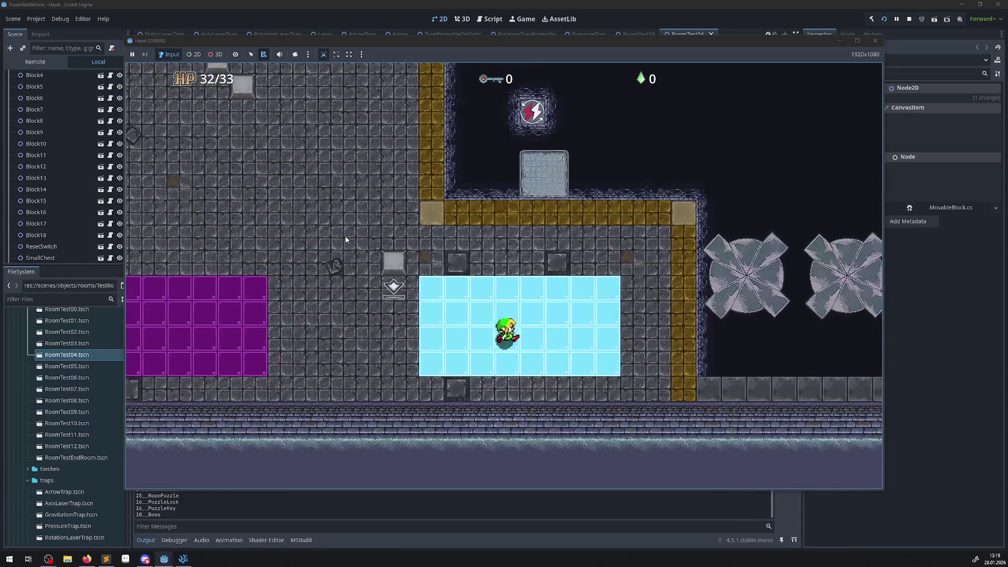
key("Right")
key("Up")
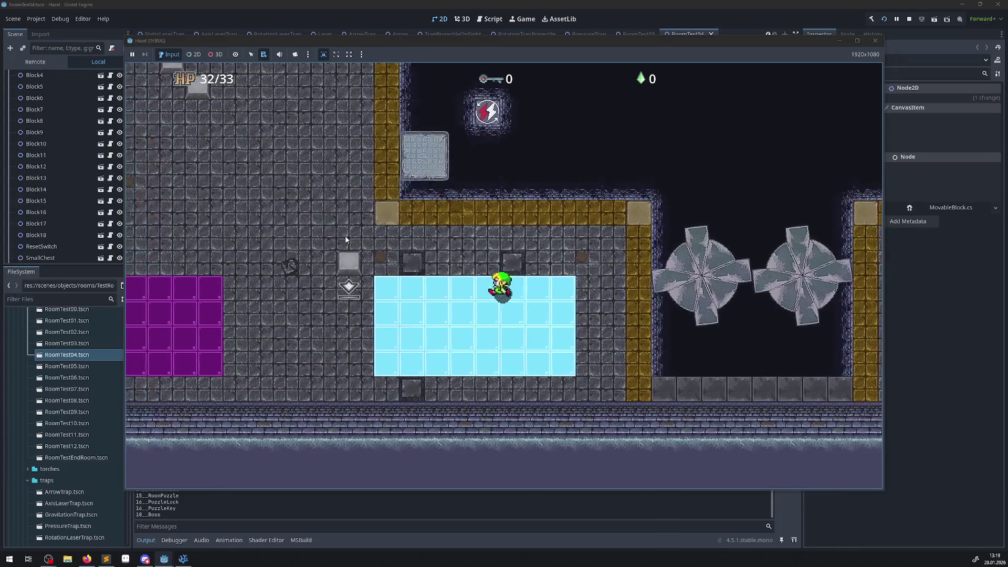
key("Left")
key("Right")
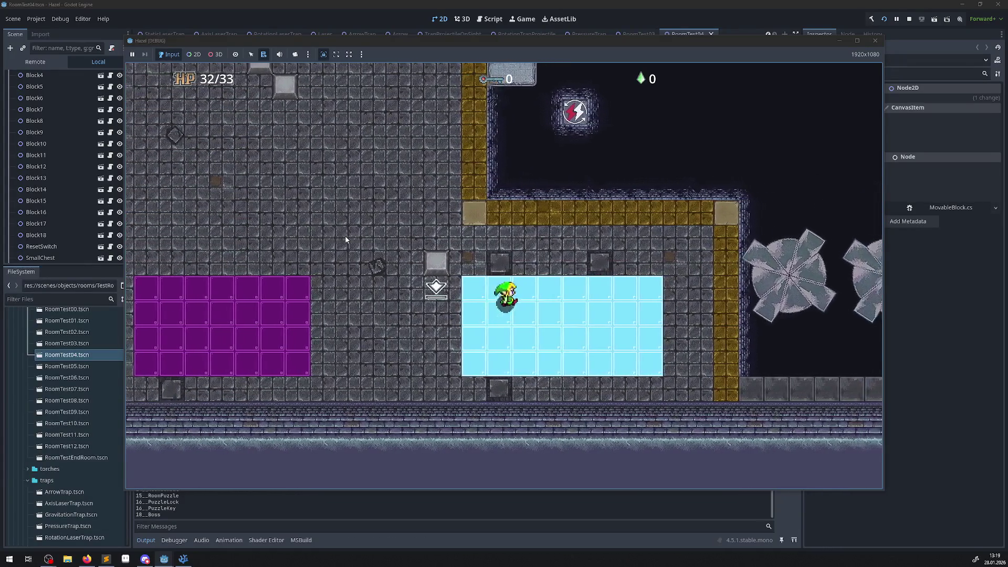
key("Down")
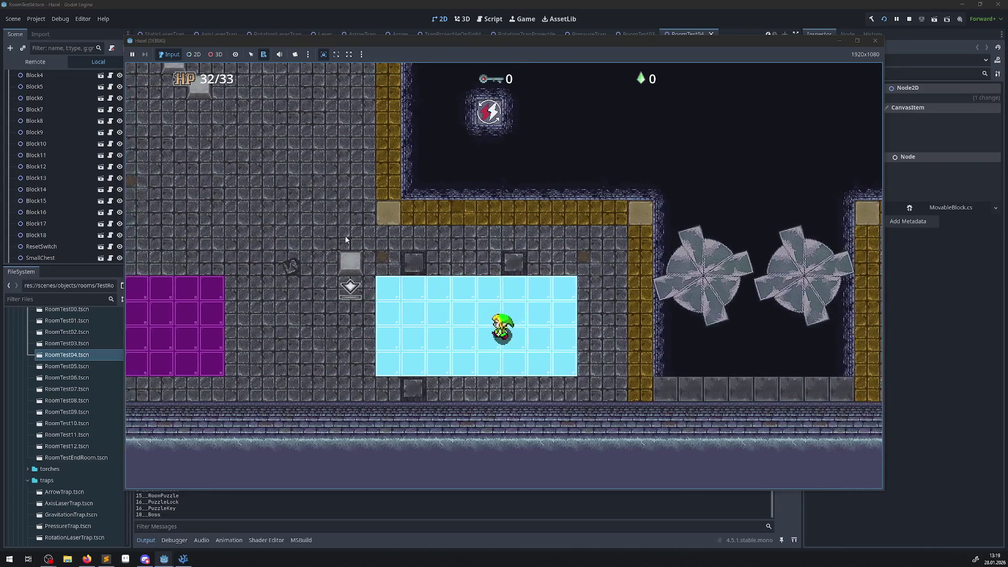
key("Up")
key("Left")
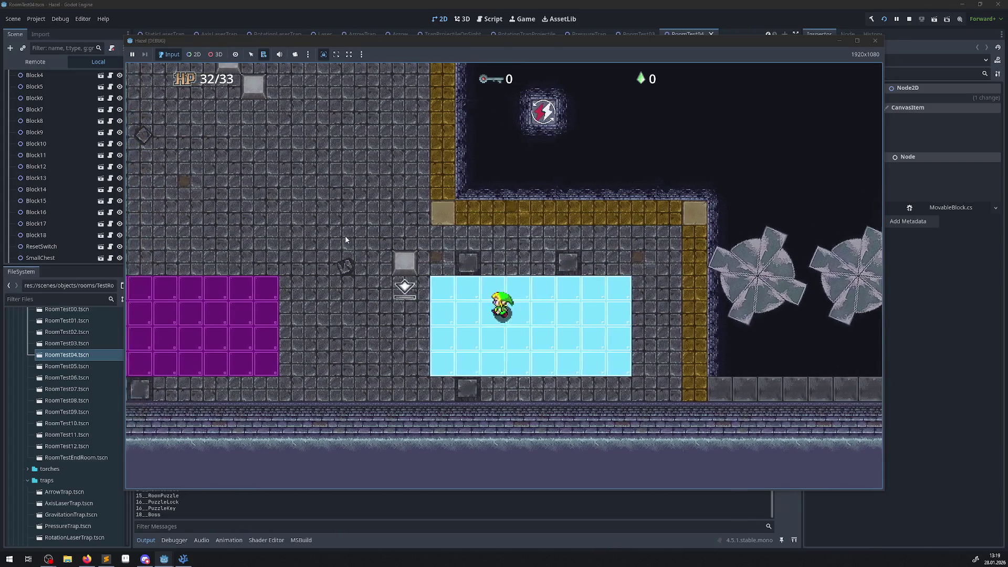
key("Down")
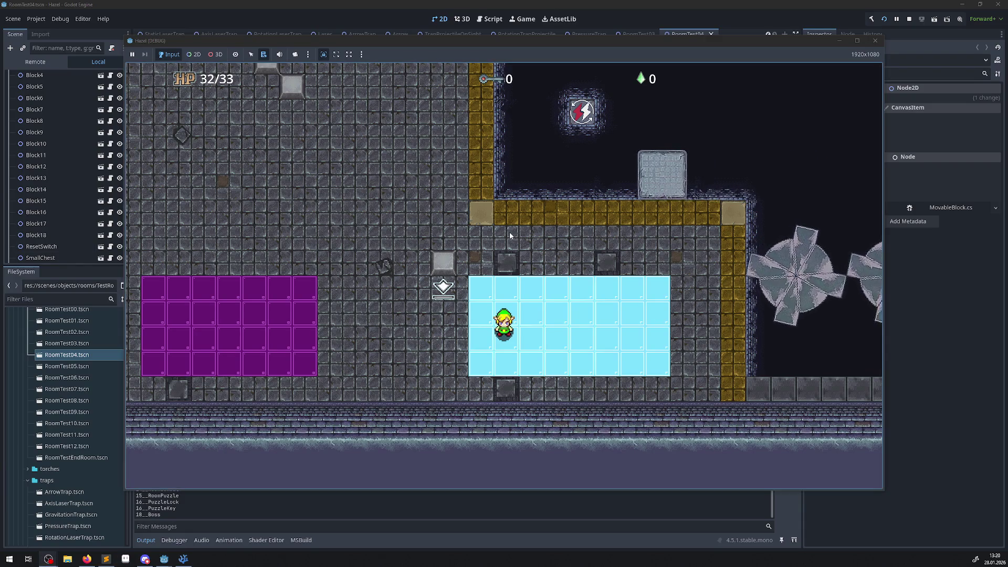
Walk the hero off the ice and around the stone floor of the room
key("Left")
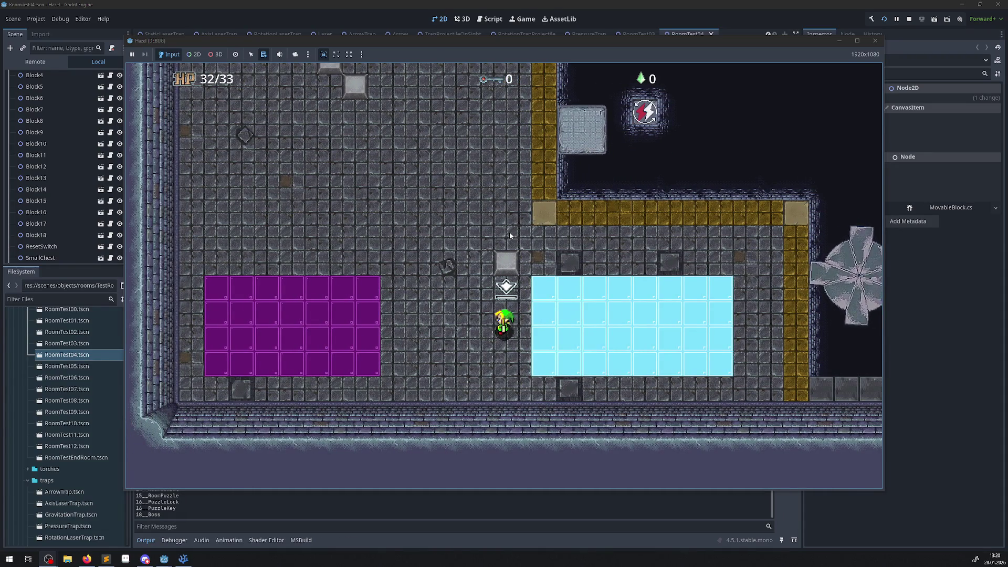
key("Left")
key("Up")
key("Up")
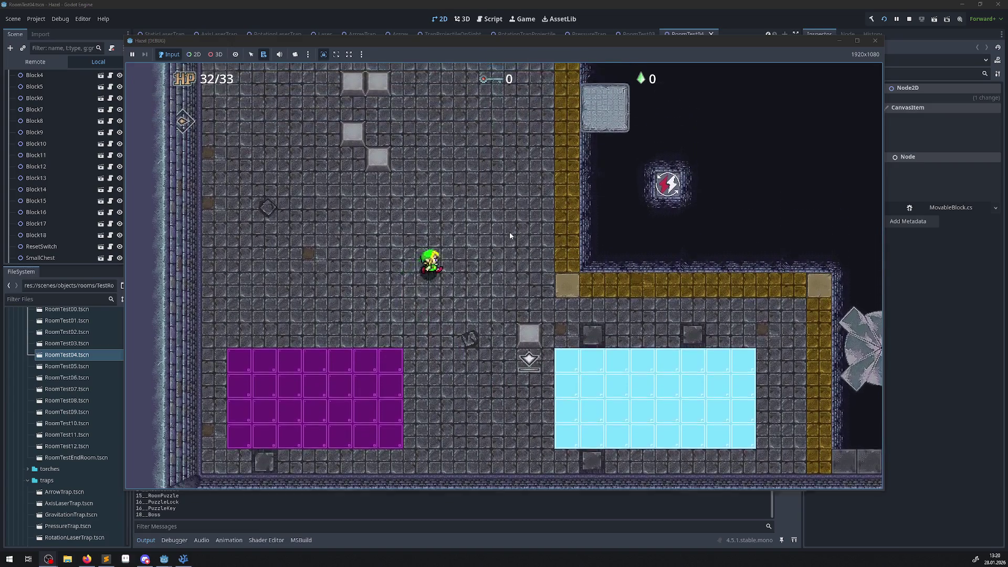
key("Left")
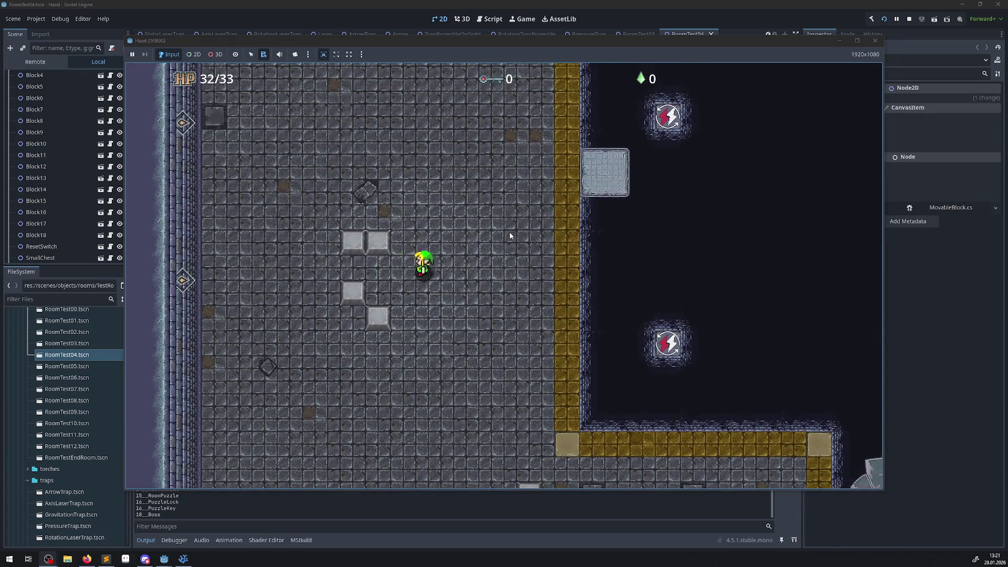
key("Right")
key("Down")
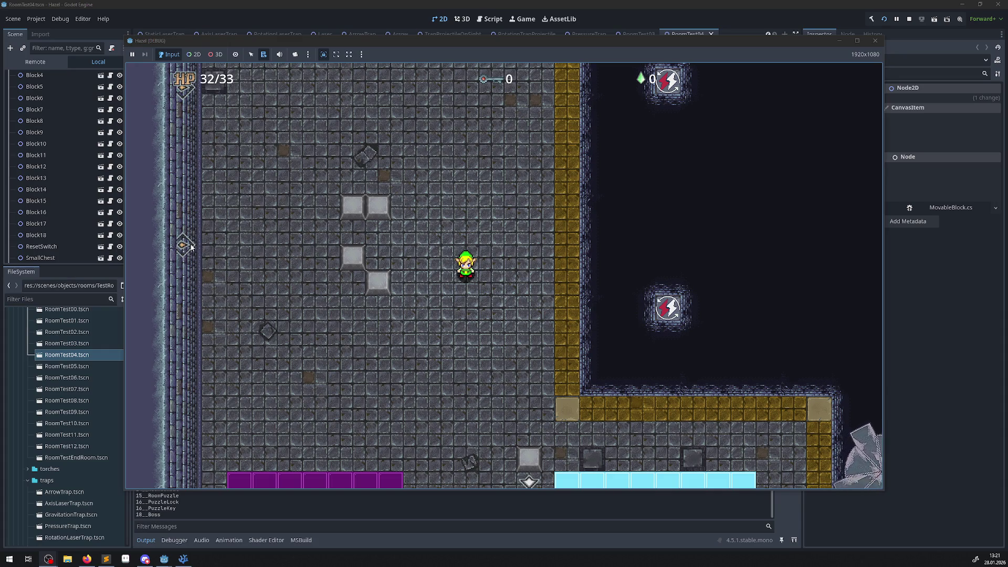
key("Up")
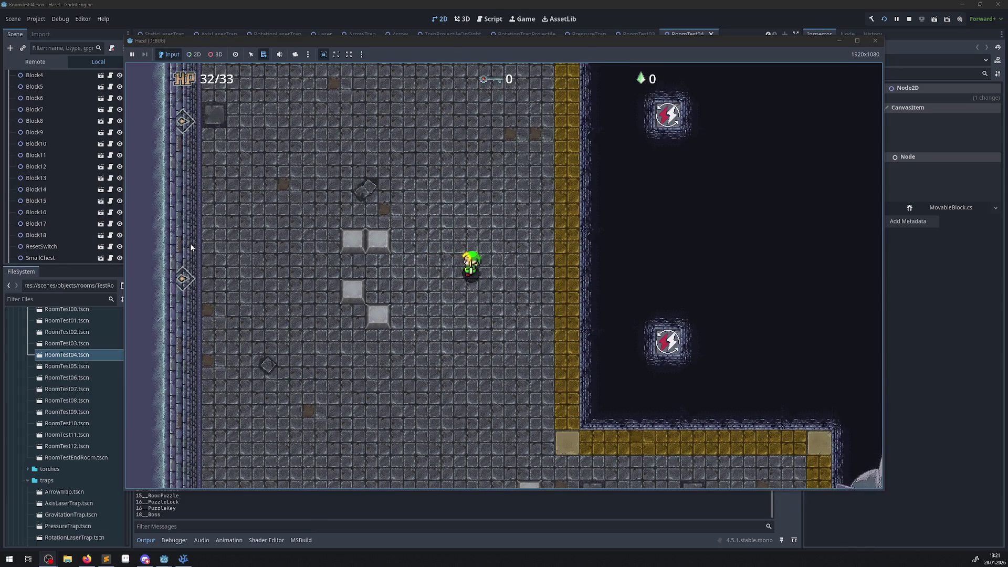
key("Left")
key("Down")
key("Left")
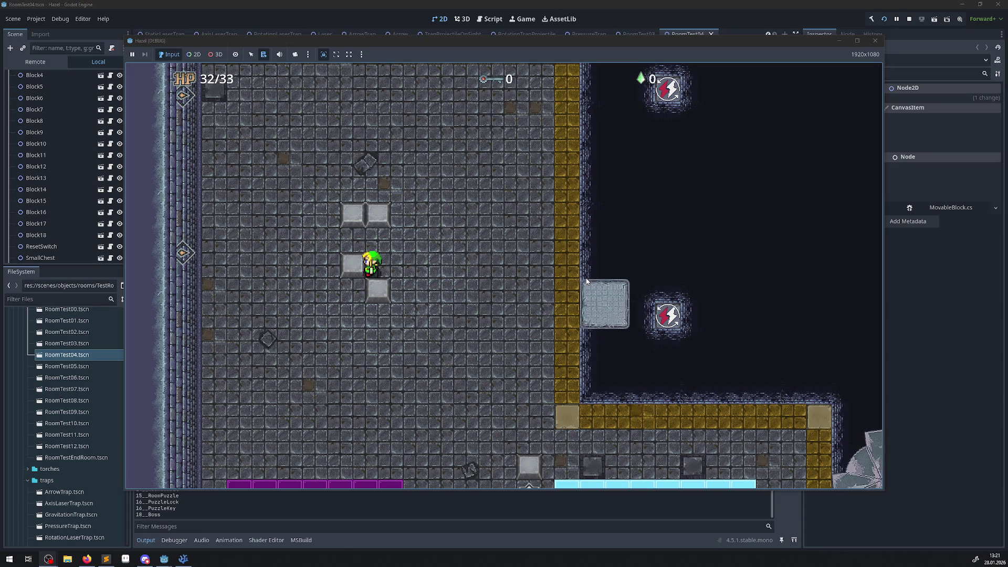
Walk the hero down and right past the ice floor onto the spinning blades
key("Right")
key("Down")
key("Down")
key("Right")
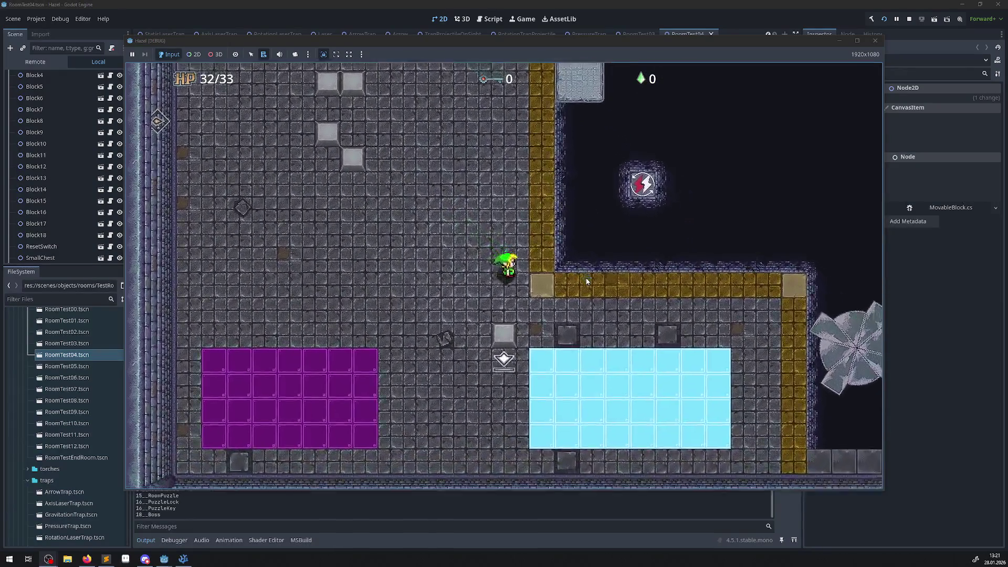
key("Right")
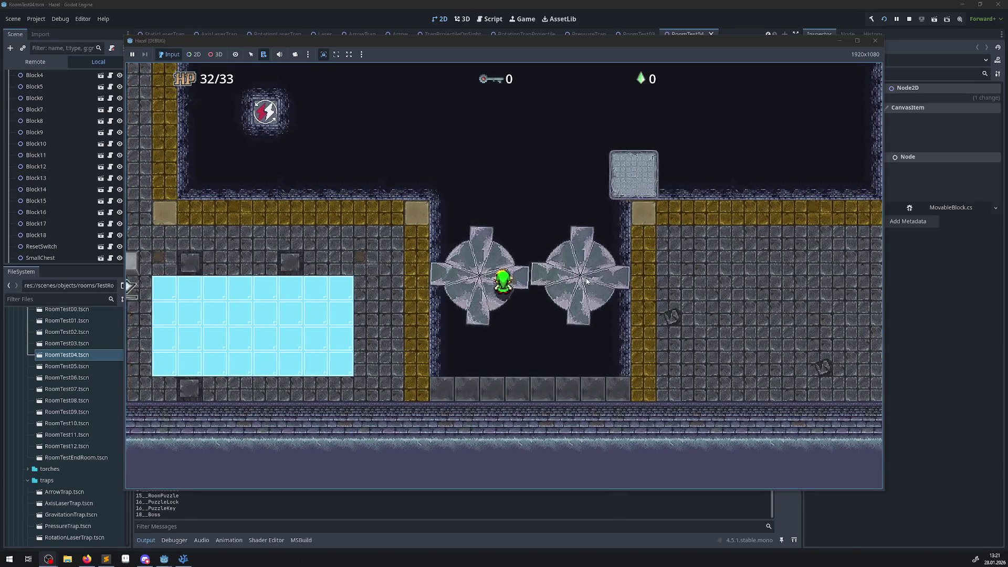
Steer the player up and right between the spinning blades and past them
key("Left")
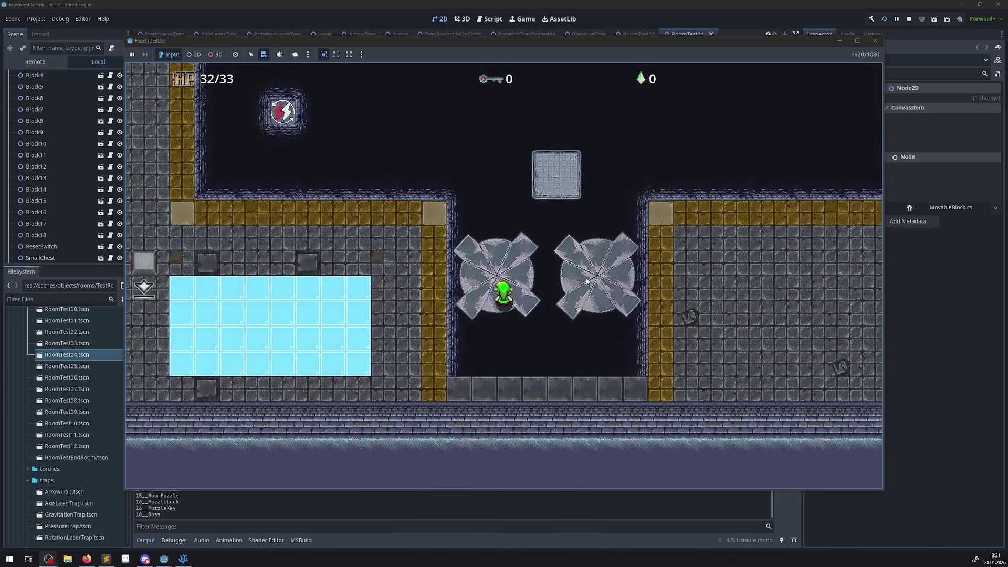
key("Up")
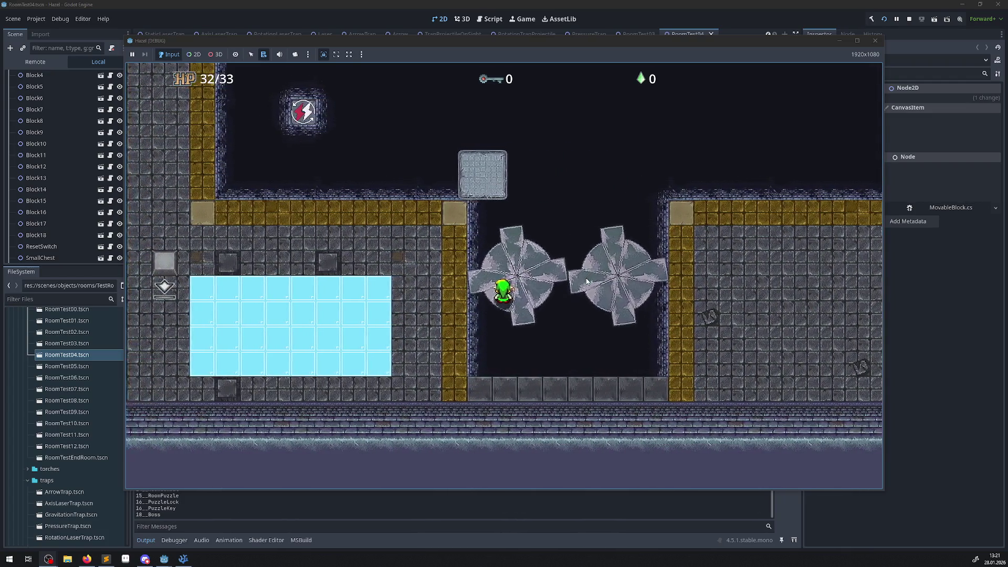
key("Right")
key("Up")
key("Right")
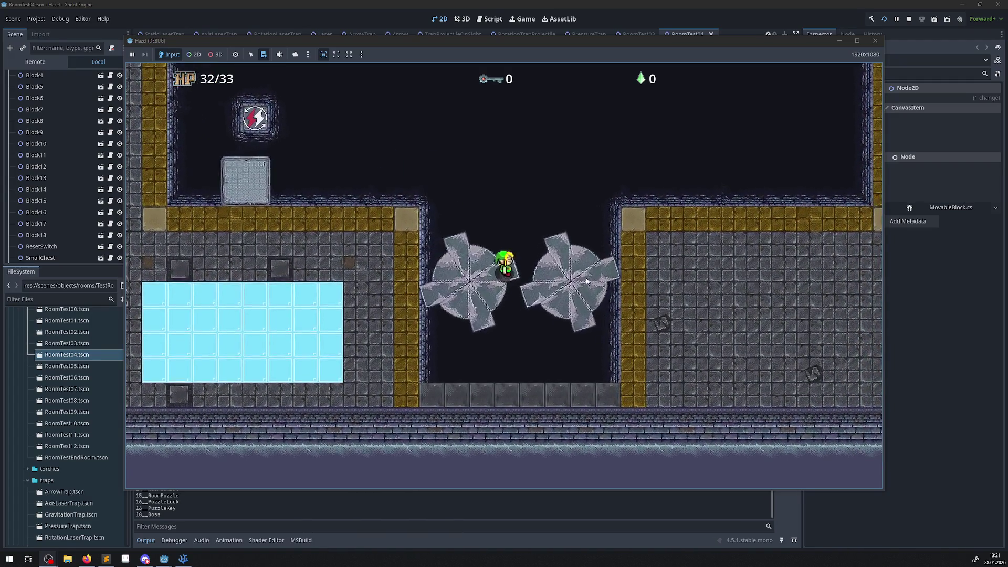
key("Right")
key("Down")
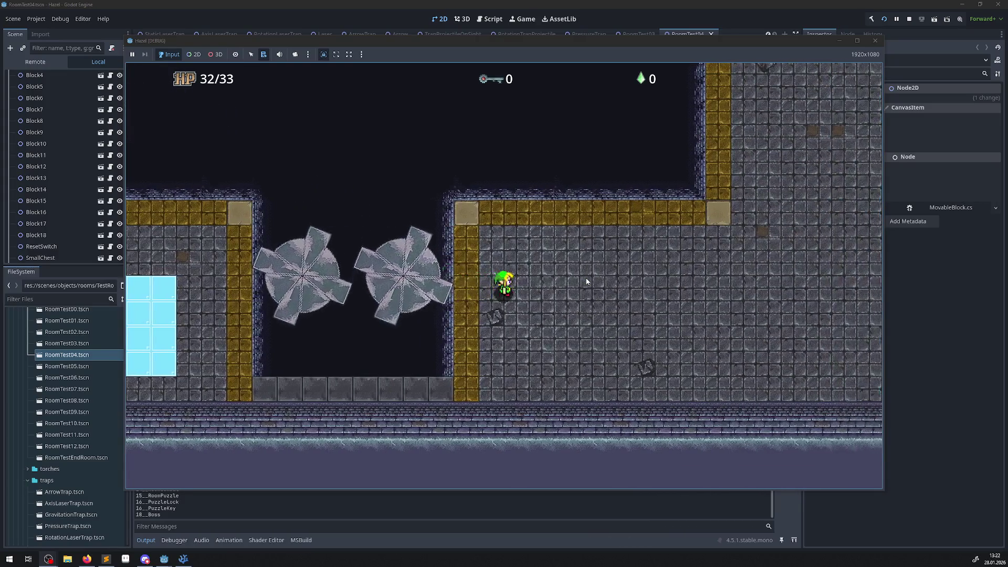
Bring the player down and left under the blades and back onto the ice floor
key("Down")
key("Left")
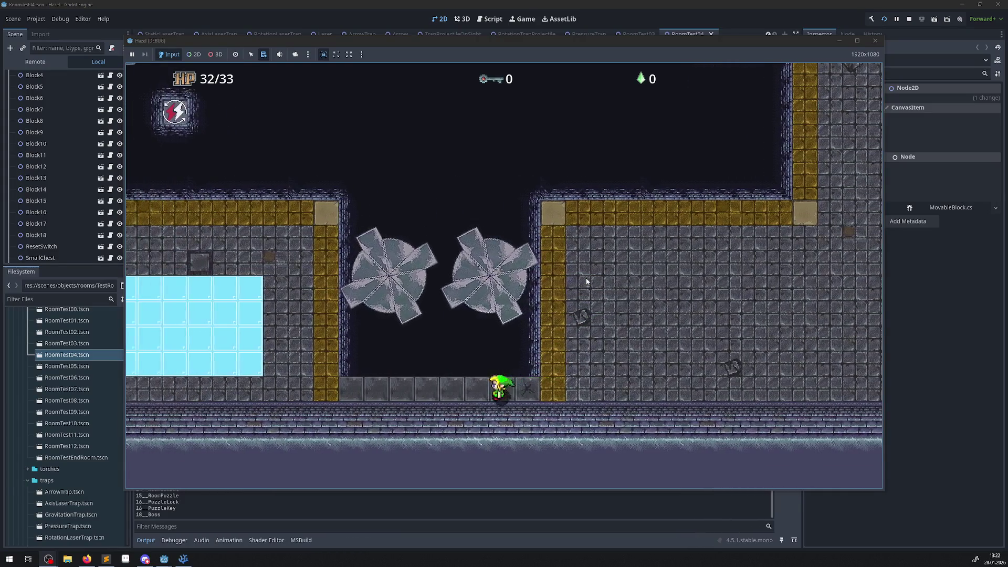
key("Left")
key("Up")
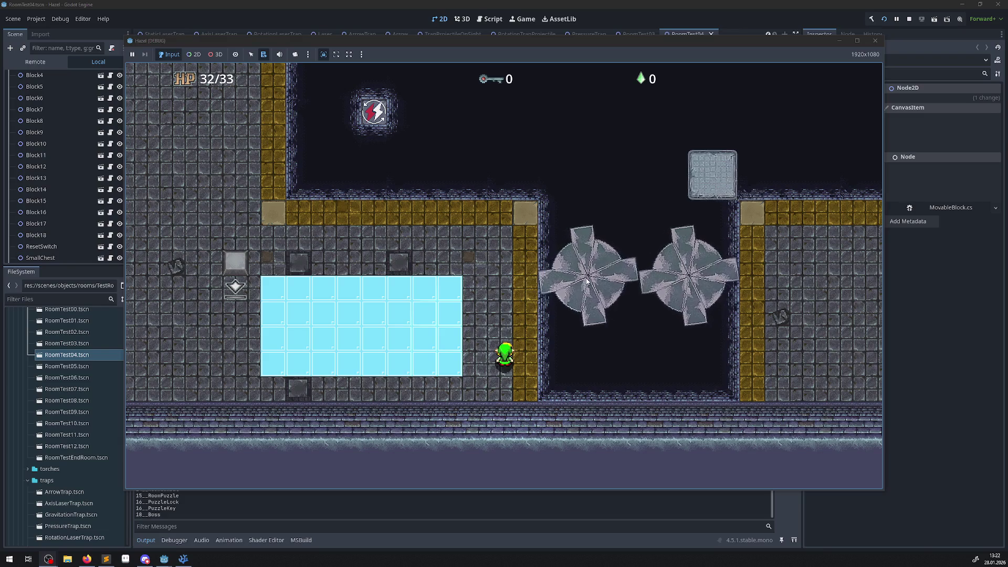
key("Left")
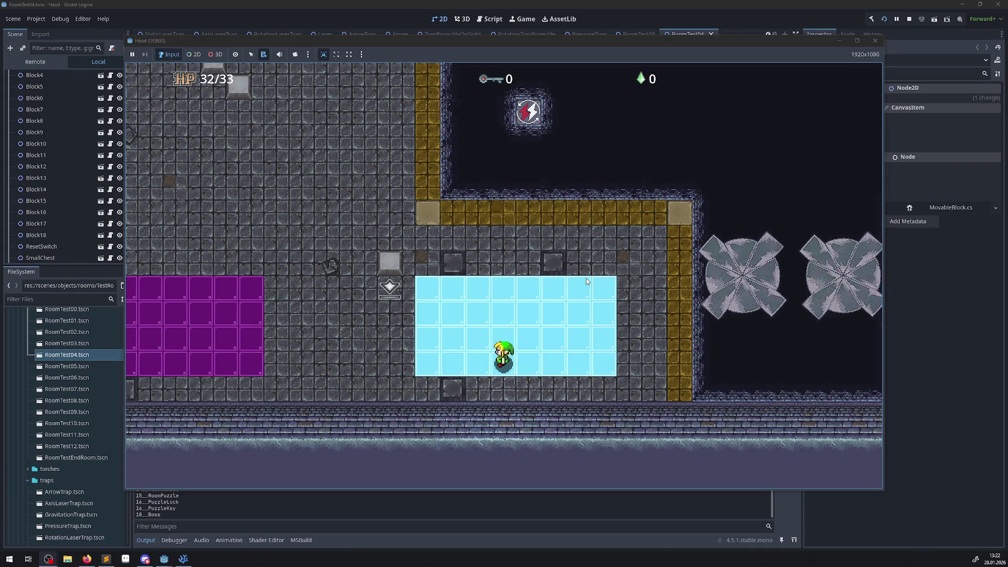
Slide the player left off the ice and walk up toward the top wall
key("Left")
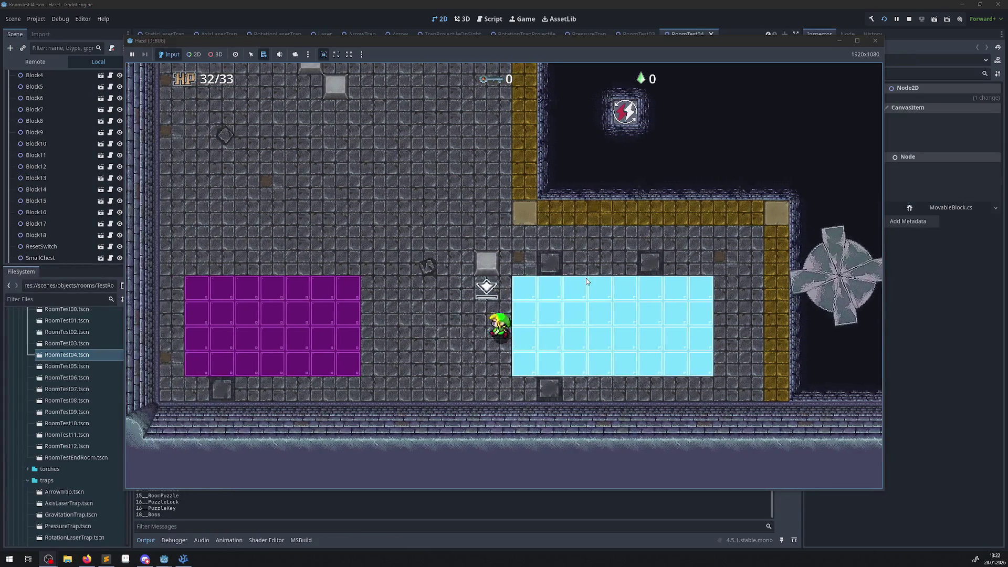
key("Up")
key("Up")
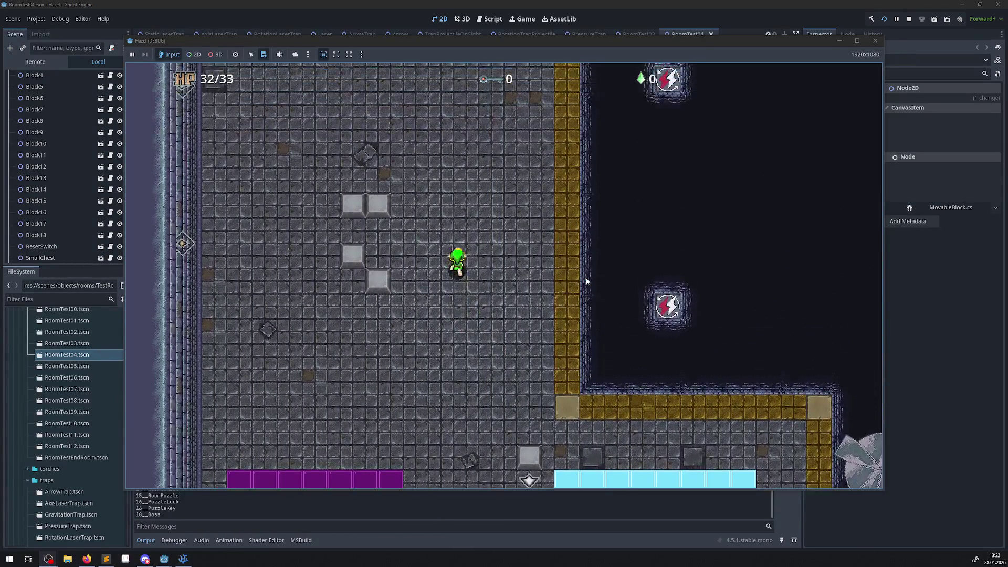
key("Up")
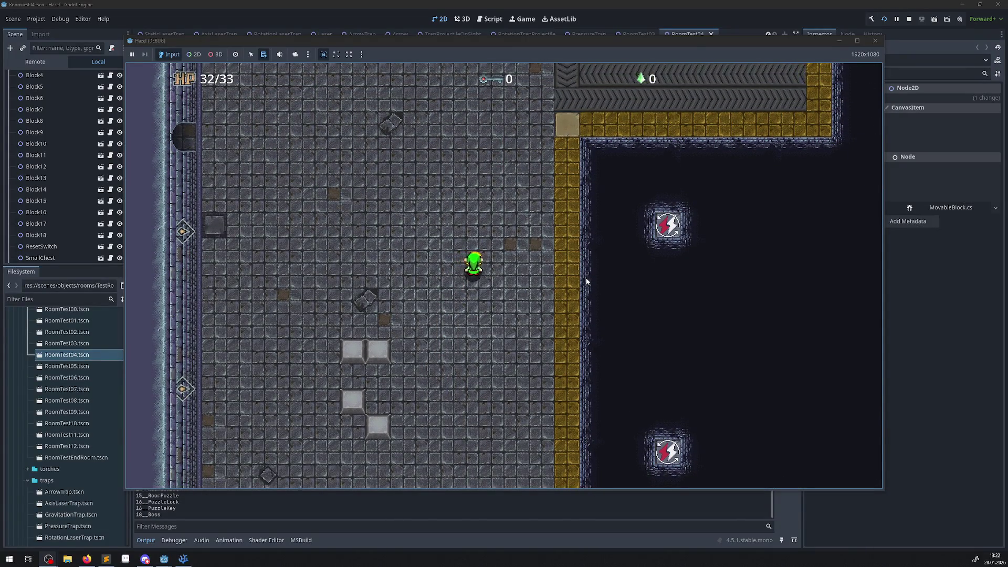
key("Left")
key("Up")
key("Up")
Walk the player around the upper area near the key, then stop the test run
key("Right")
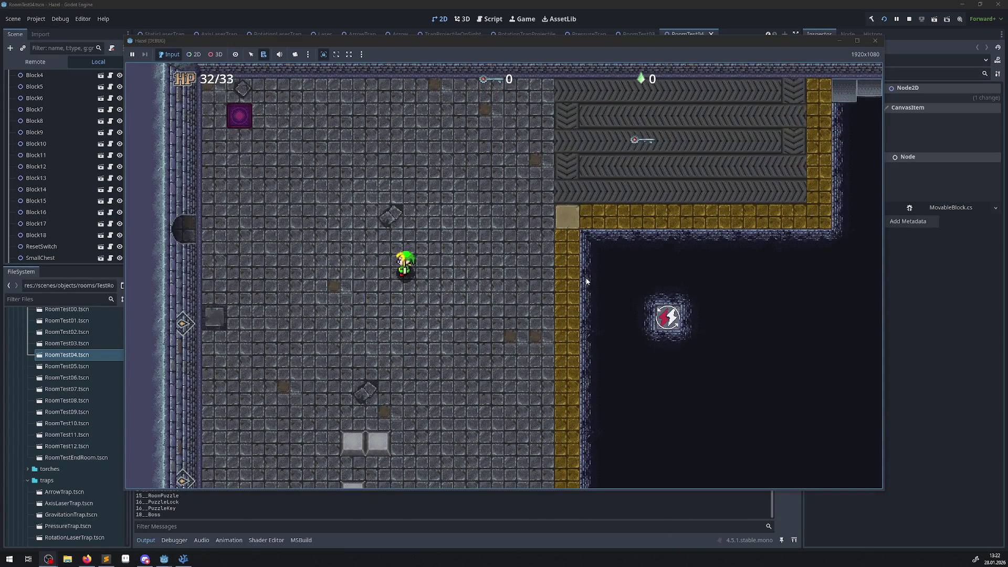
key("Right")
key("Up")
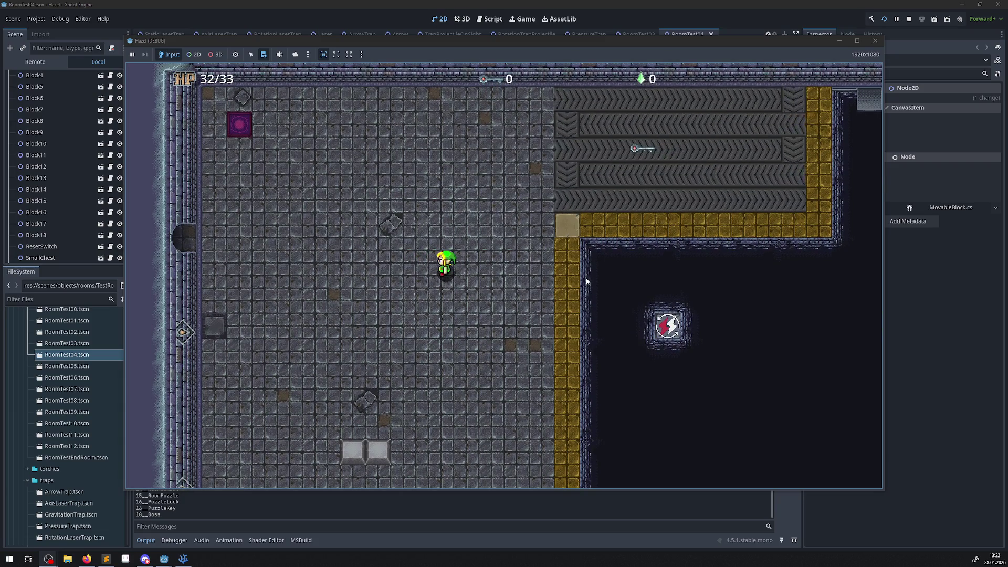
key("Right")
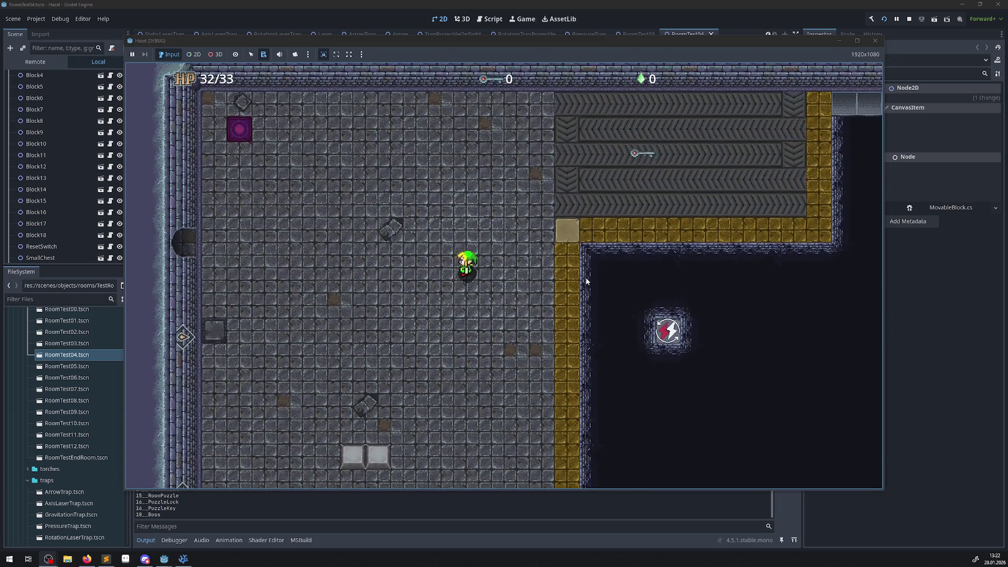
key("Left")
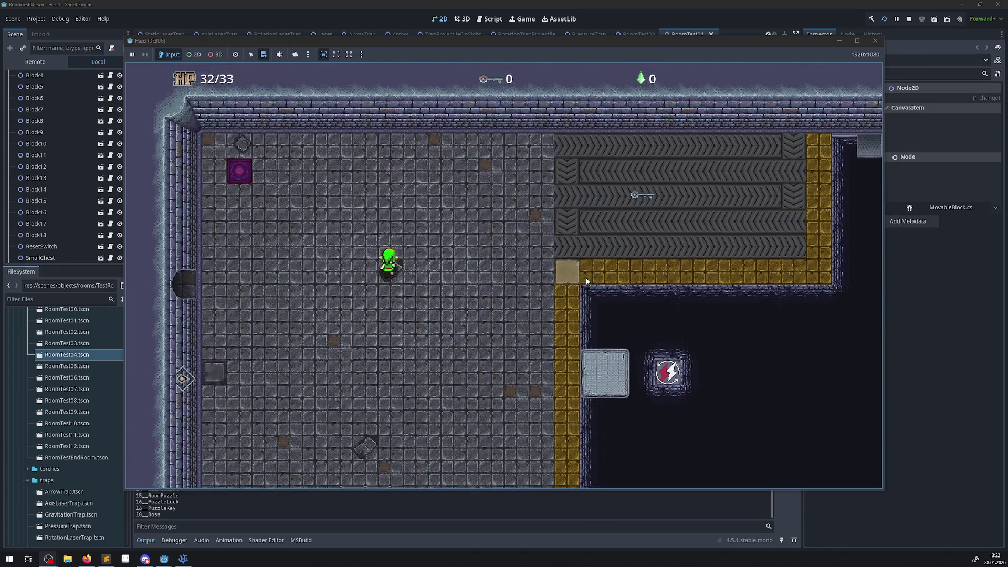
key("Up")
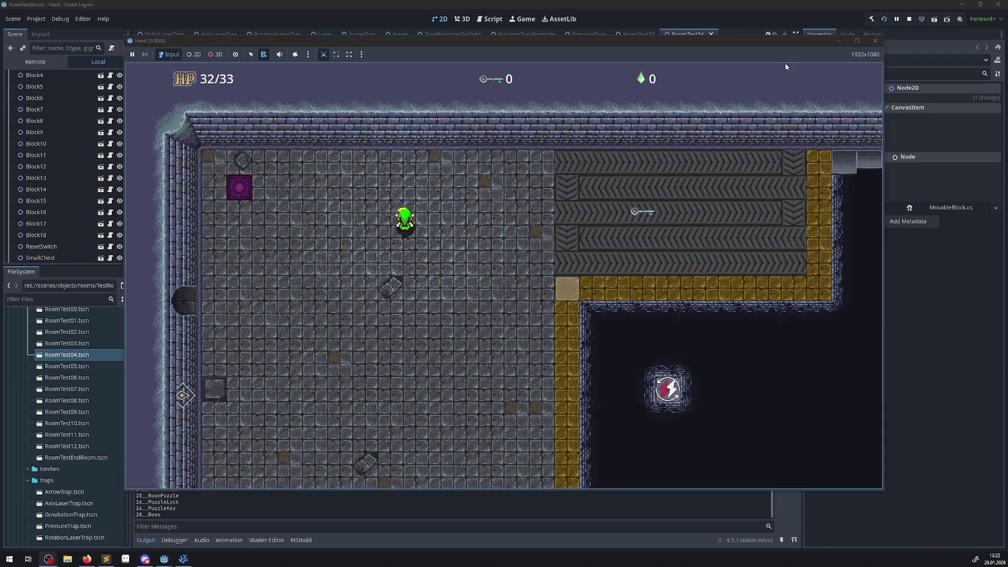
left_click(875, 41)
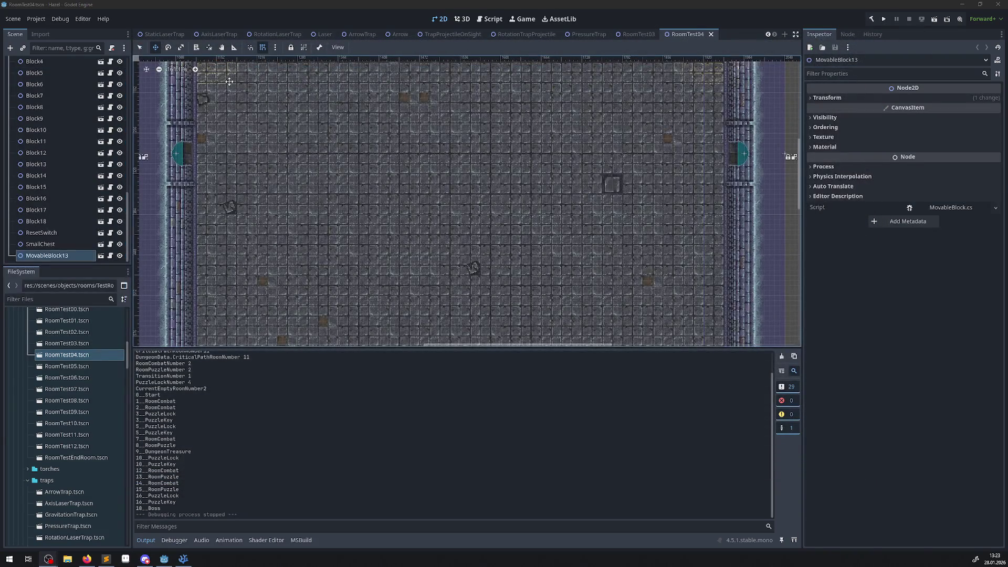
Switch from RoomTest03 to the PressureTrap scene and launch a fresh test run
left_click(641, 38)
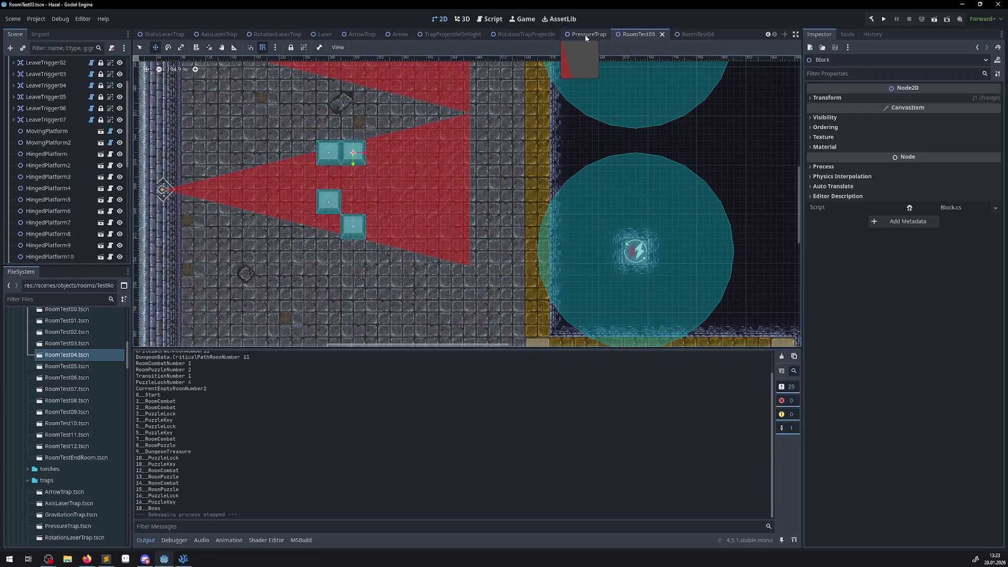
left_click(588, 38)
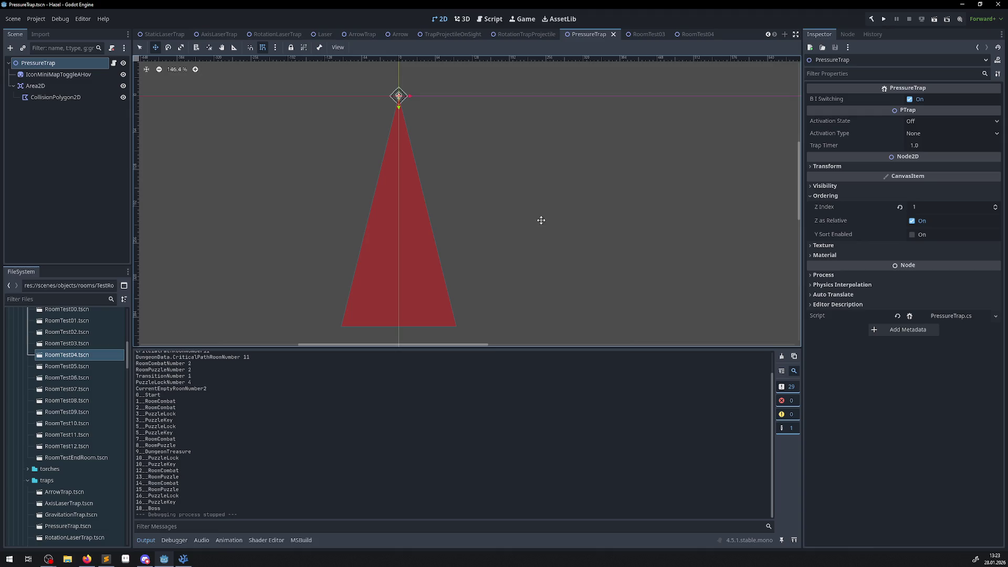
left_click(884, 19)
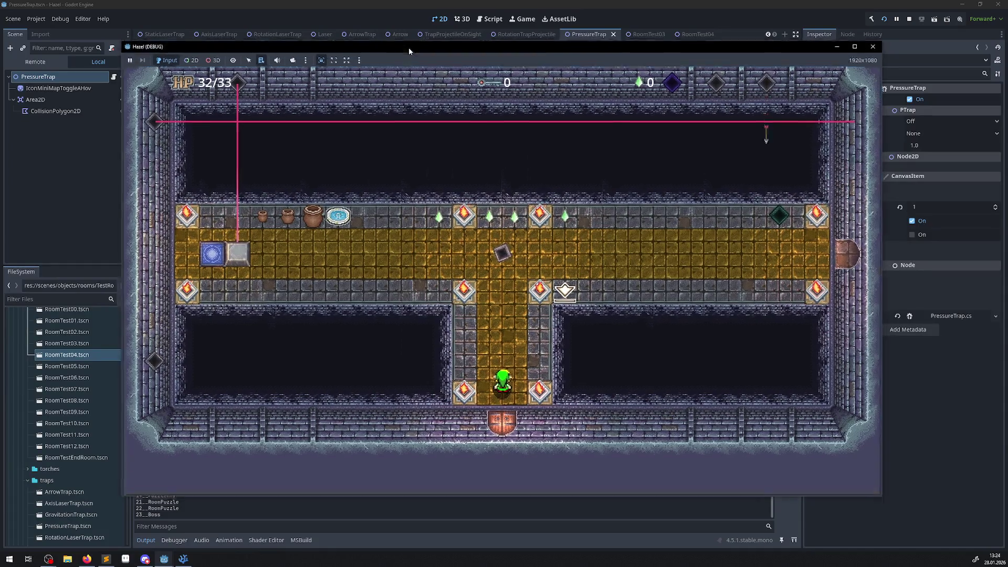
mouse_move(408, 48)
left_mouse_down()
mouse_move(396, 72)
mouse_move(434, 102)
mouse_move(430, 64)
left_mouse_up()
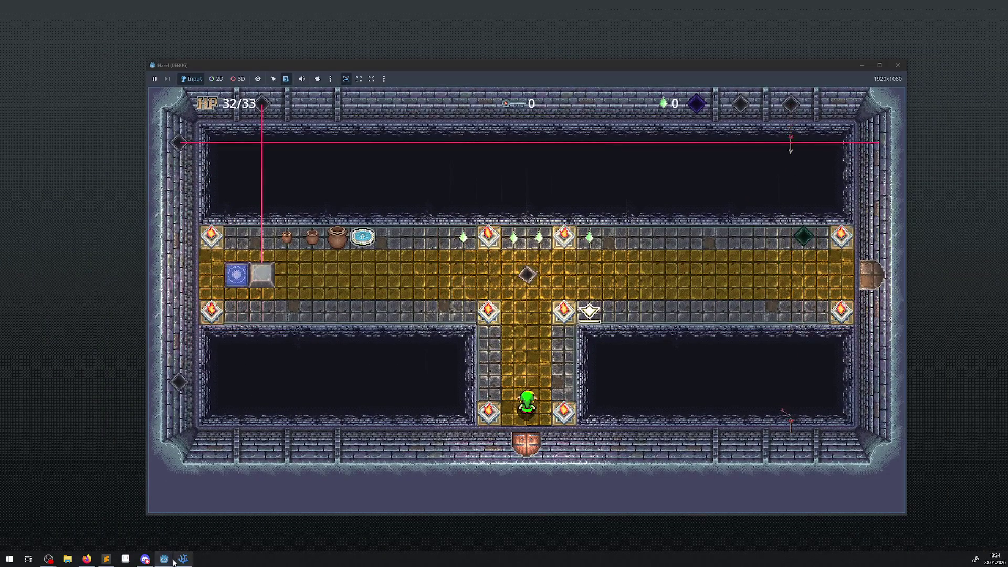
mouse_move(164, 559)
left_click(129, 540)
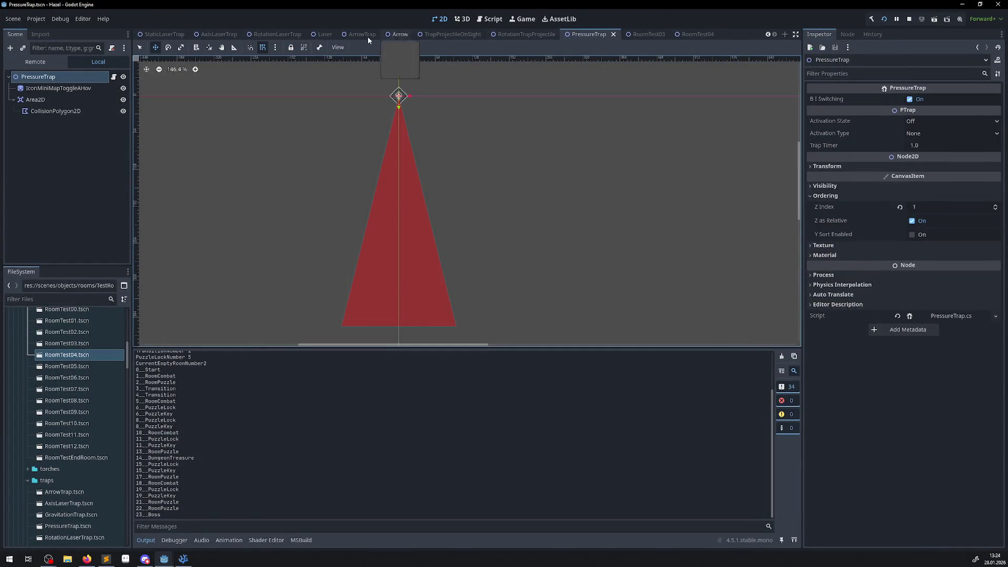
left_click(36, 63)
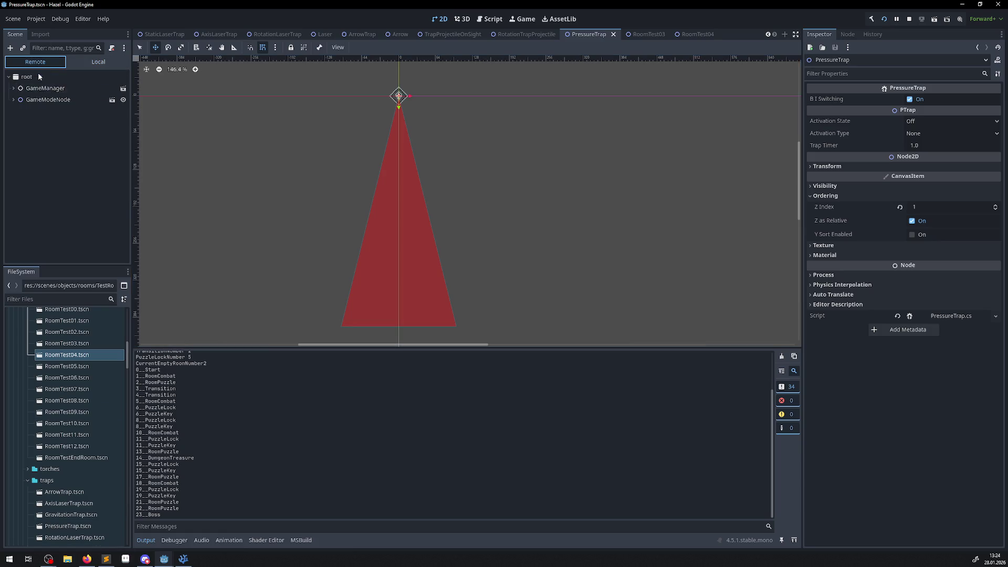
mouse_move(174, 562)
left_click(207, 525)
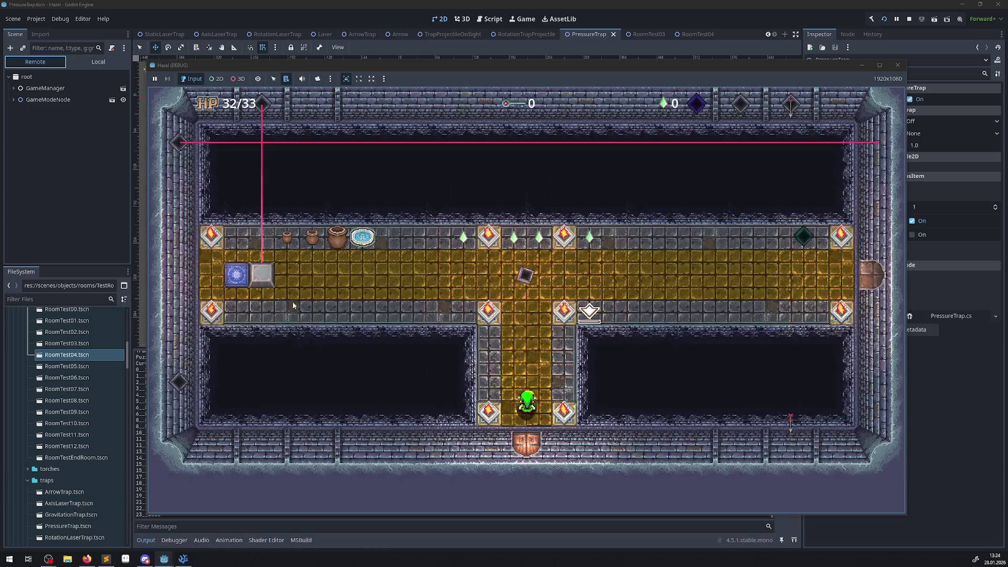
left_click(30, 63)
left_click(523, 19)
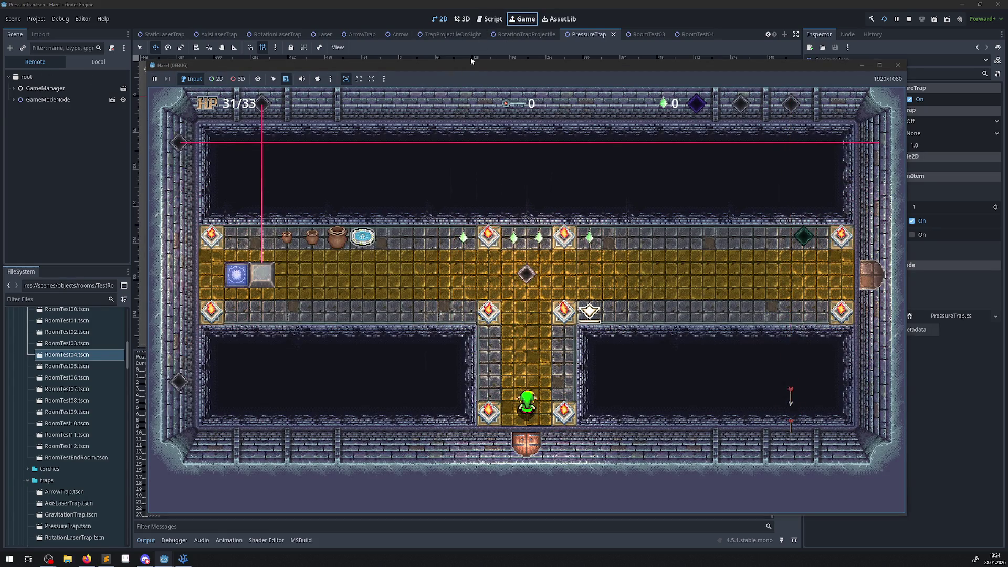
left_click(441, 19)
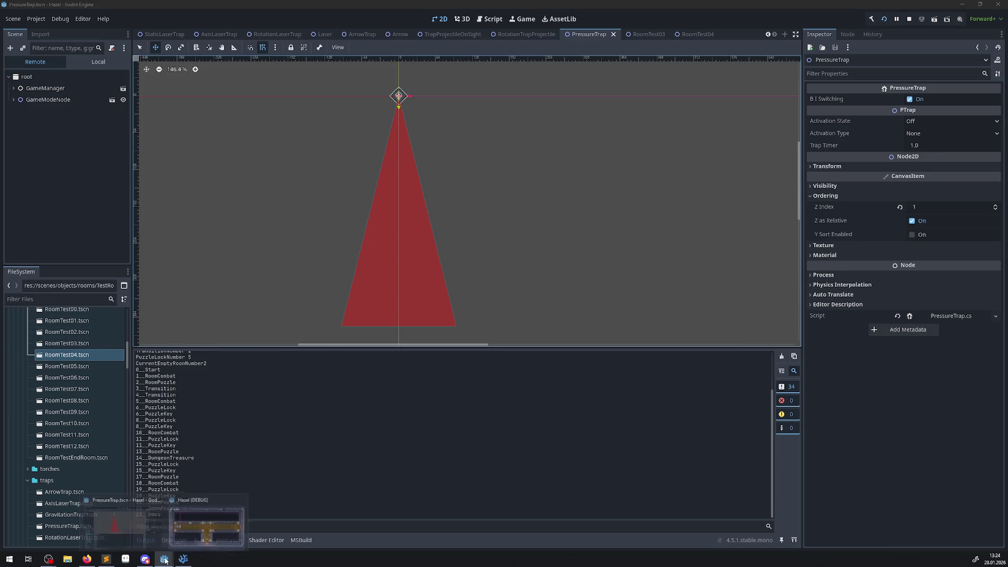
left_click(184, 558)
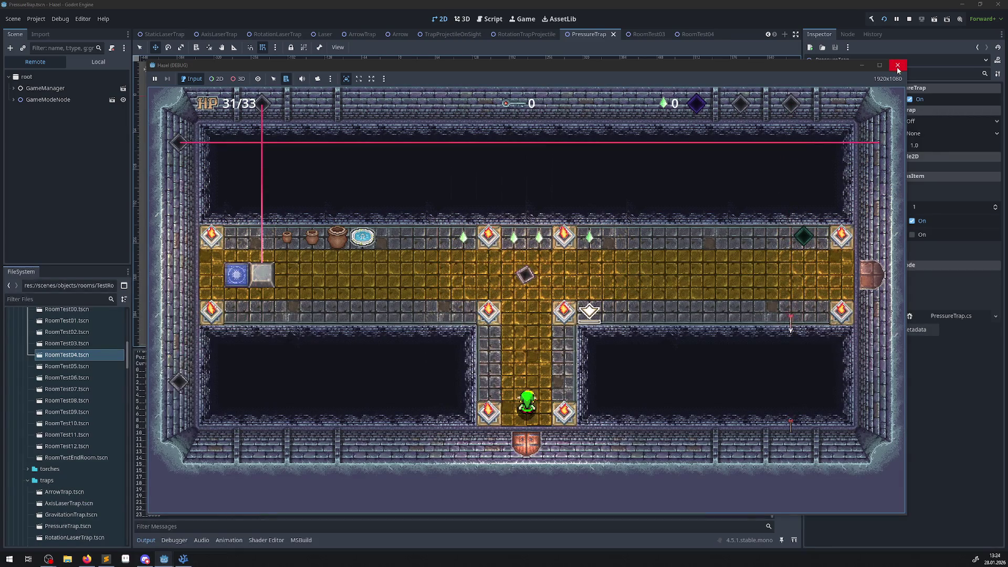
left_click(898, 65)
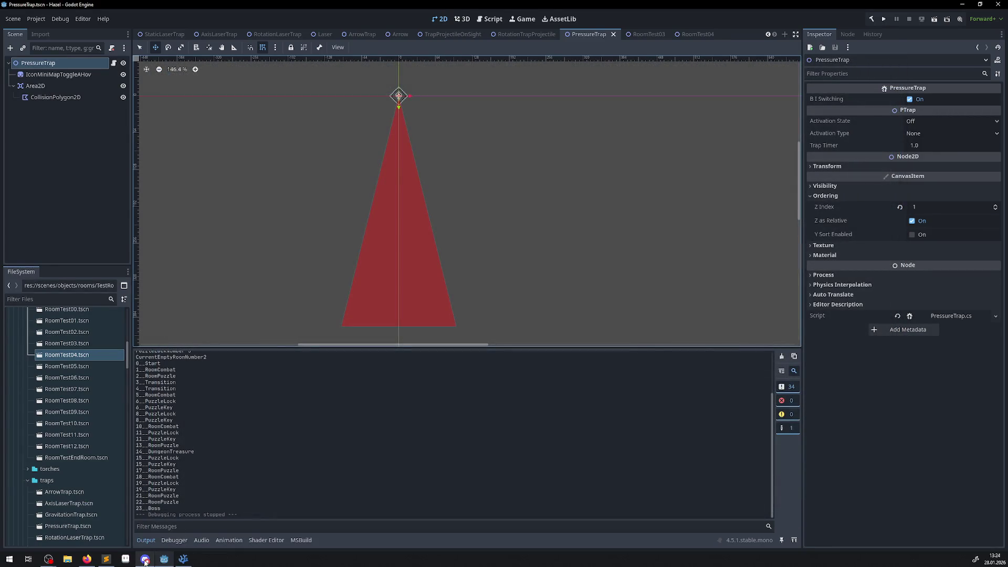
mouse_move(49, 560)
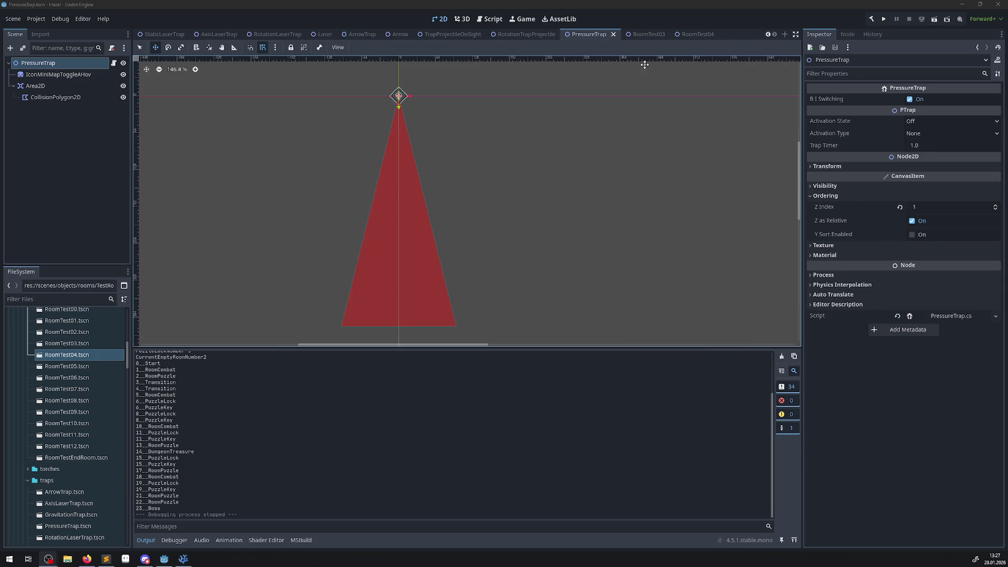
Test-run the project in its own Hazel (DEBUG) window, close it, and go to the Game workspace
left_click(883, 20)
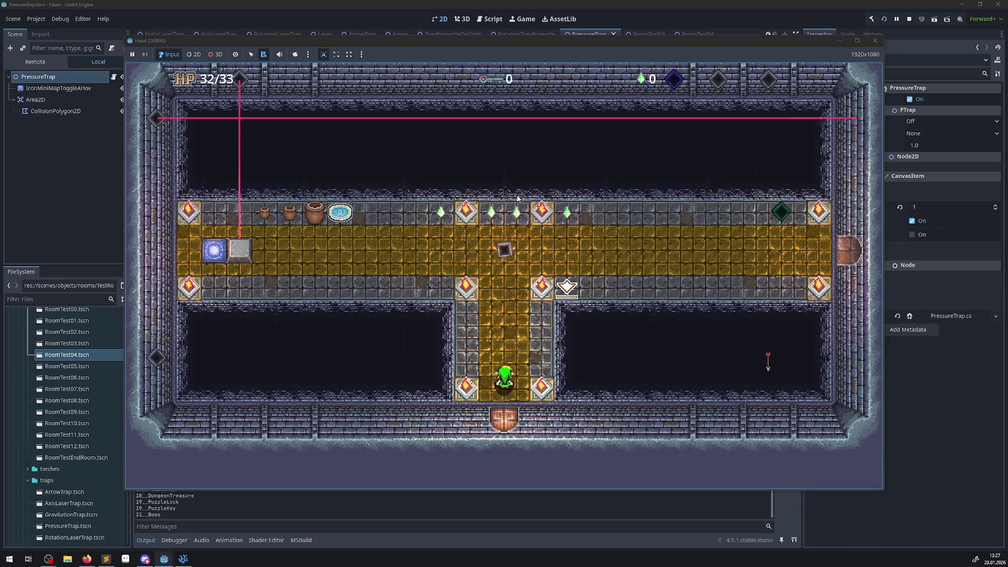
left_click(876, 42)
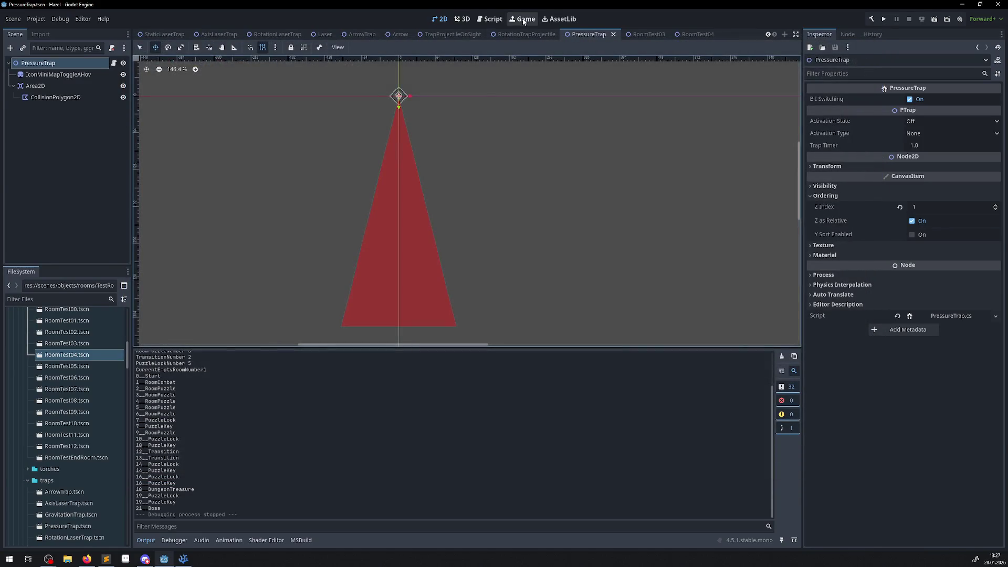
left_click(523, 23)
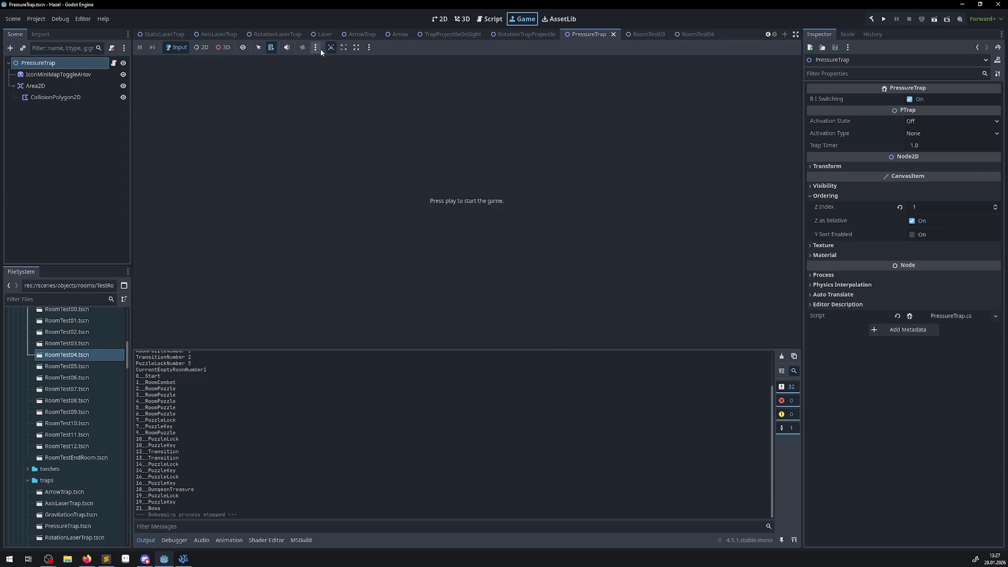
Change an embedding option in the ⋮ menu and run the project inside the Game workspace
left_click(372, 48)
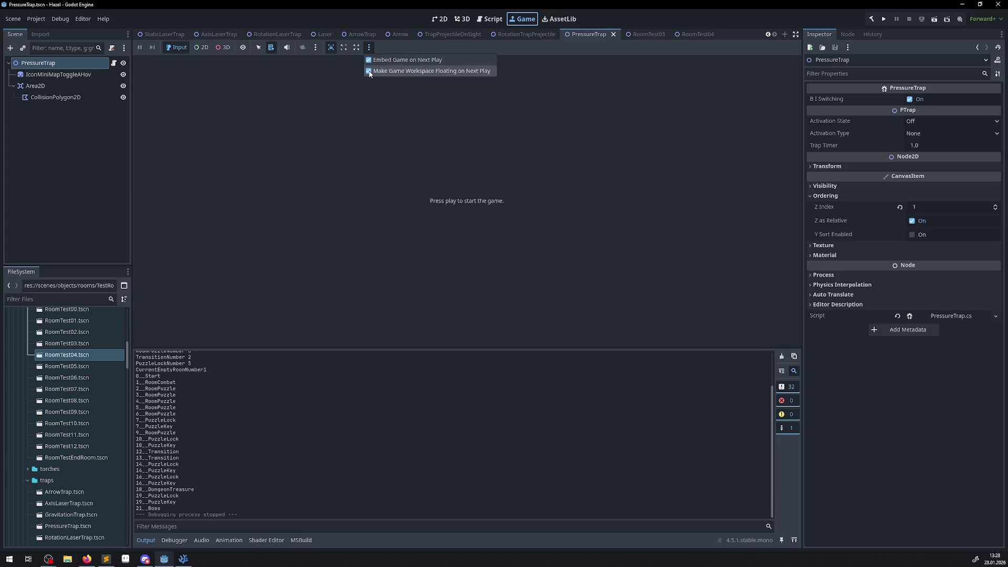
left_click(371, 71)
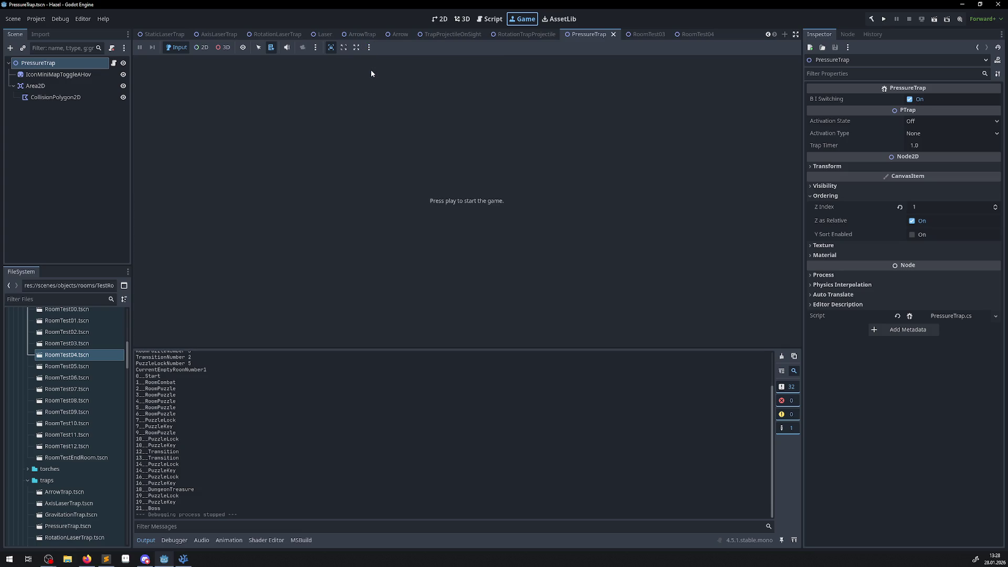
left_click(370, 48)
left_click(371, 47)
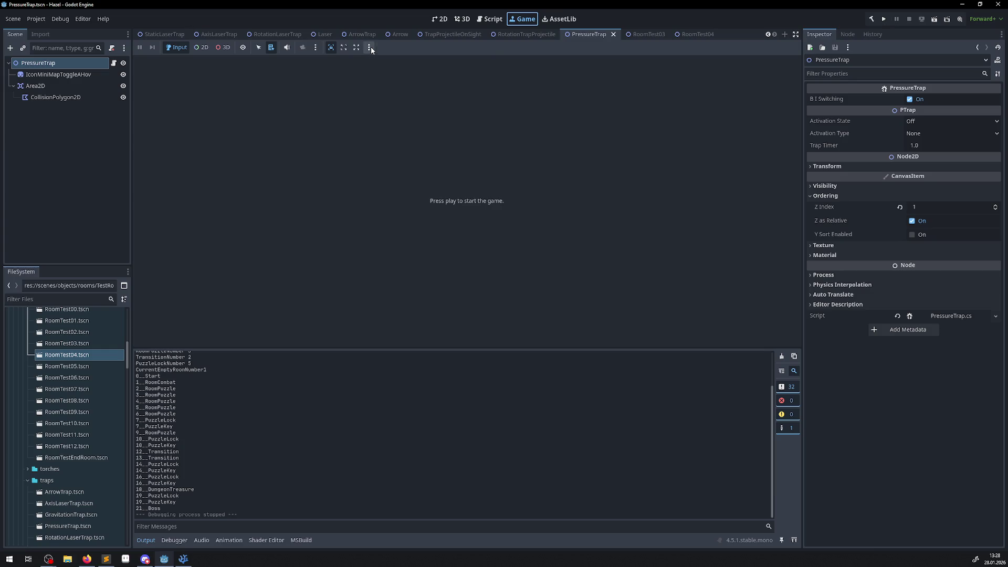
left_click(884, 19)
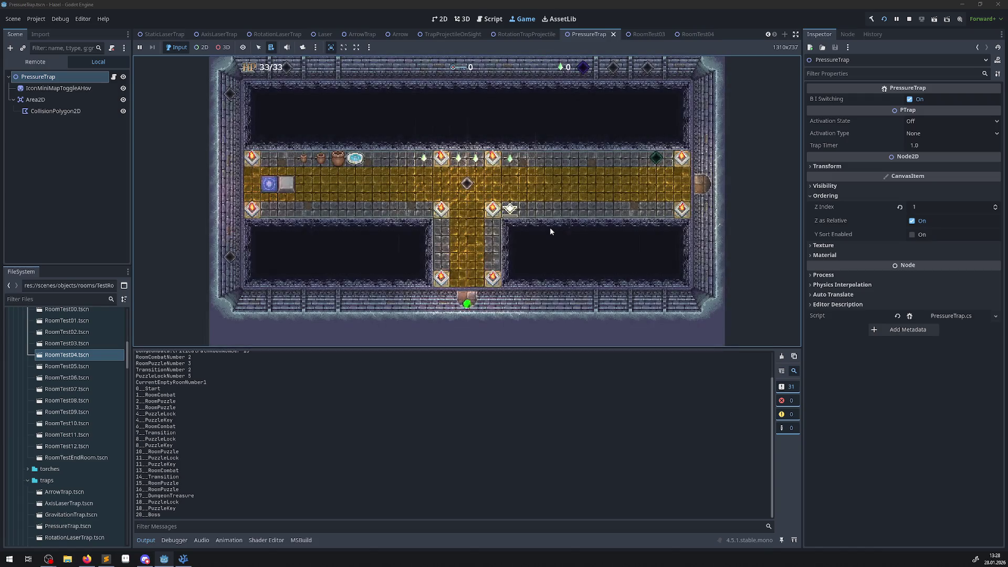
View the Remote scene tree, enable Make Game Workspace Floating on Next Play, and relaunch the project
left_click(40, 67)
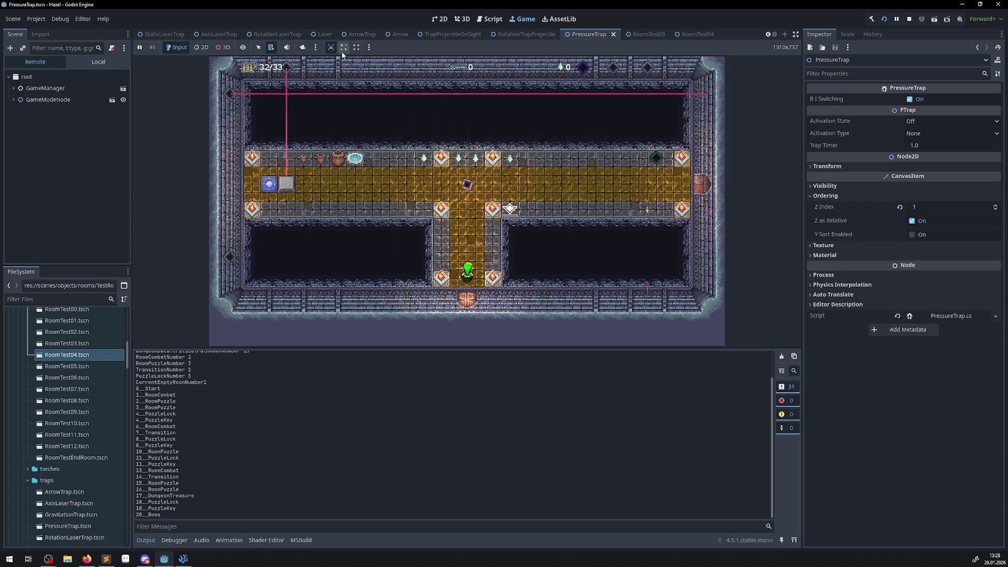
left_click(368, 47)
left_click(370, 70)
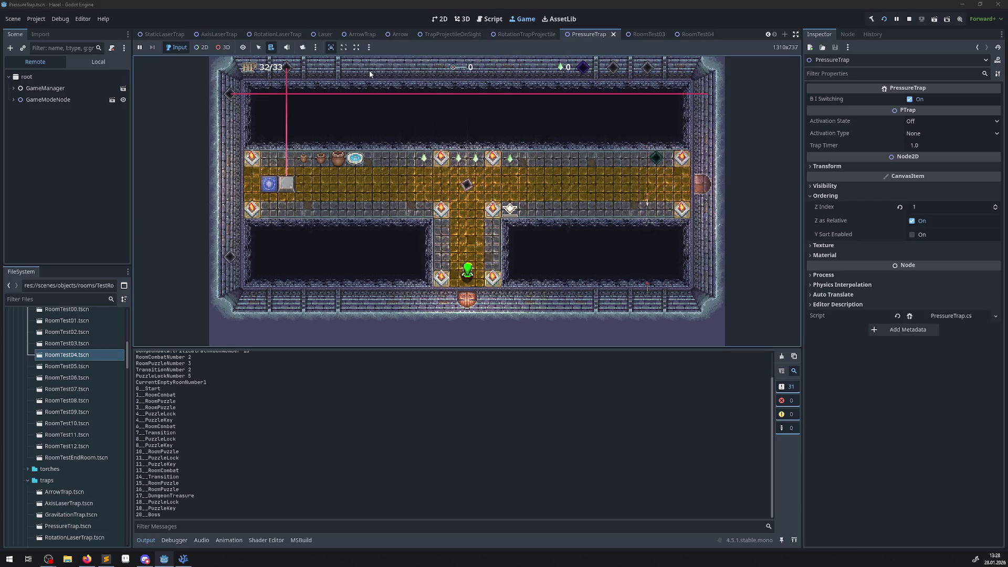
left_click(909, 19)
left_click(884, 20)
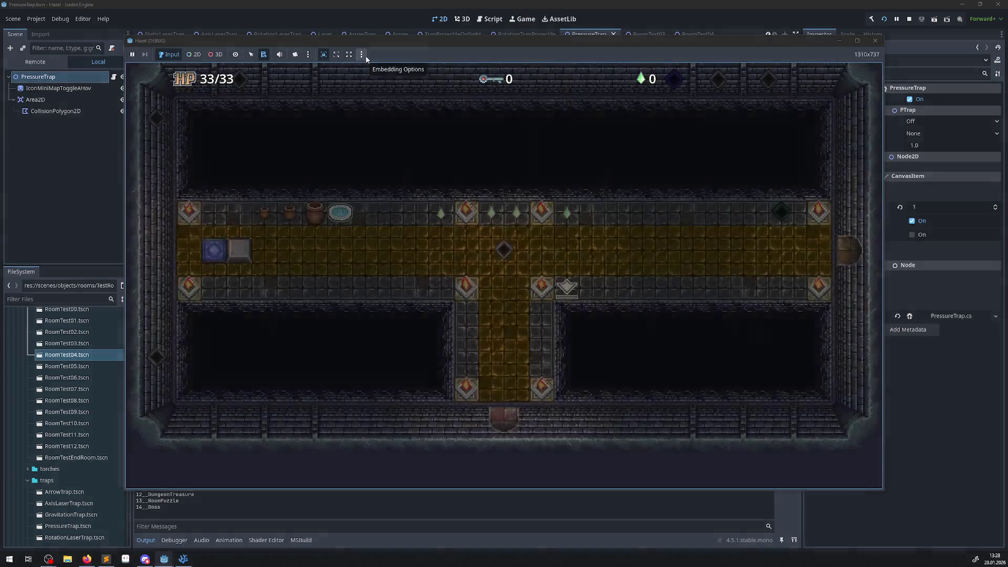
Open and dismiss the floating game window's Embedding Options, then close that window
left_click(366, 56)
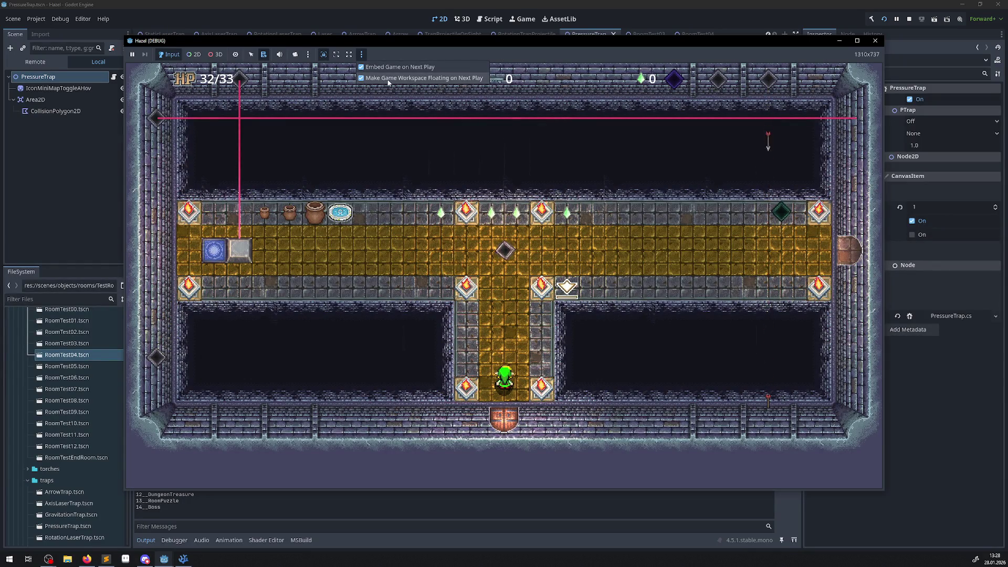
left_click(636, 63)
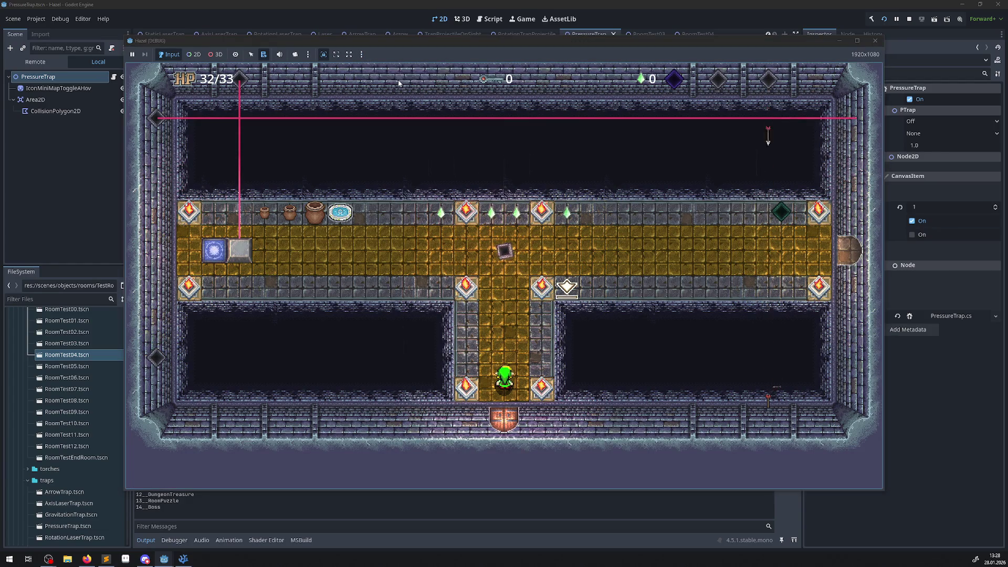
left_click(875, 42)
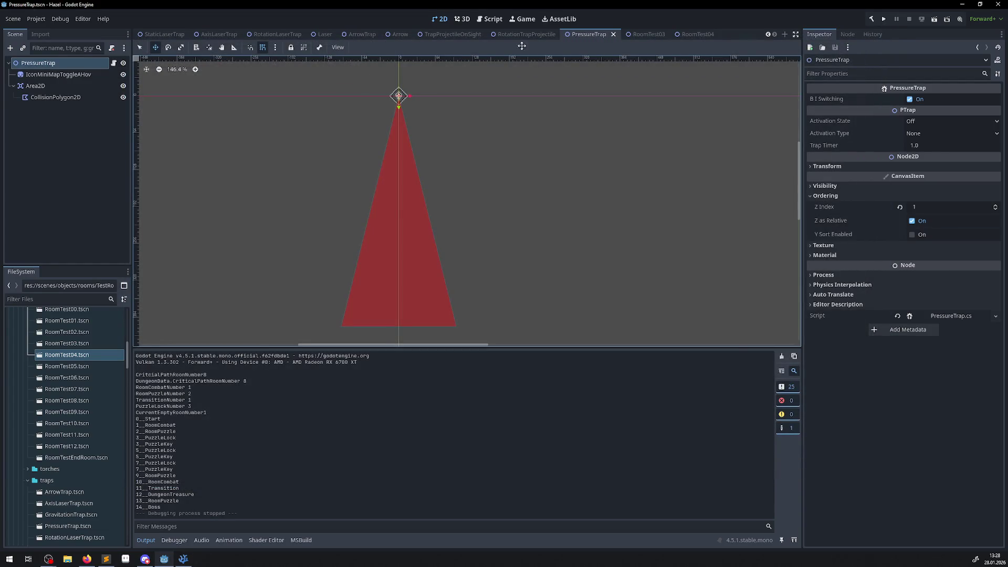
Run the project in the Game workspace and drag the Output splitter down to enlarge the game view
left_click(526, 24)
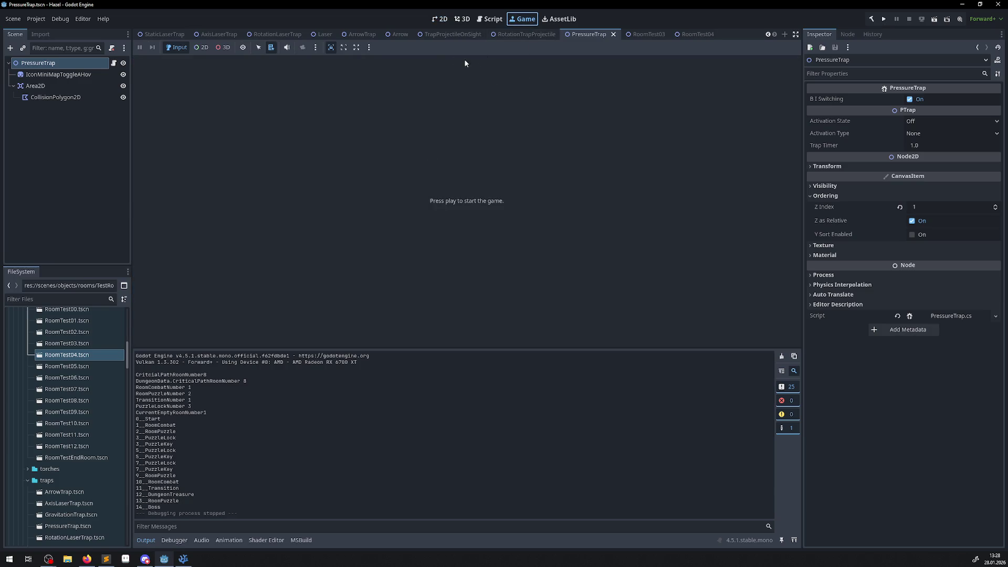
left_click(882, 19)
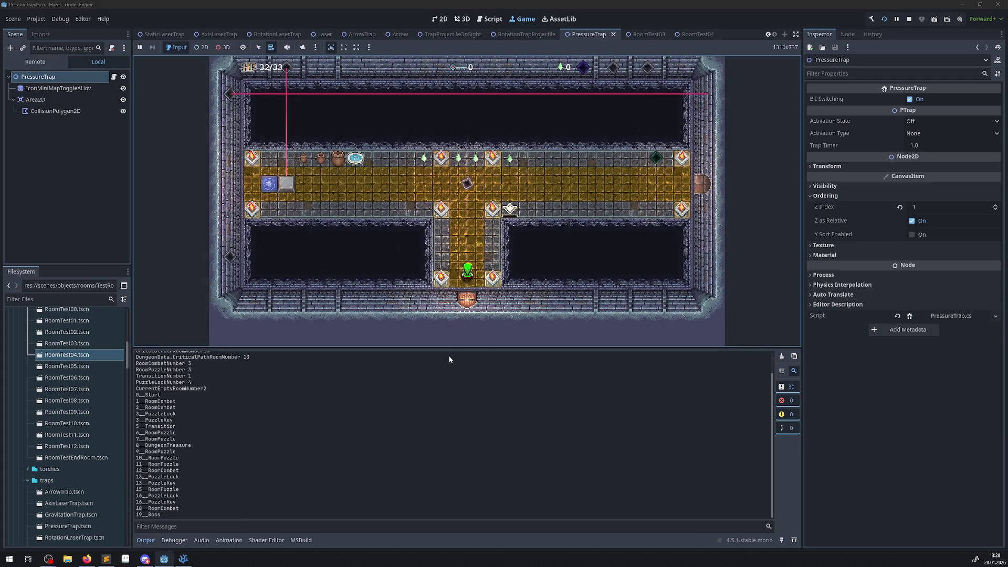
left_click_drag(446, 348, 443, 440)
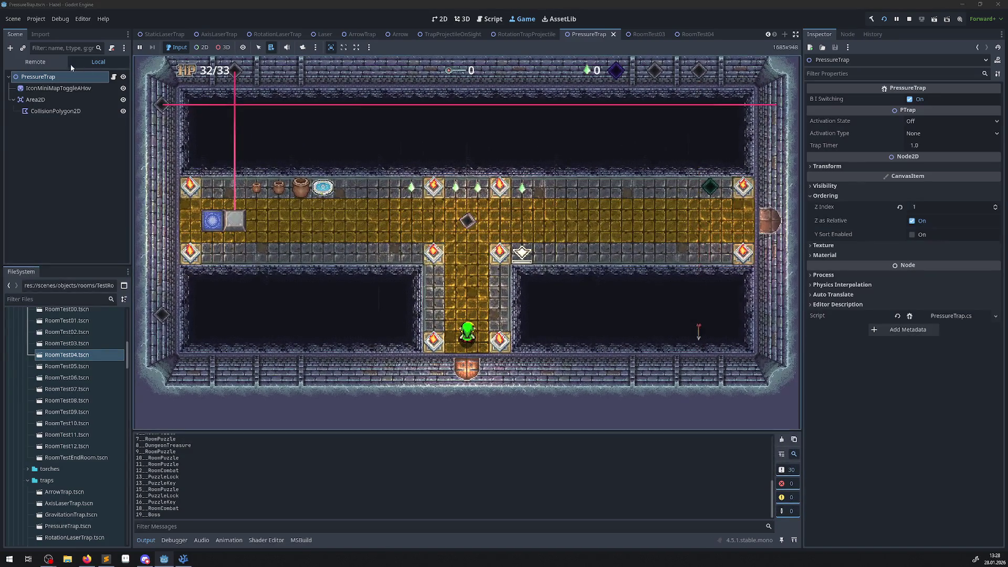
In the Remote tree, expand GameManager, GameModeNode and Hero, and inspect HeroRay, PointLight2D and Hero
left_click(35, 62)
left_click(13, 89)
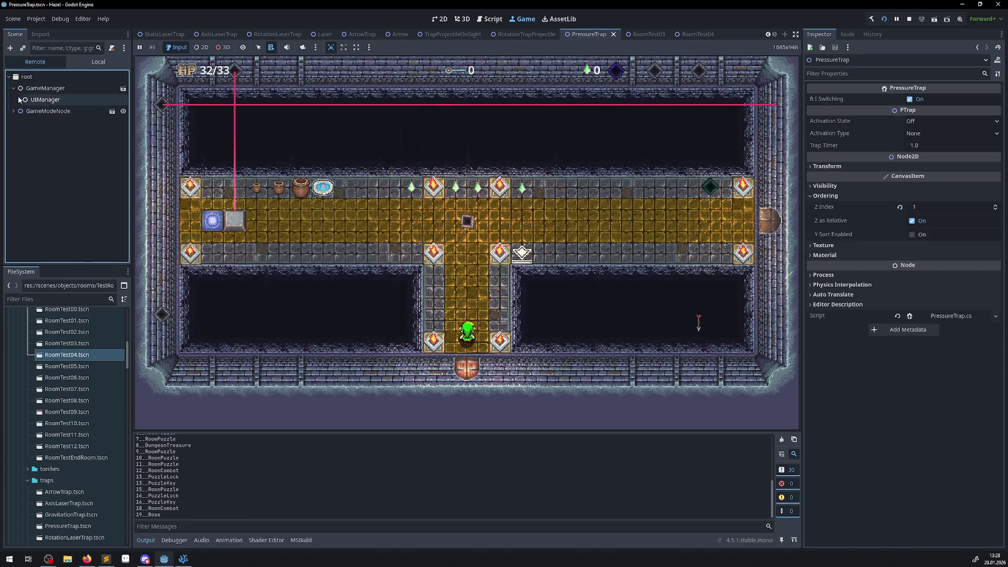
left_click(13, 111)
left_click(19, 134)
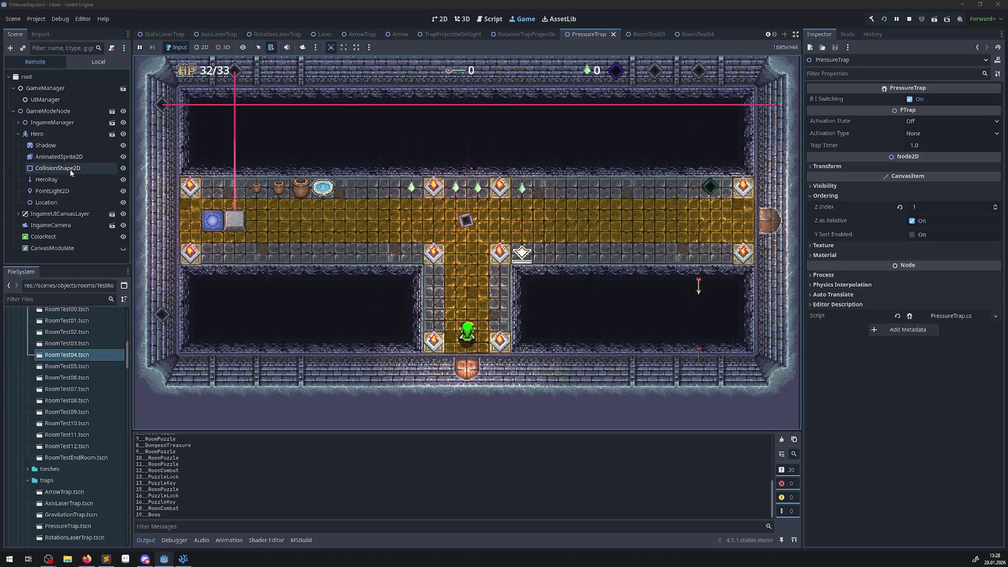
left_click(52, 180)
left_click(52, 190)
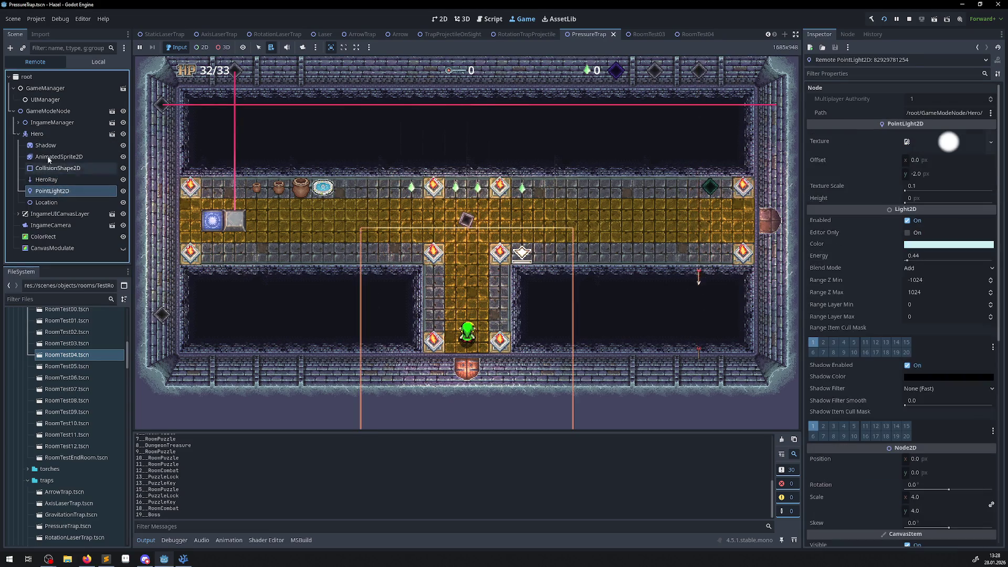
left_click(52, 135)
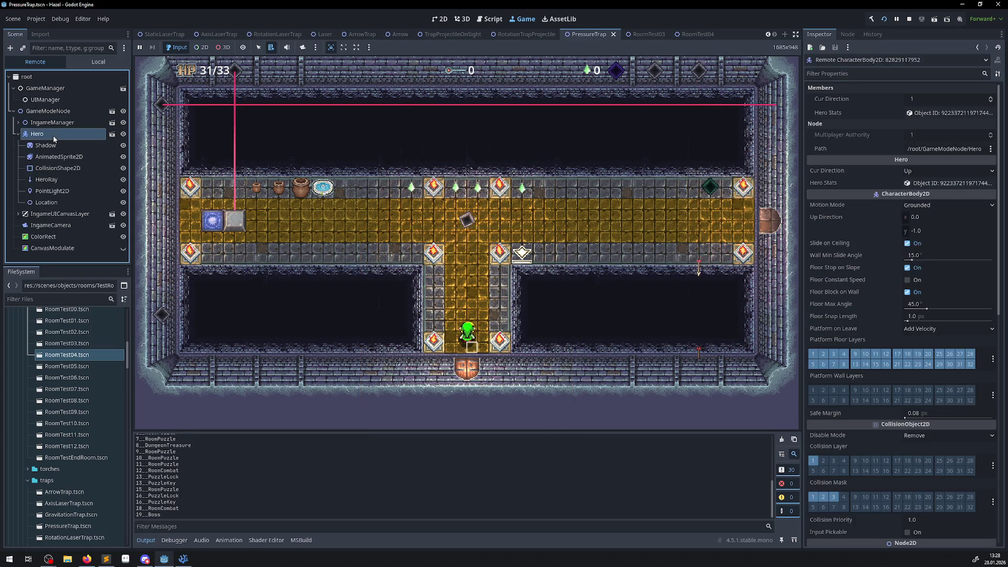
left_click(17, 135)
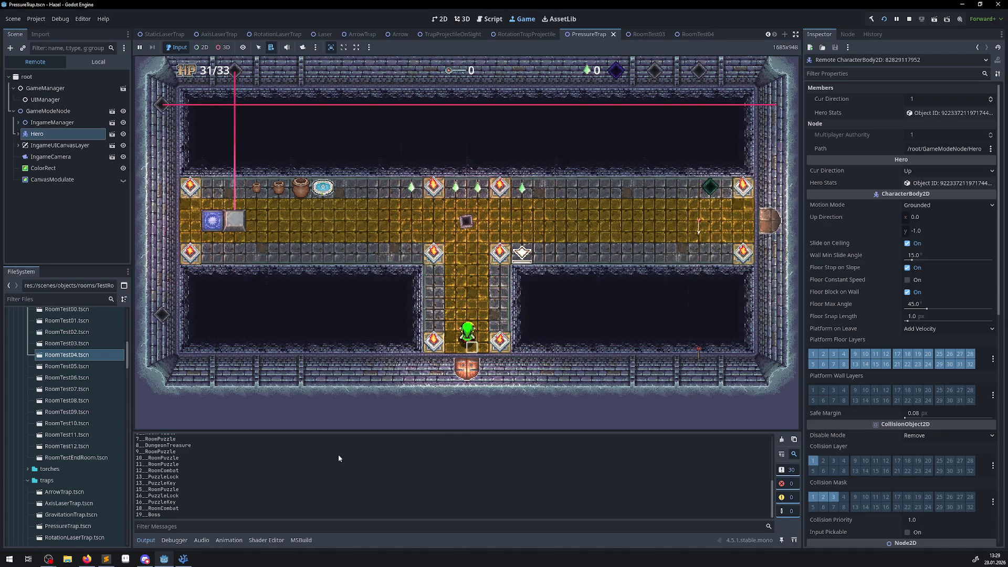
left_click(369, 47)
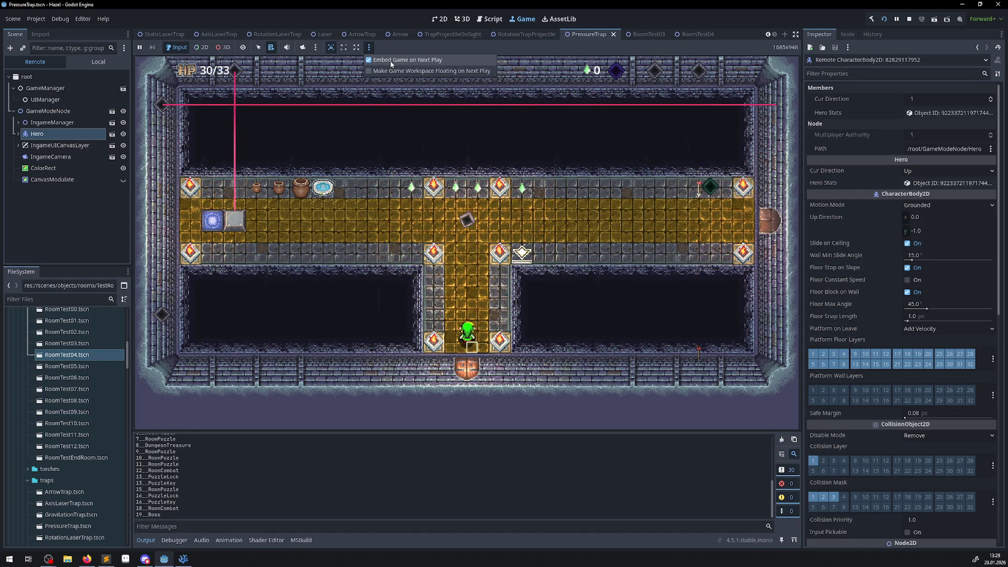
Untick Embed Game on Next Play, stop, and test-run the game in a separate window, then close it
left_click(910, 21)
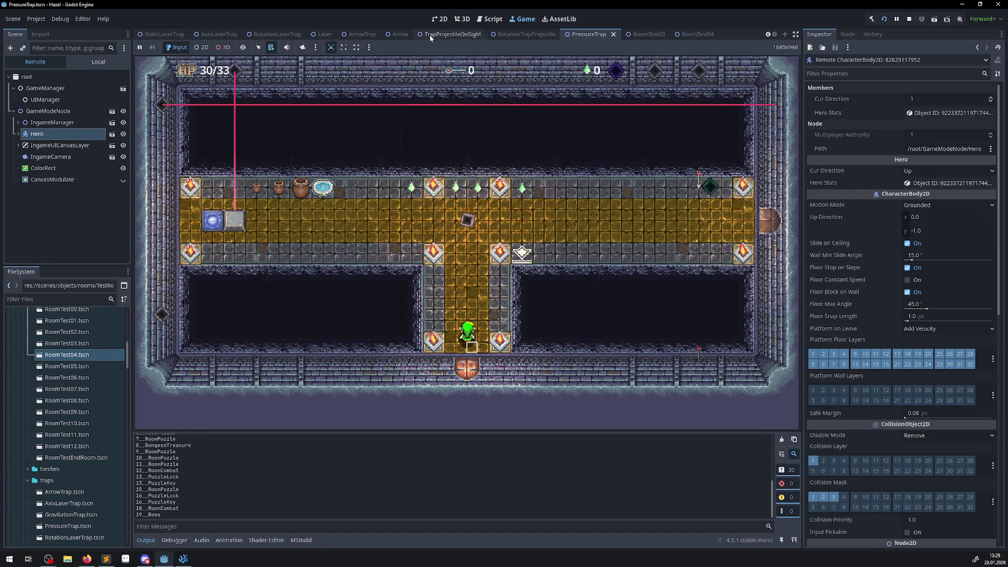
left_click(910, 21)
left_click(369, 48)
left_click(375, 63)
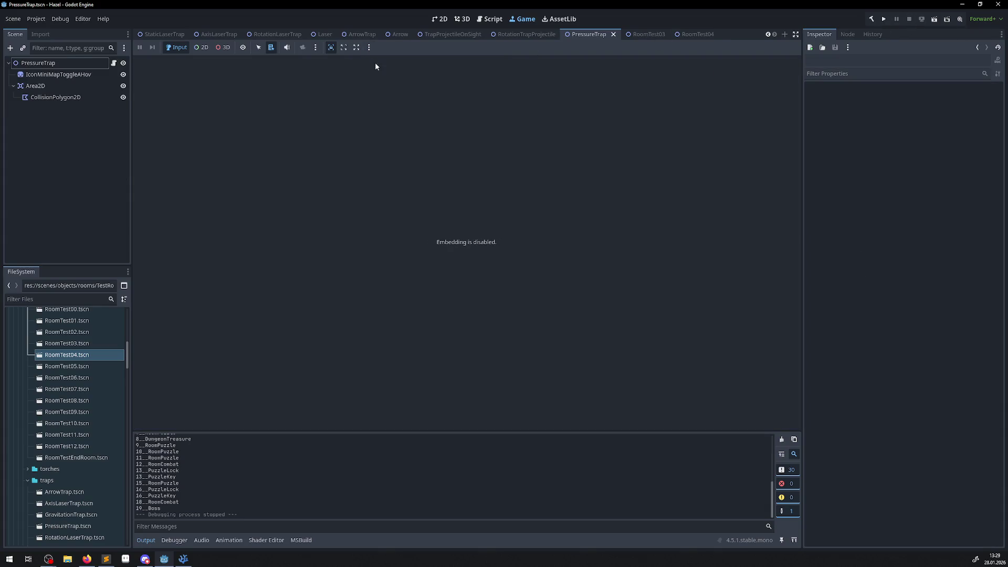
left_click(883, 20)
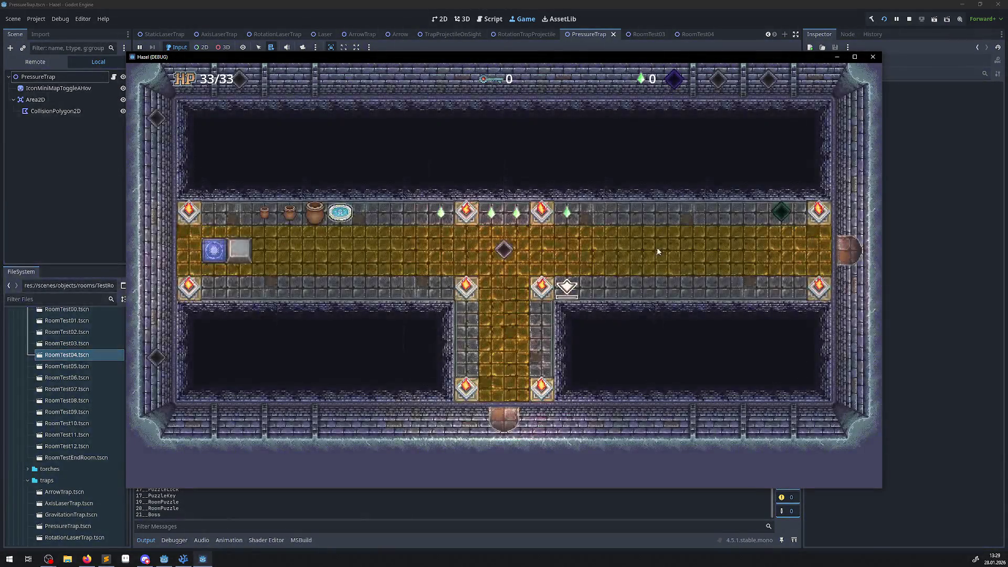
left_click(873, 57)
Re-tick Embed Game on Next Play and launch the project embedded again
left_click(370, 47)
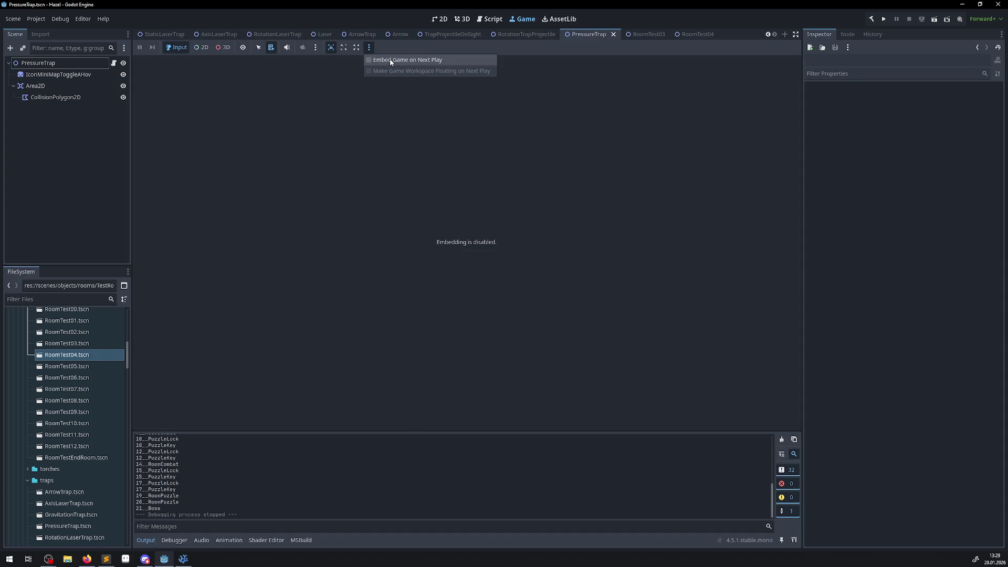
left_click(390, 60)
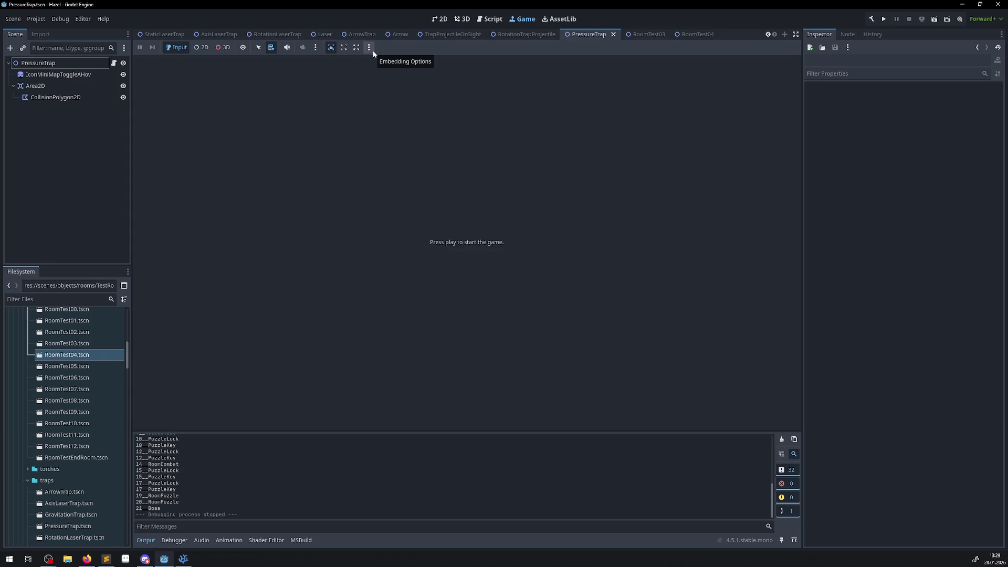
left_click(373, 51)
left_click(374, 68)
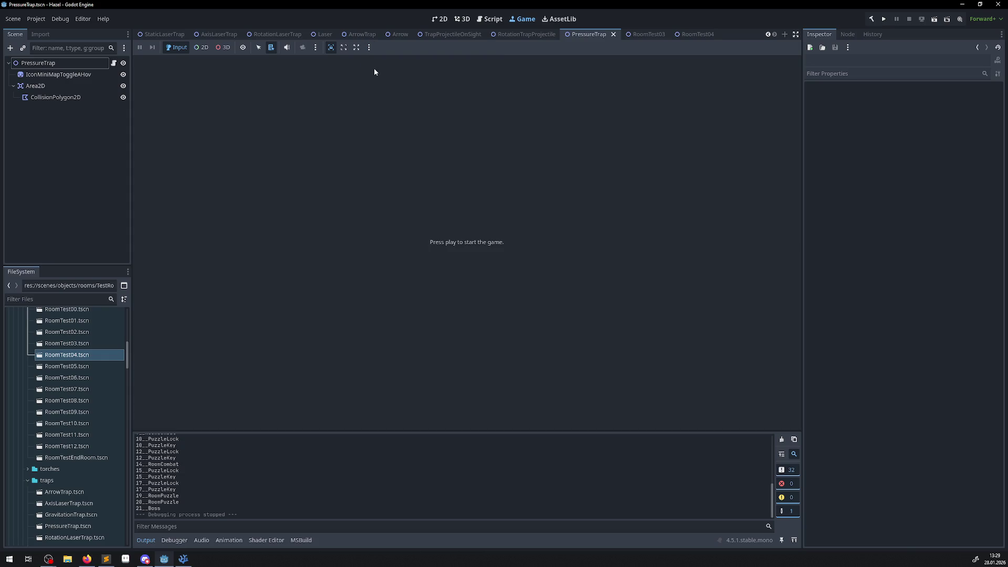
left_click(881, 20)
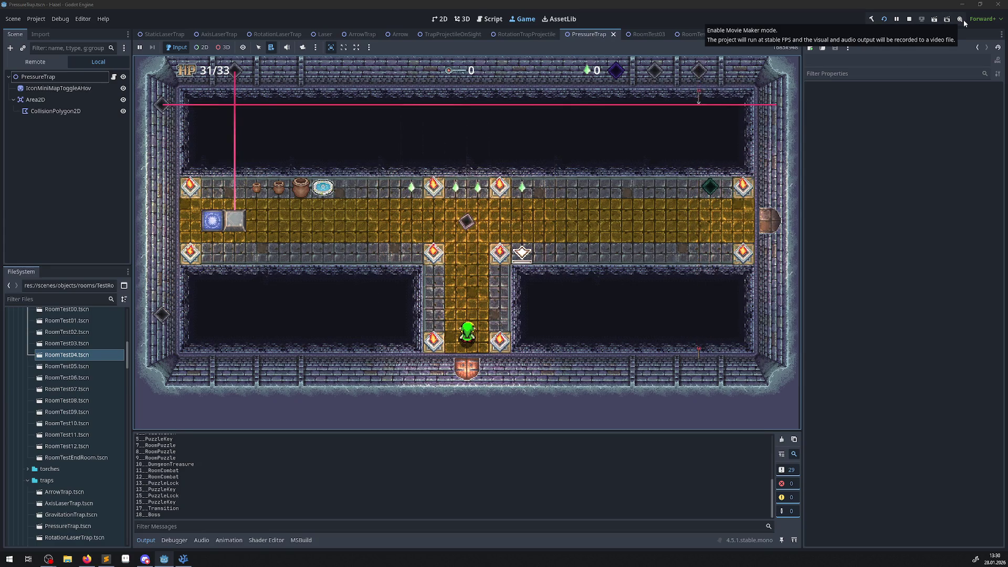
Walk the hero into the hall, through the sweeping laser, and out the right door
key("Up")
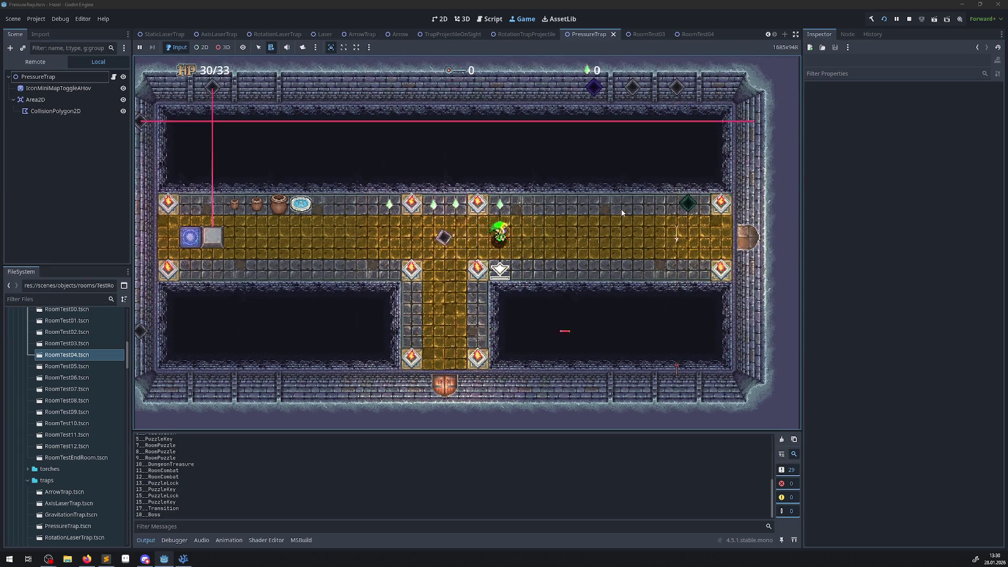
key("Right")
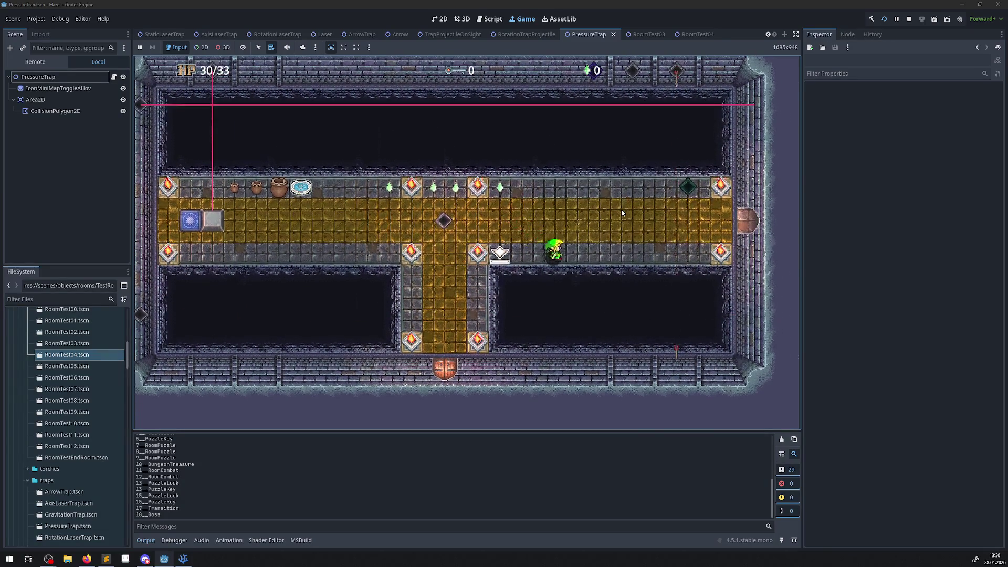
key("Left")
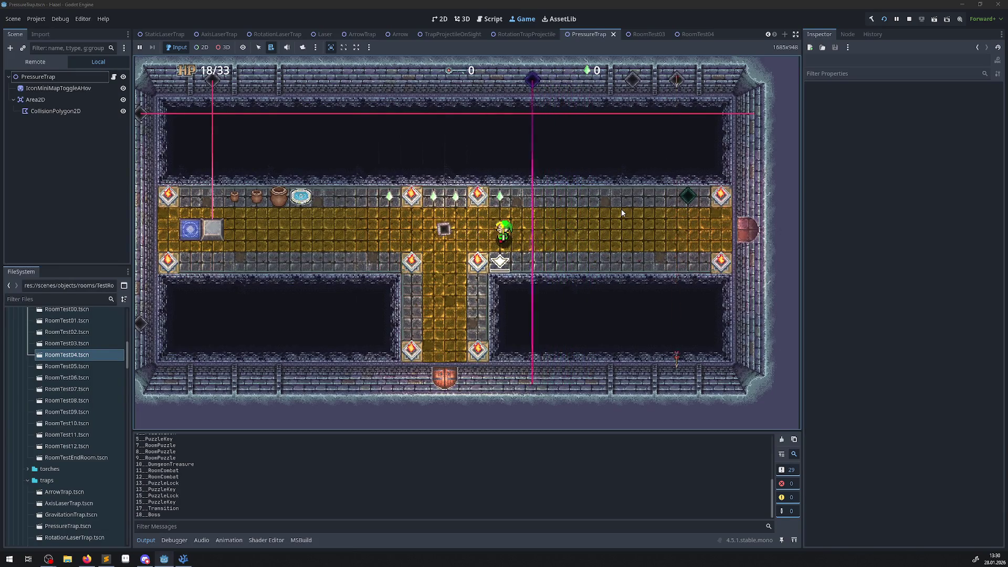
key("Left")
key("Right")
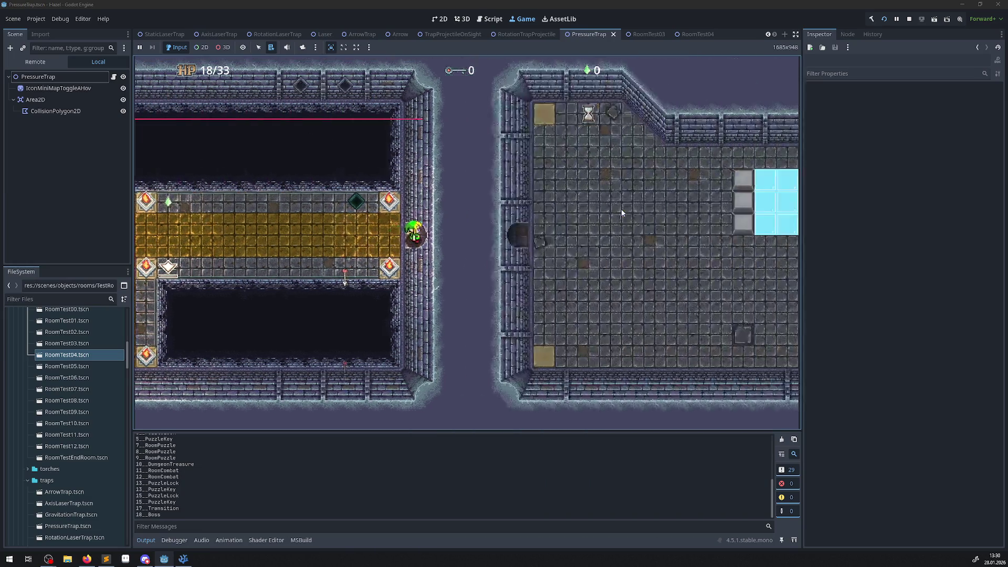
key("Right")
key("Down")
key("Up")
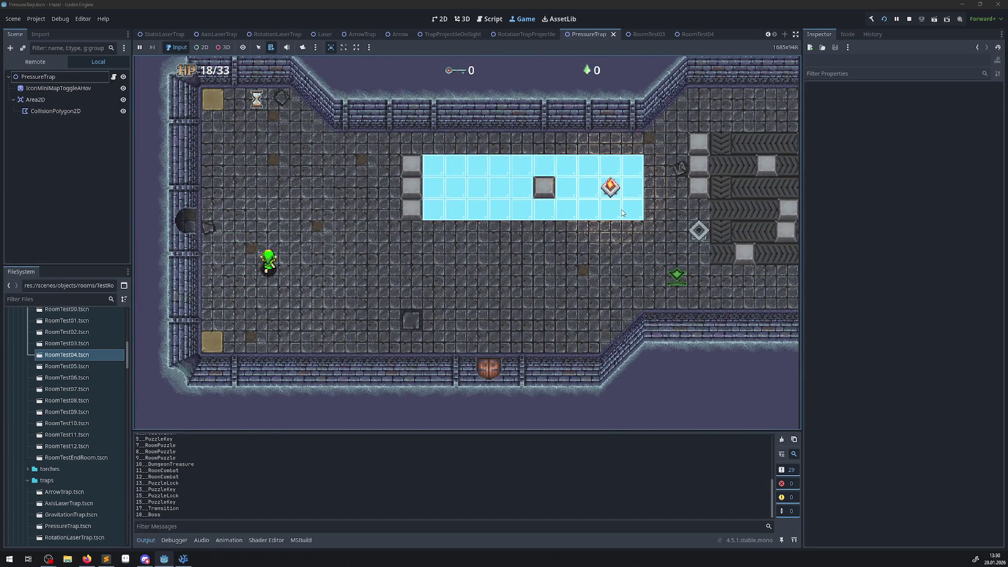
key("Down")
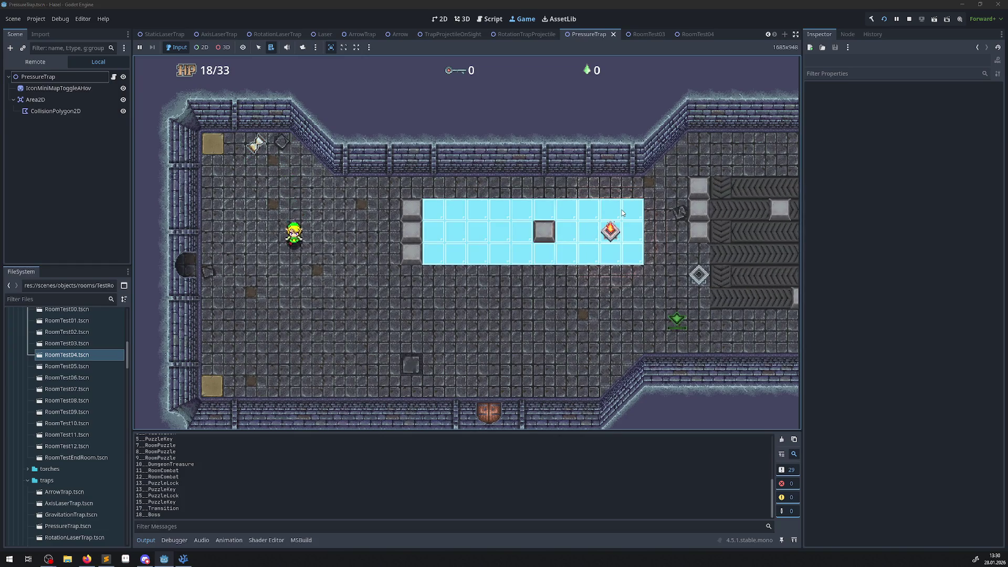
key("Down")
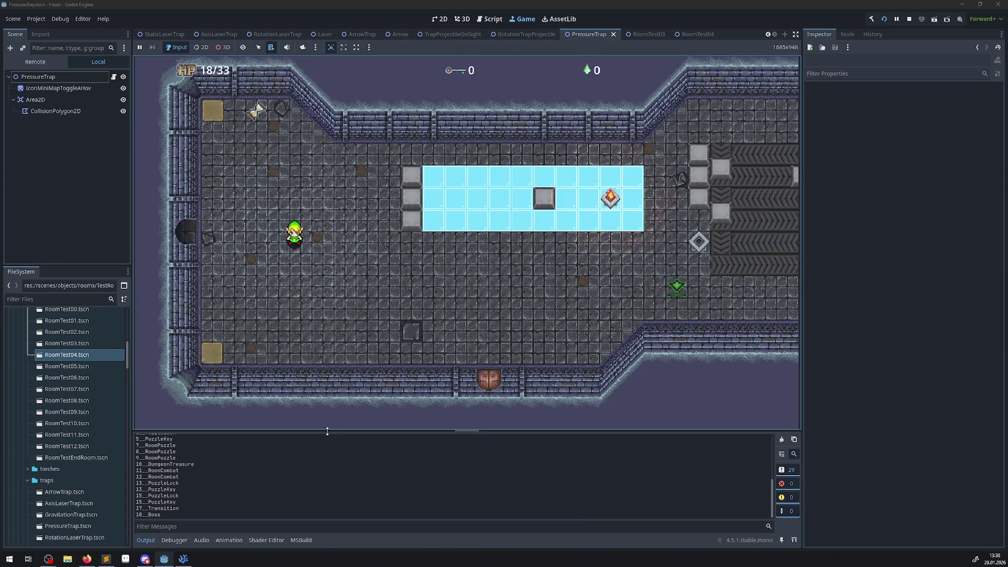
Enlarge the game view by dragging the output and side-dock splitters while moving the hero
left_click_drag(327, 431, 325, 456)
key("Up")
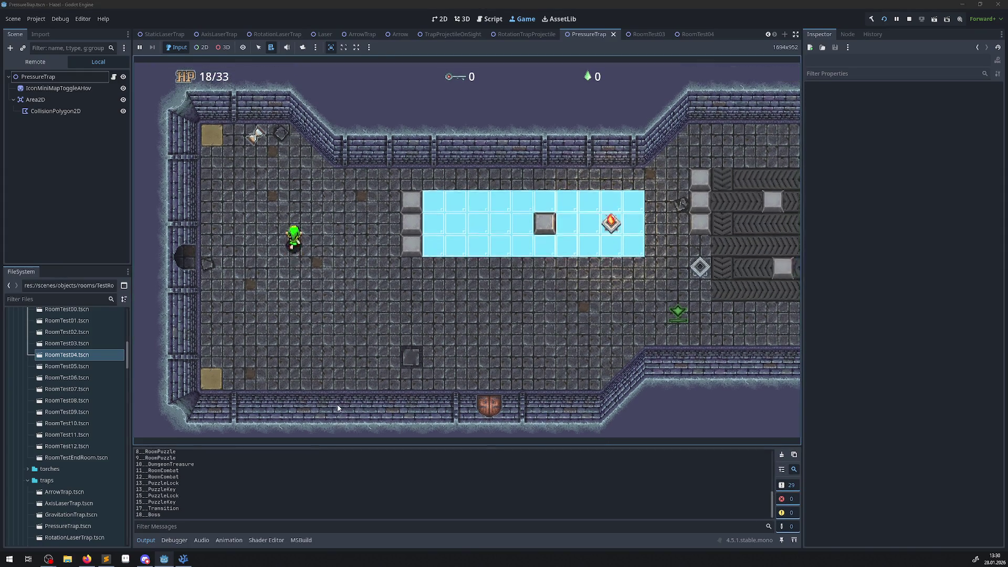
key("Down")
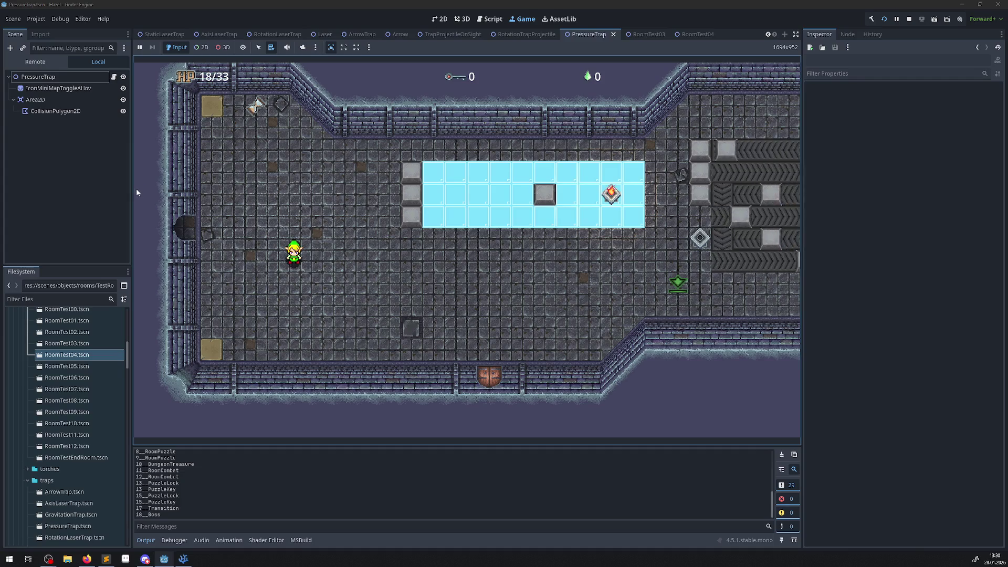
mouse_move(129, 188)
left_mouse_down()
mouse_move(111, 188)
mouse_move(160, 188)
left_mouse_up()
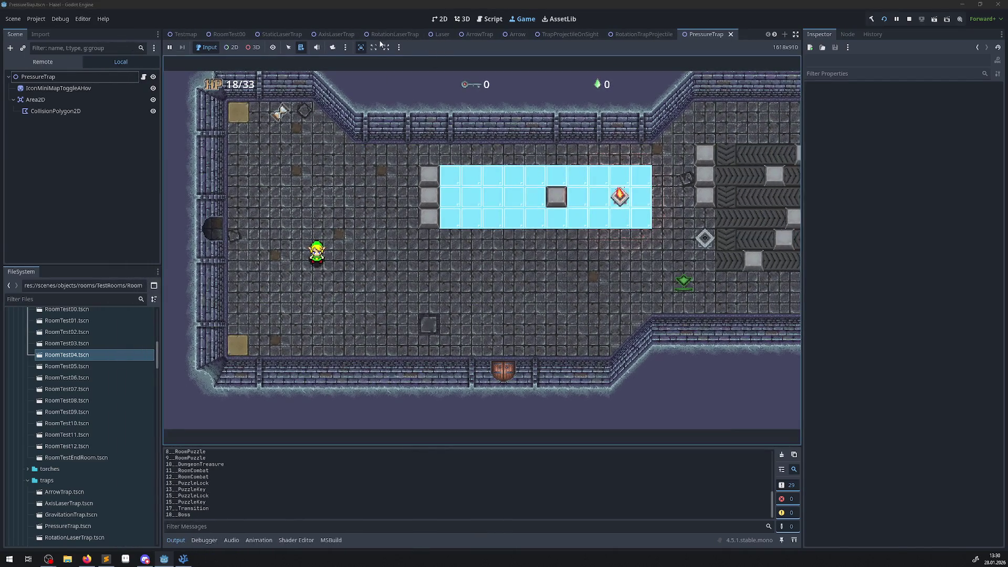
key("Down")
key("Up")
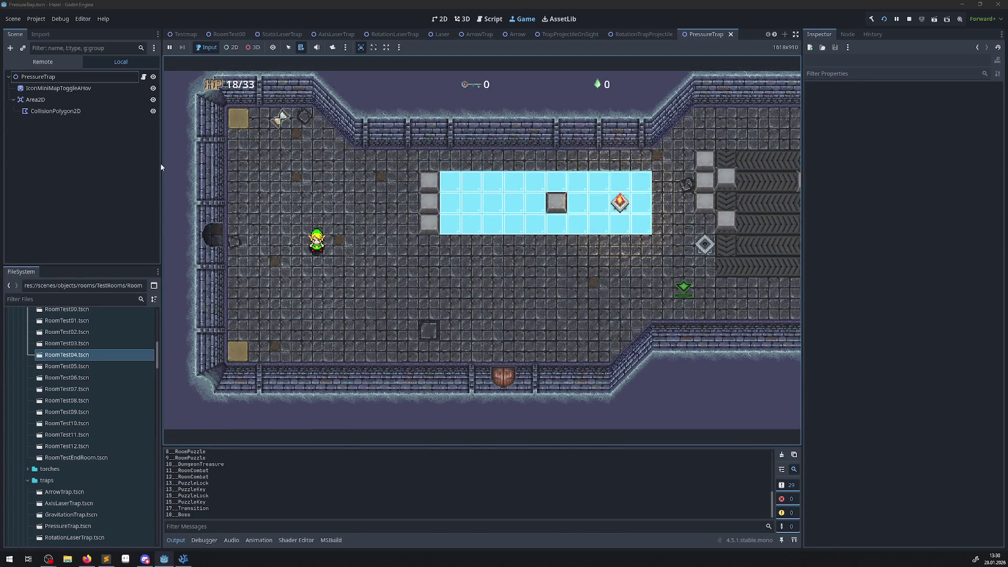
mouse_move(161, 166)
left_mouse_down()
mouse_move(110, 163)
mouse_move(163, 164)
left_mouse_up()
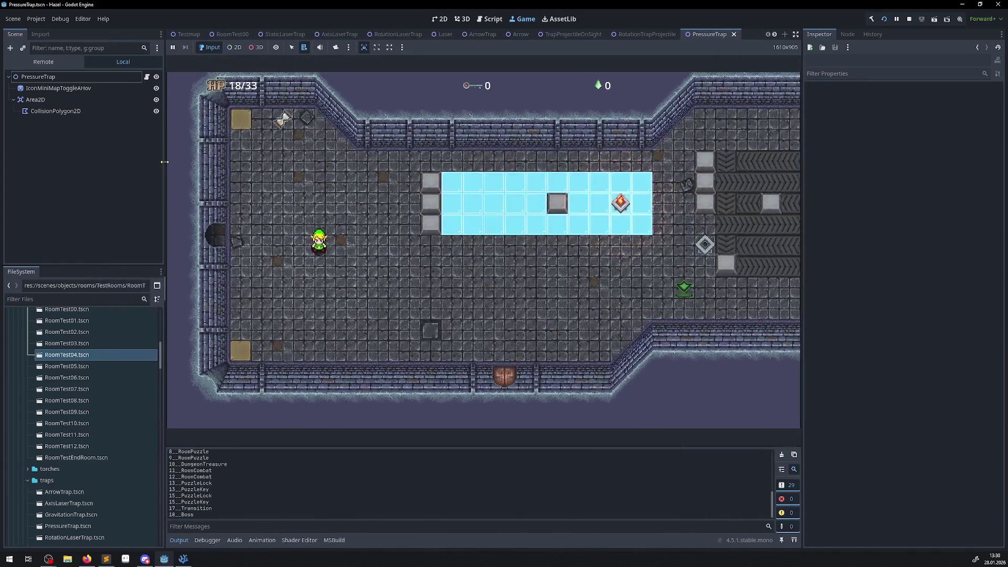
Set the embedded game to fill the view without black bars, rebalance the docks and output, and refocus the game
left_click(373, 50)
left_click(391, 50)
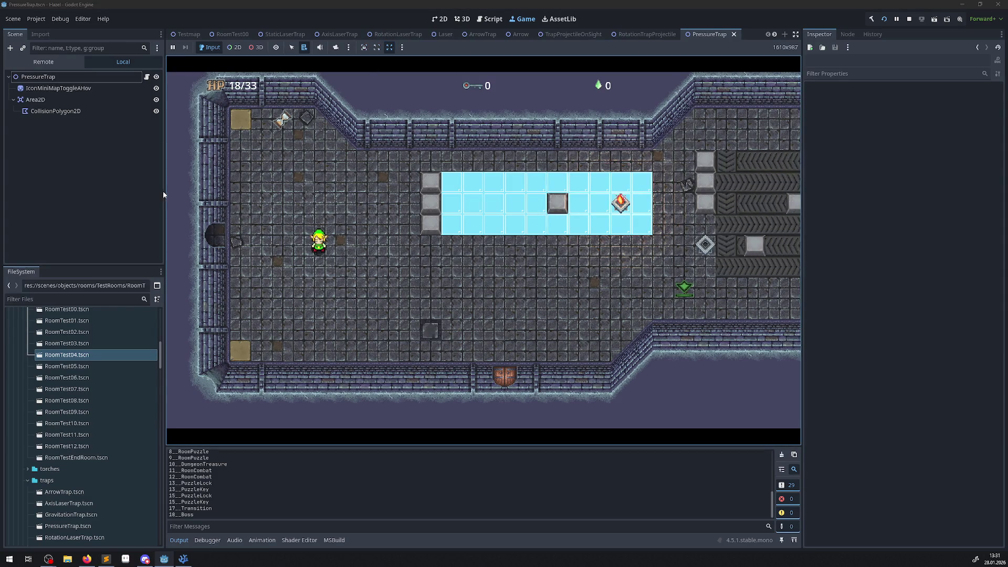
mouse_move(163, 190)
left_mouse_down()
mouse_move(134, 191)
mouse_move(165, 190)
left_mouse_up()
left_click(364, 47)
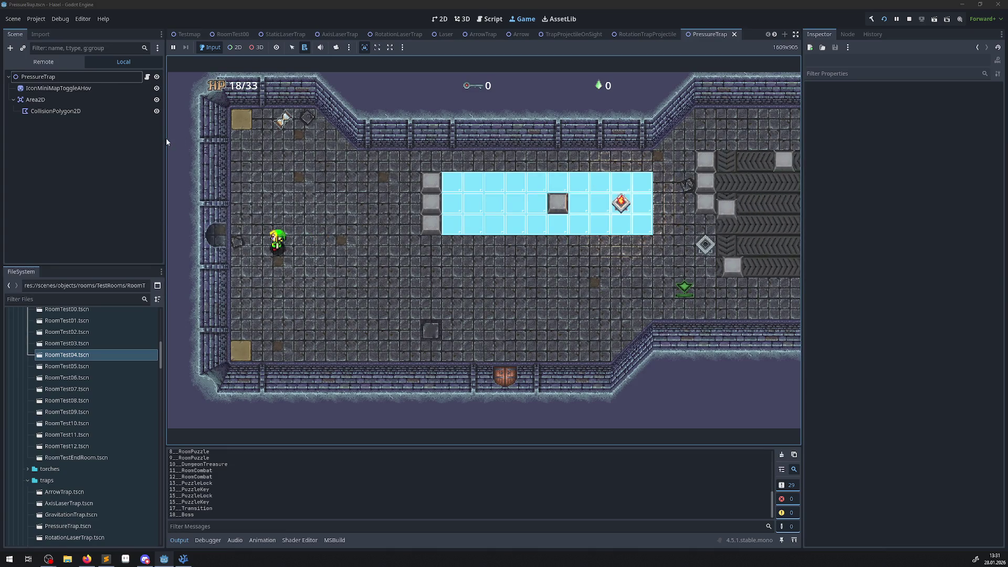
mouse_move(166, 139)
left_mouse_down()
mouse_move(136, 144)
mouse_move(196, 144)
left_mouse_up()
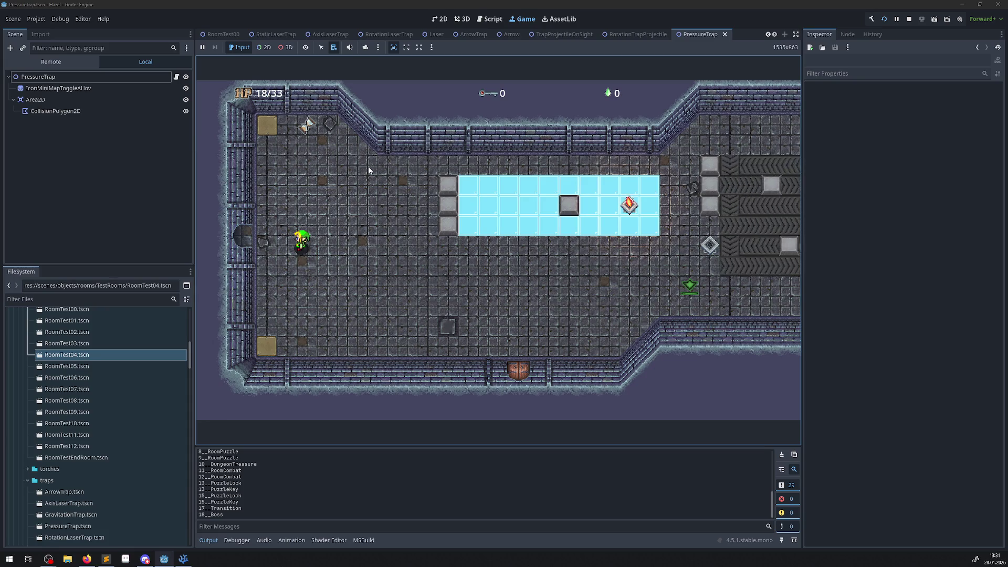
mouse_move(195, 124)
left_mouse_down()
mouse_move(145, 173)
mouse_move(164, 189)
left_mouse_up()
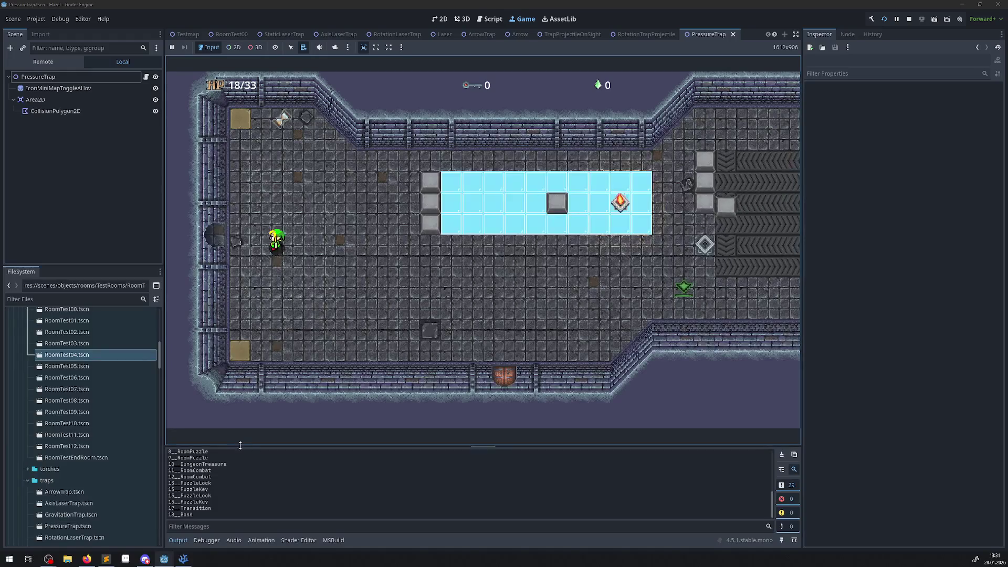
mouse_move(240, 447)
left_mouse_down()
mouse_move(240, 410)
mouse_move(238, 418)
left_mouse_up()
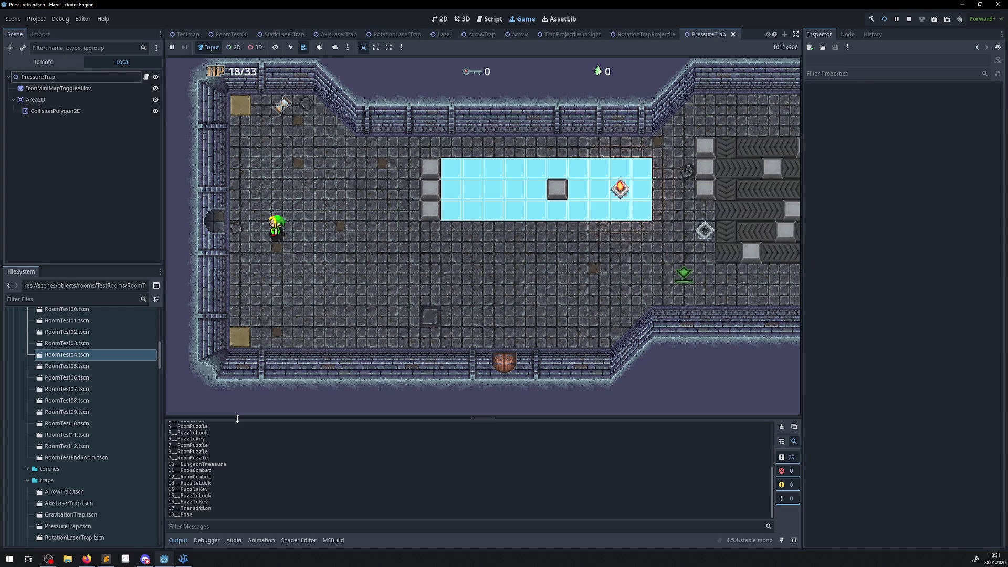
left_click(380, 314)
key("Up")
key("Right")
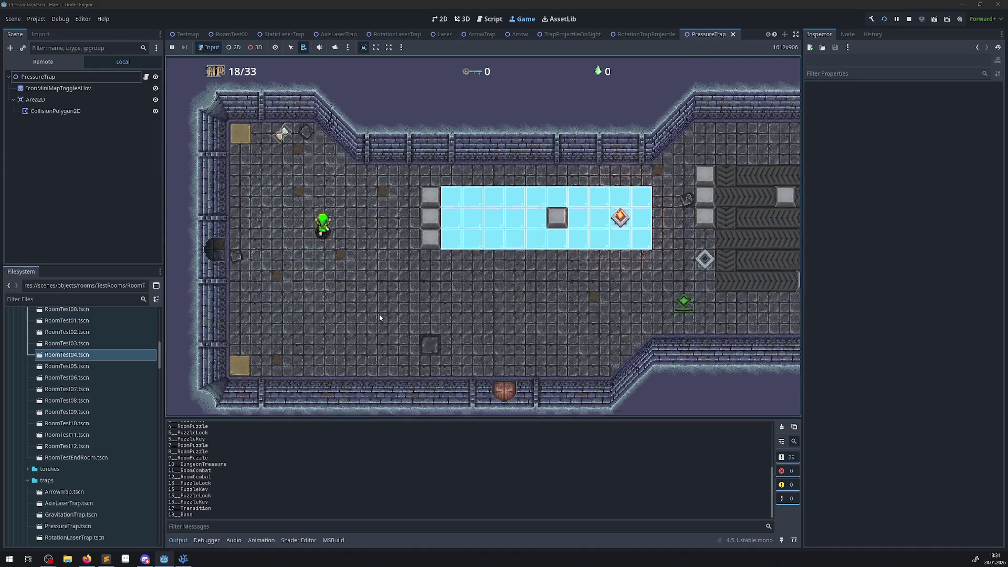
key("Down")
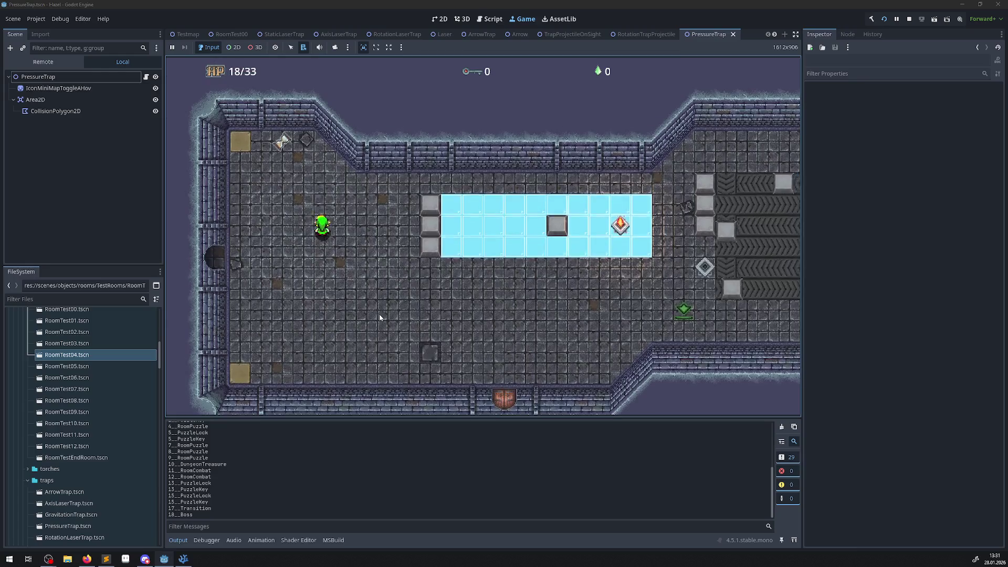
key("Up")
key("Down")
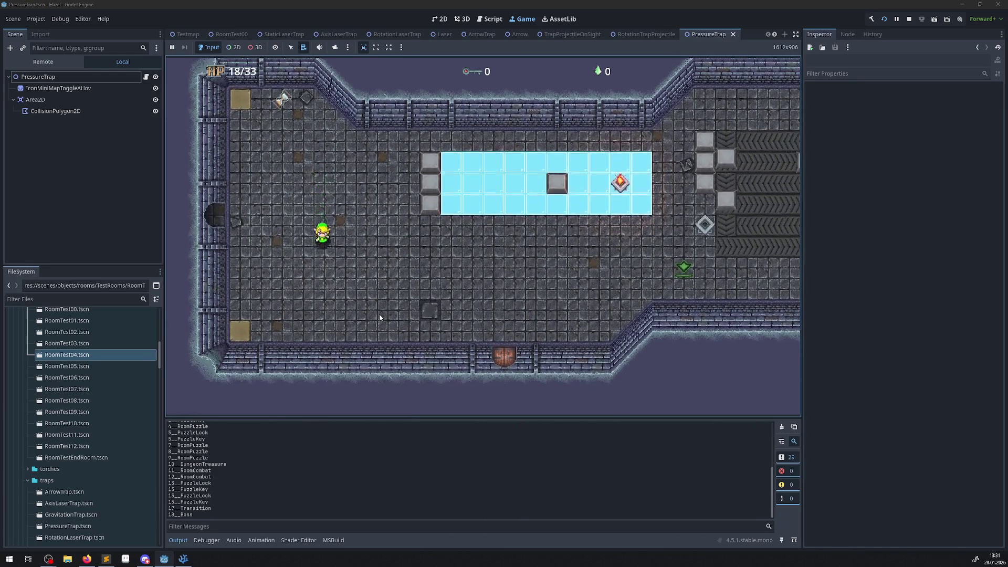
key("Up")
key("Left")
key("Left")
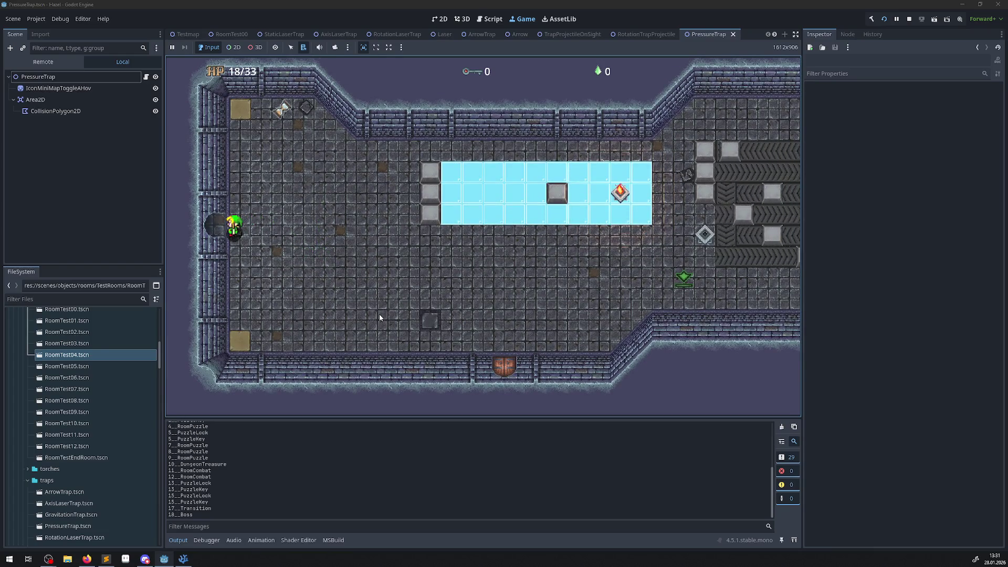
key("Right")
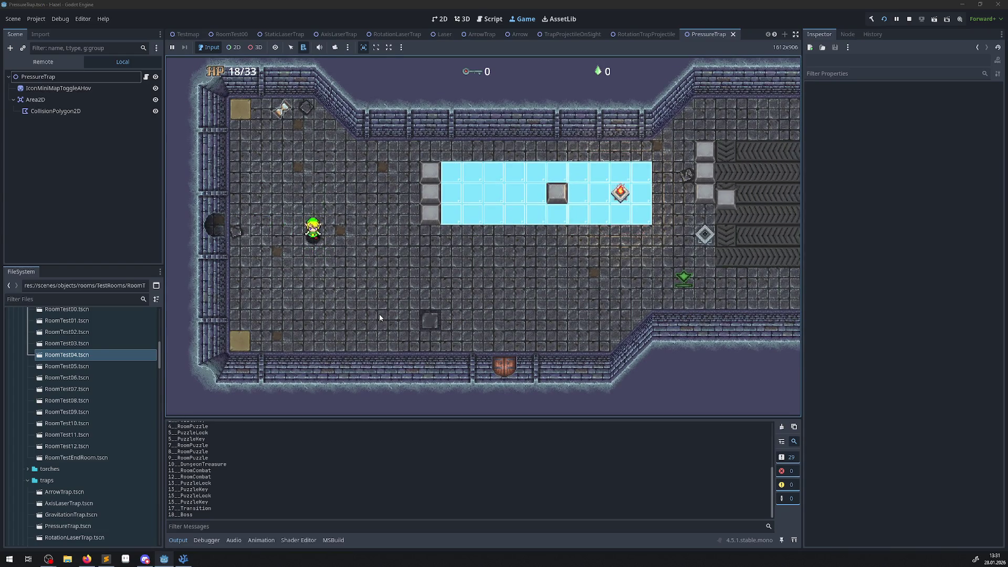
key("Down")
key("Up")
key("Left")
key("Right")
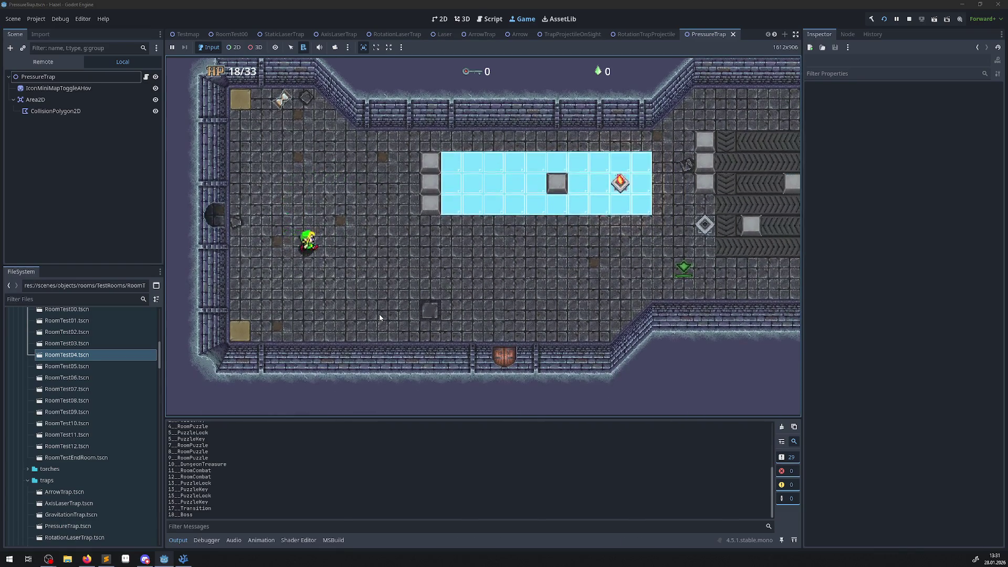
key("Down")
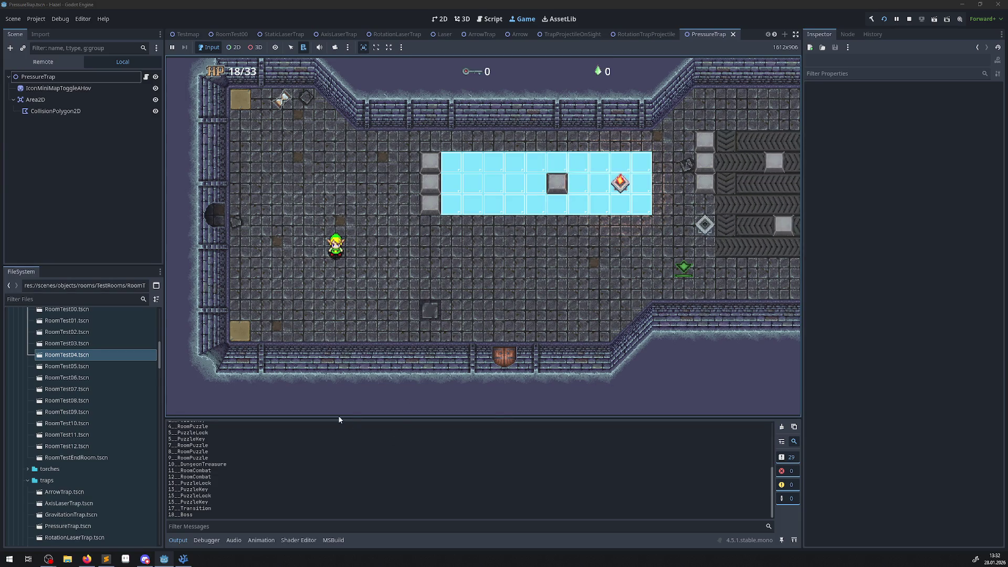
mouse_move(337, 419)
left_mouse_down()
mouse_move(338, 430)
mouse_move(160, 427)
left_mouse_up()
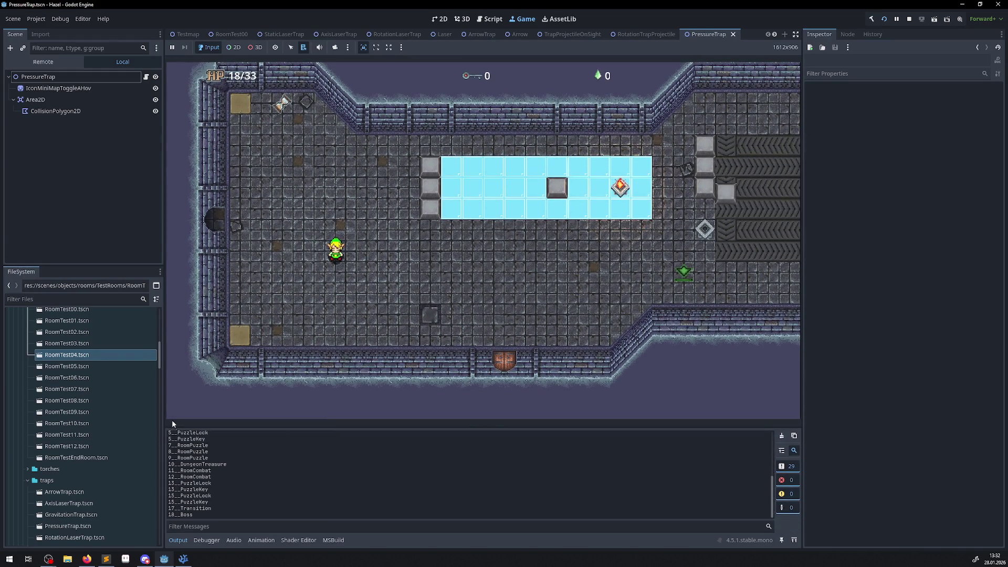
mouse_move(182, 427)
left_mouse_down()
mouse_move(210, 383)
mouse_move(261, 113)
mouse_move(238, 413)
left_mouse_up()
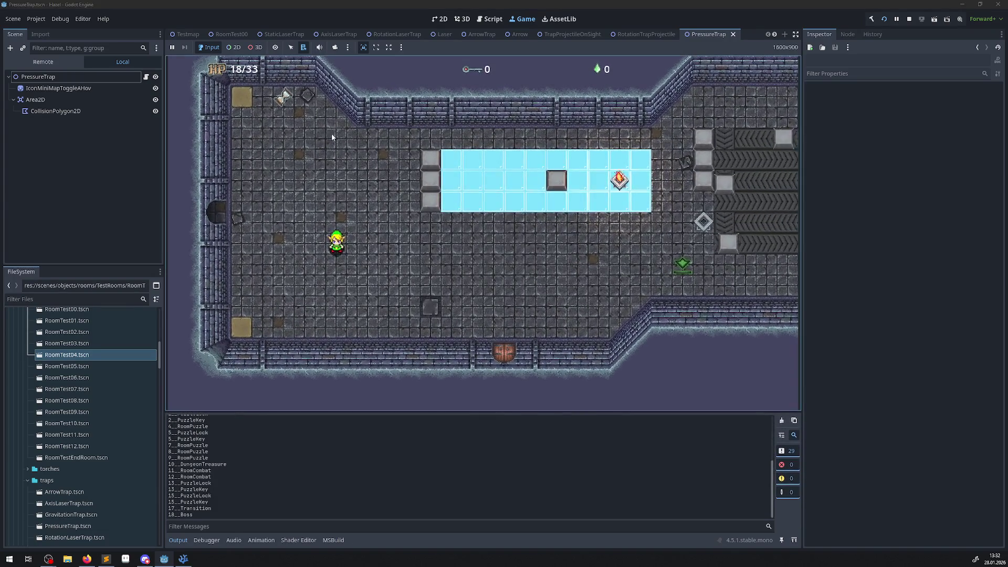
Glance at the camera options, then readjust the side-dock and output-panel splitters around the game view
left_click(354, 48)
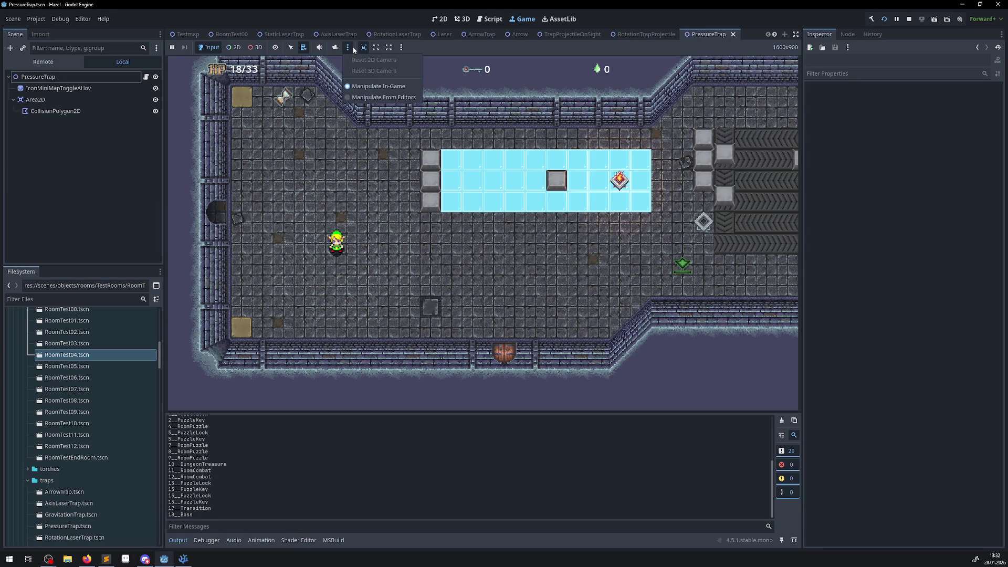
left_click(402, 47)
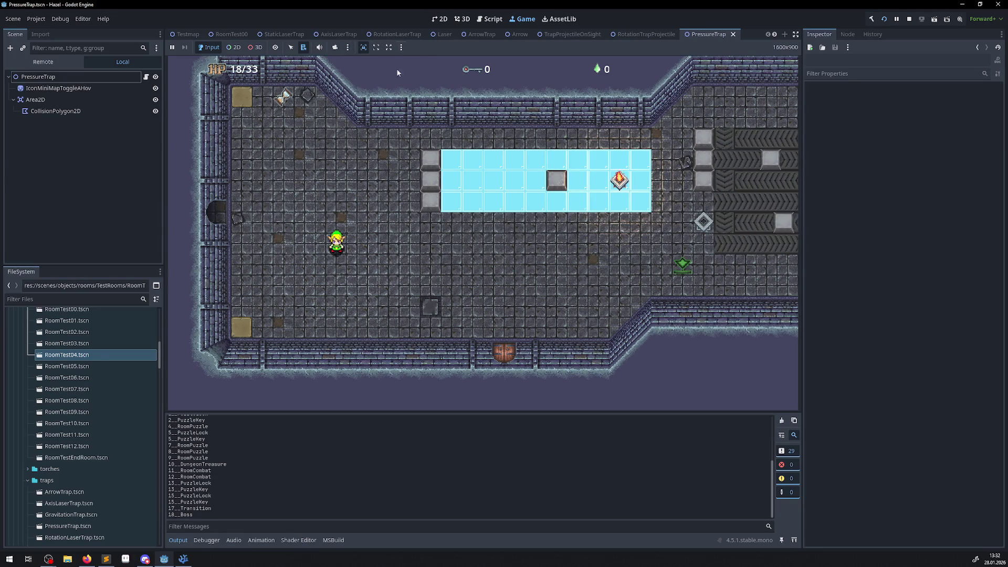
left_click_drag(163, 222, 147, 224)
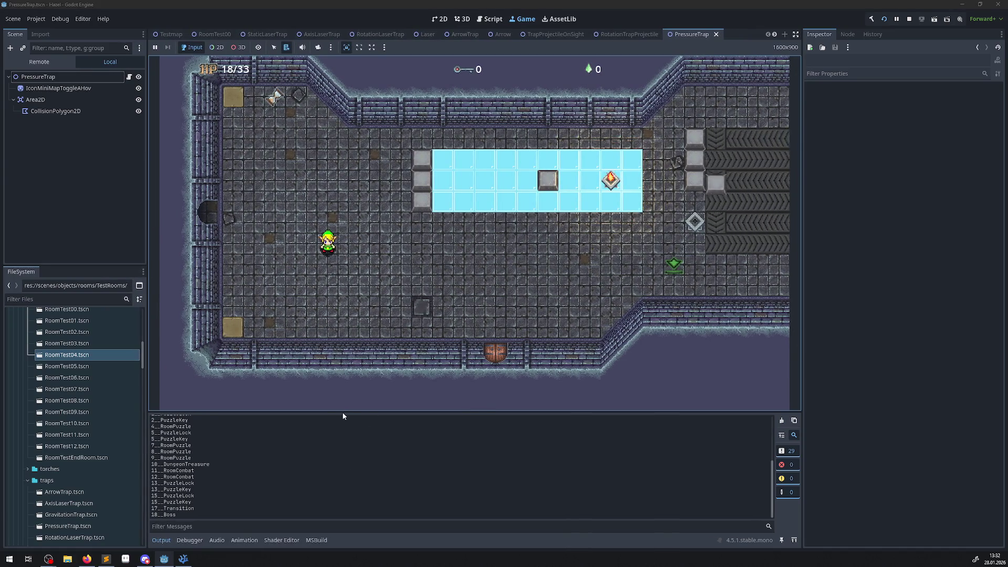
left_click_drag(343, 412, 341, 436)
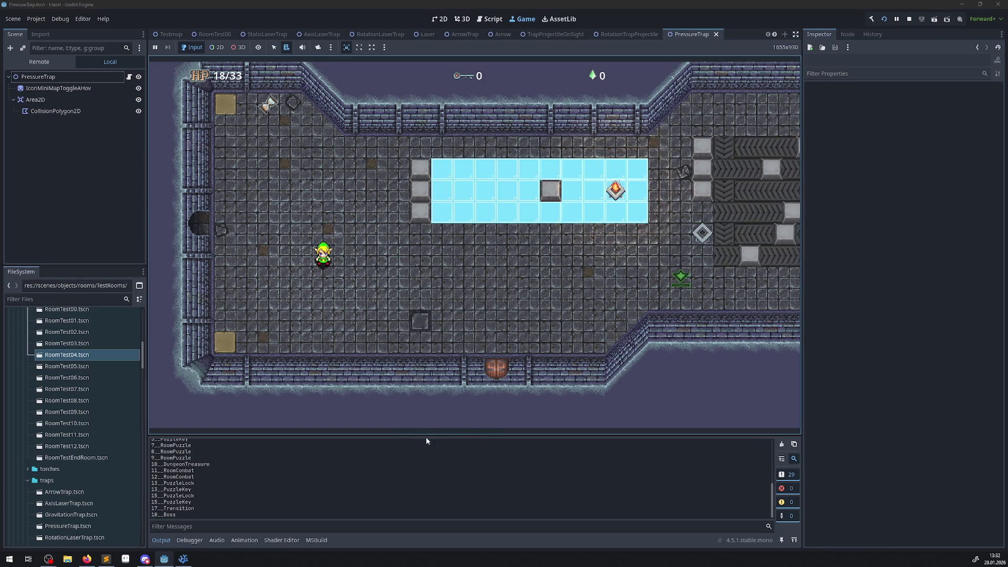
left_click_drag(428, 435, 442, 277)
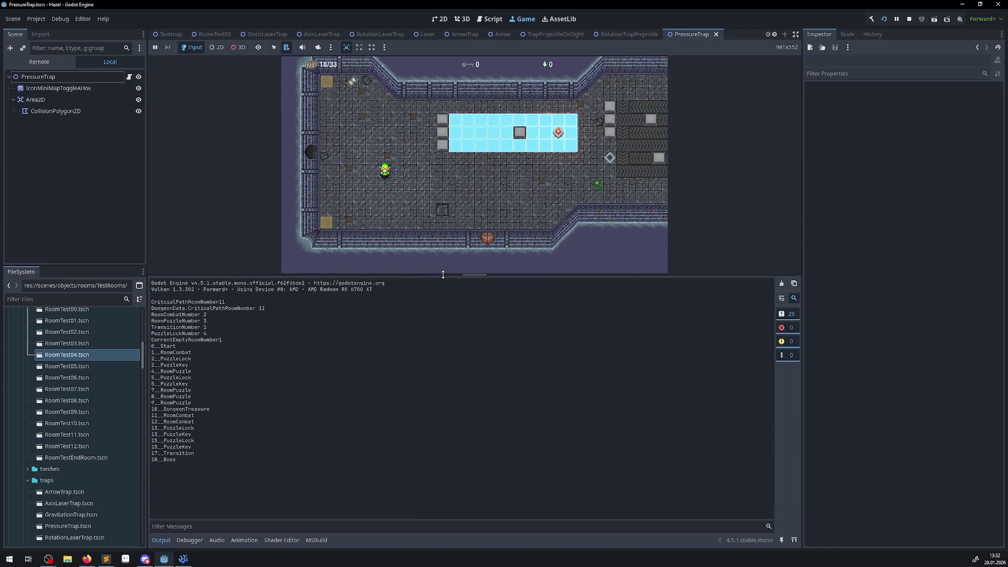
left_click_drag(443, 274, 446, 270)
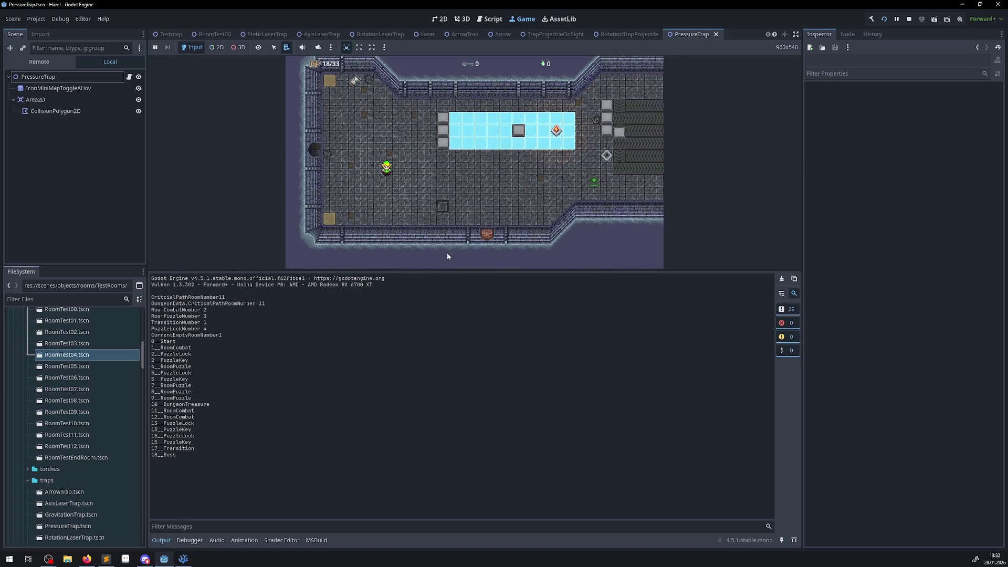
Focus the game and walk the hero up and down the ice-floor room
left_click(512, 210)
key("Up")
key("Down")
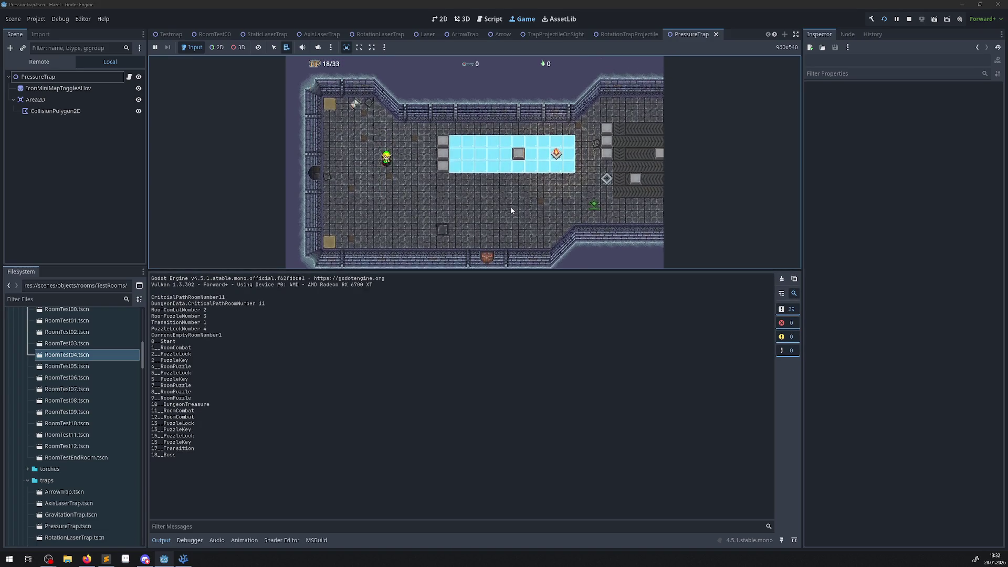
key("Down")
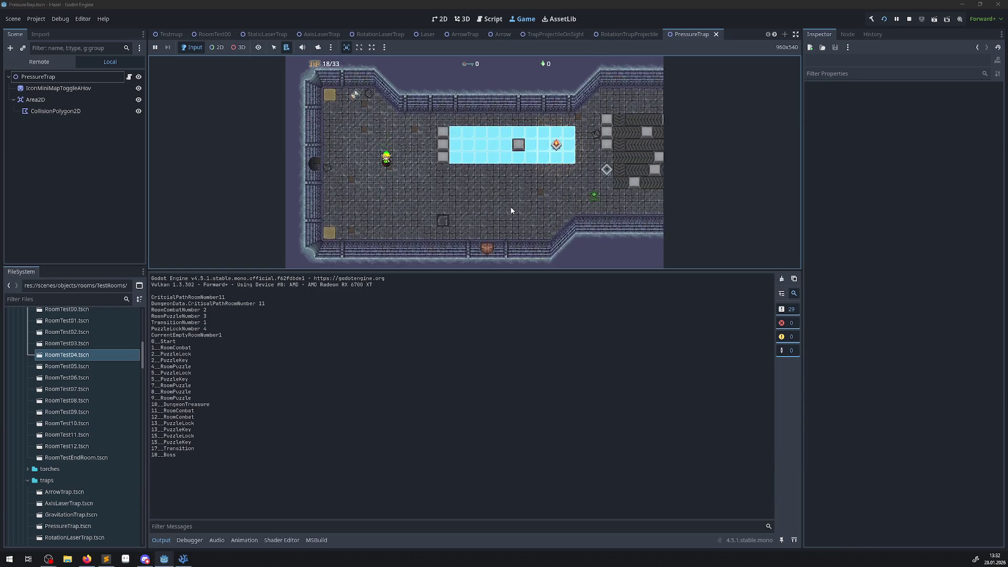
key("Up")
key("Up")
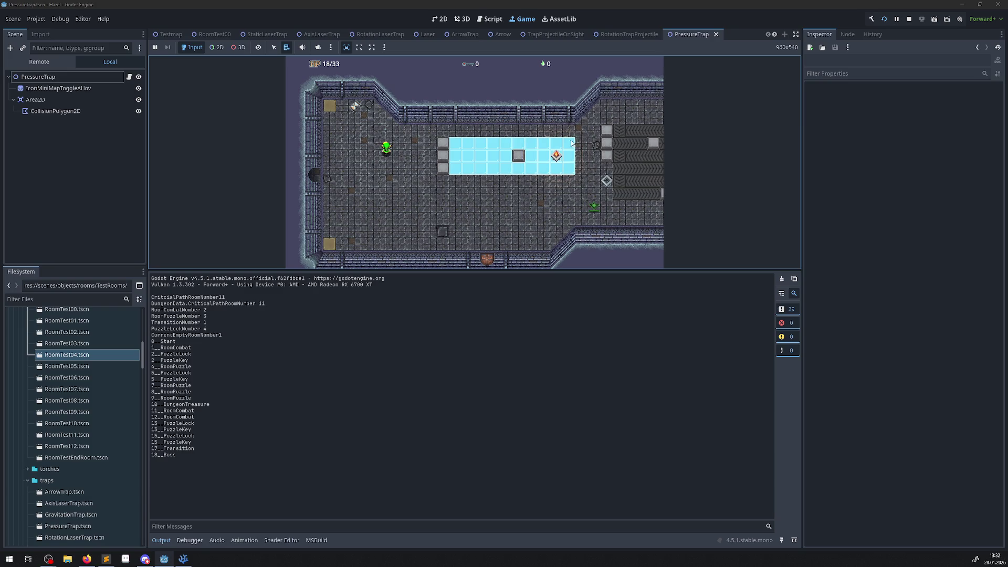
Stop the game, untick Embed Game on Next Play, then run and close a separate game window
left_click(909, 19)
left_click(385, 48)
left_click(384, 59)
left_click(884, 19)
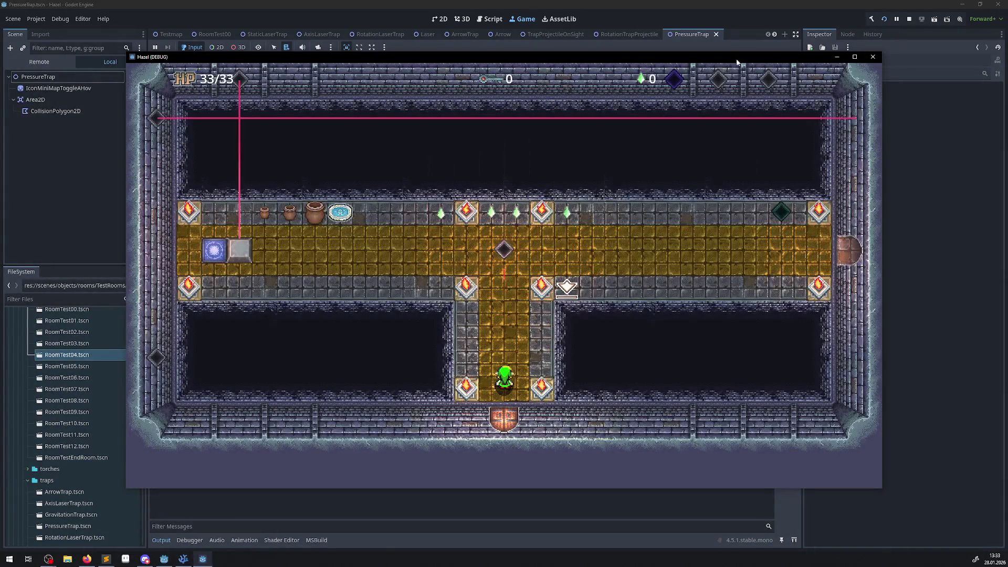
left_click(873, 57)
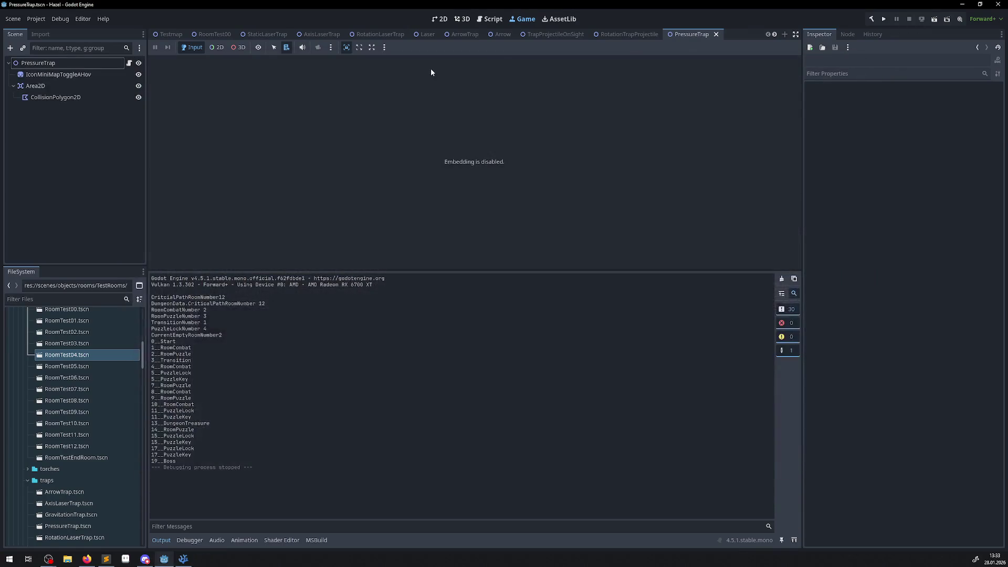
Turn Embed Game on Next Play back on and verify it in the Game view options
left_click(384, 47)
left_click(382, 56)
left_click(384, 50)
left_click(587, 111)
left_click(385, 47)
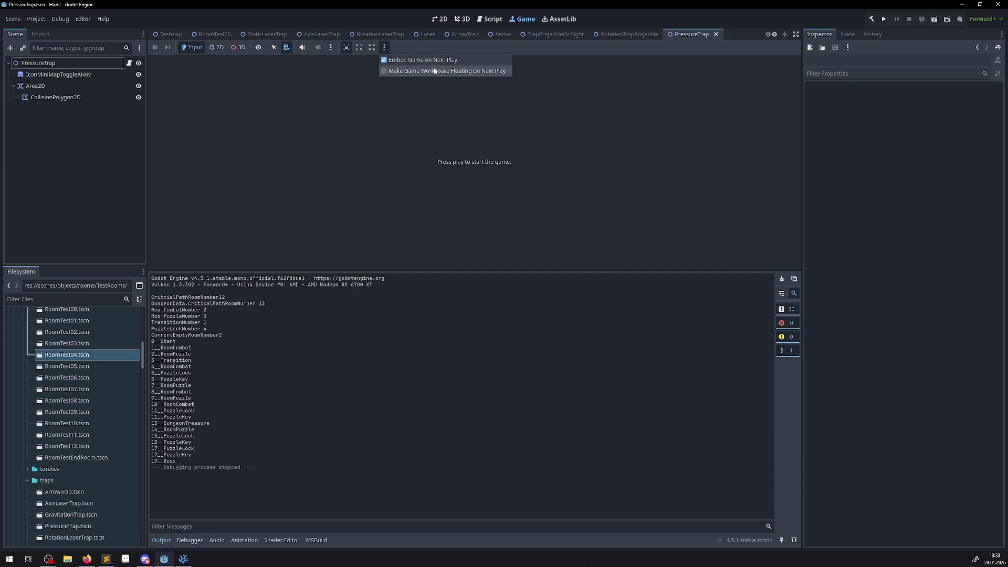
left_click(497, 153)
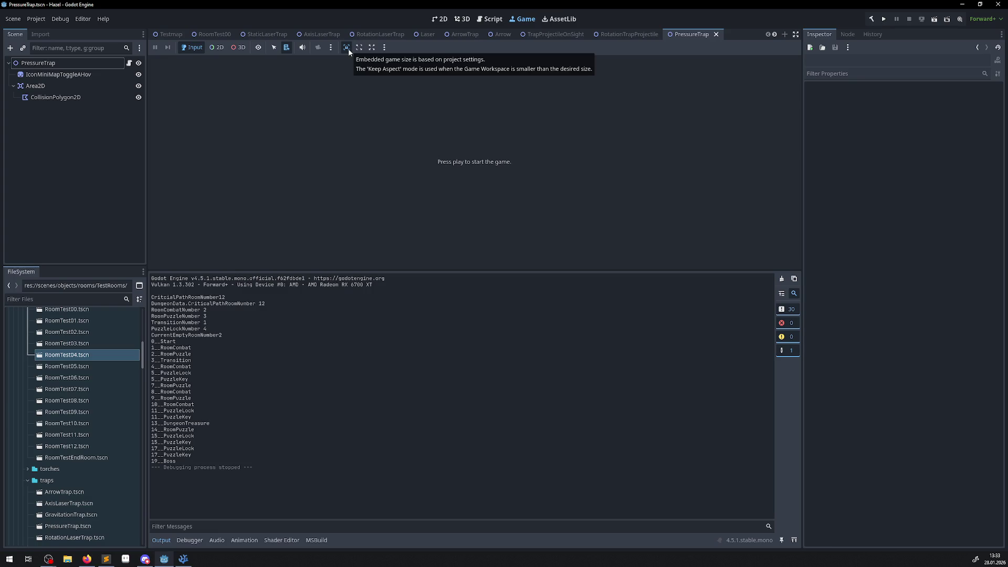
Relaunch the project embedded in the Game workspace, starting in the T-shaped corridor room
left_click(885, 21)
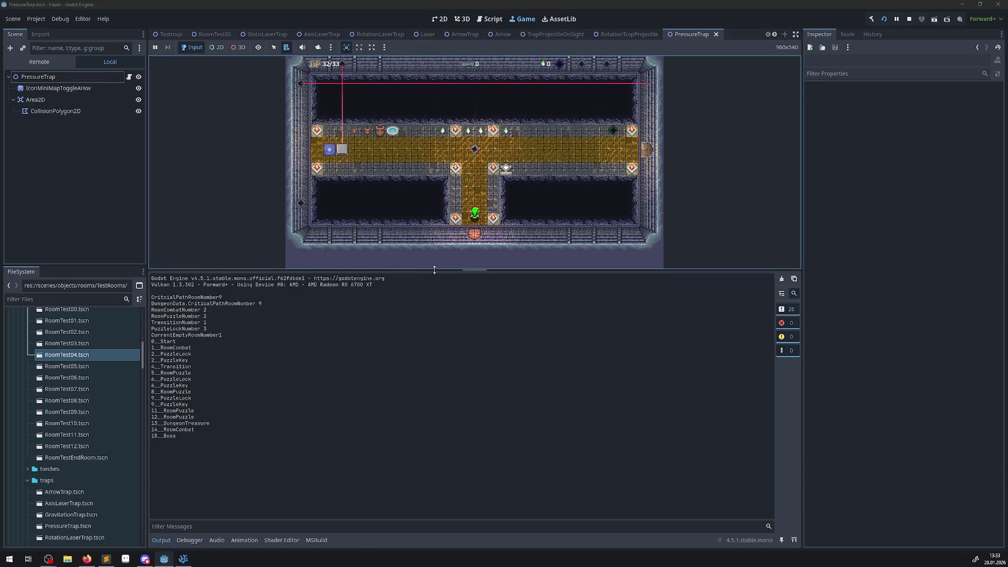
Resize the Output, Inspector and left-dock panels to enlarge the embedded Game view
left_click_drag(435, 270, 434, 435)
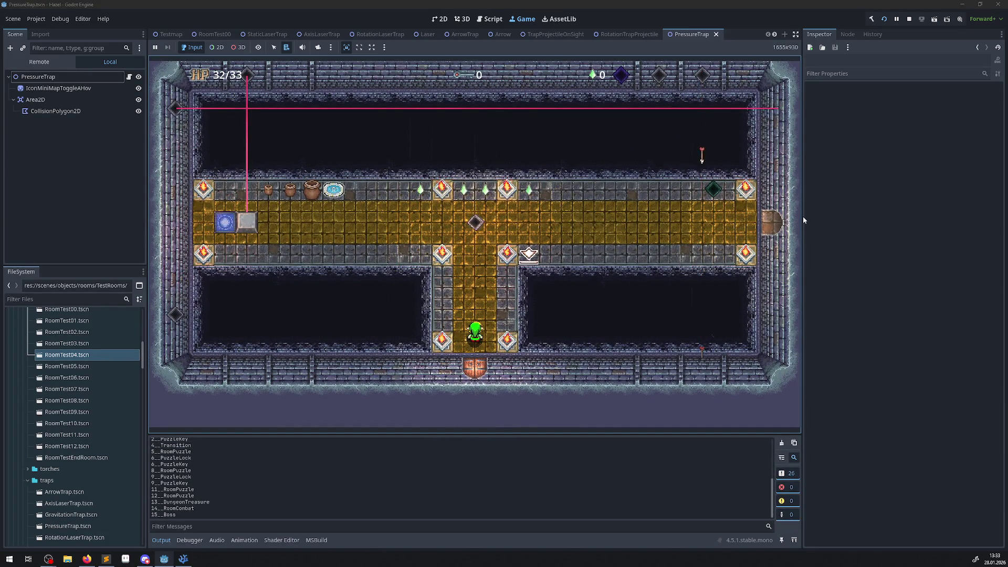
left_click_drag(800, 220, 858, 215)
left_click_drag(719, 434, 720, 449)
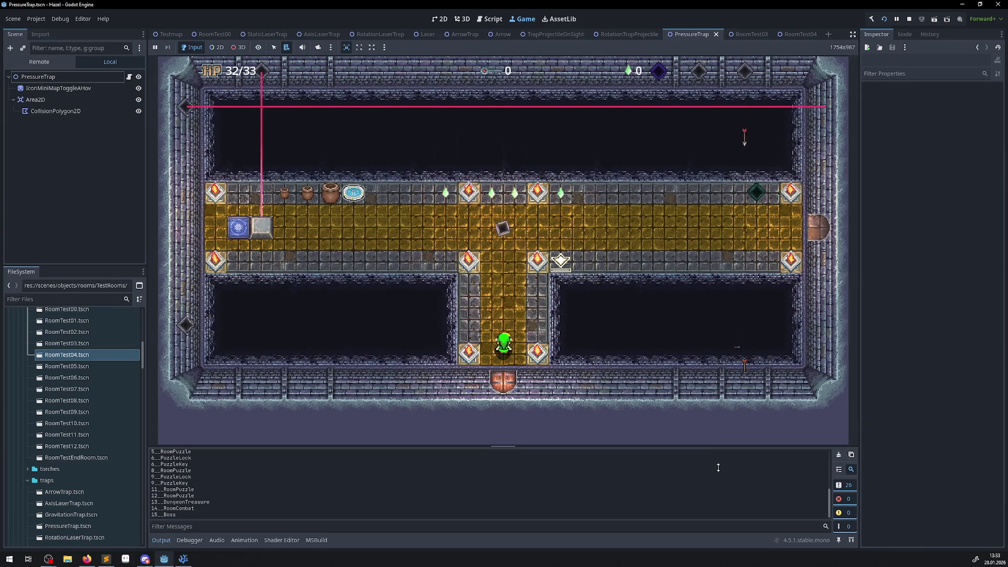
left_click(859, 299)
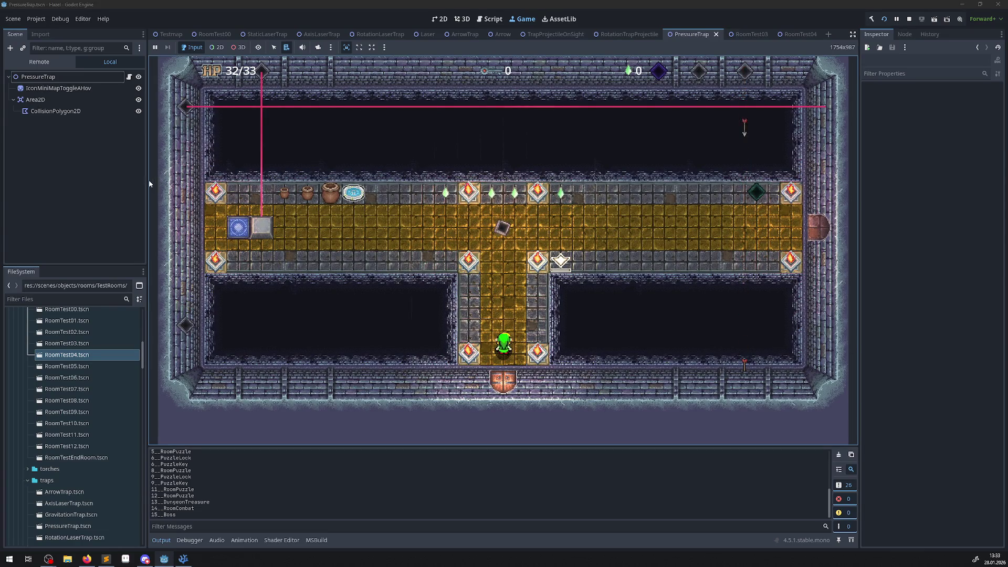
left_click_drag(147, 181, 128, 181)
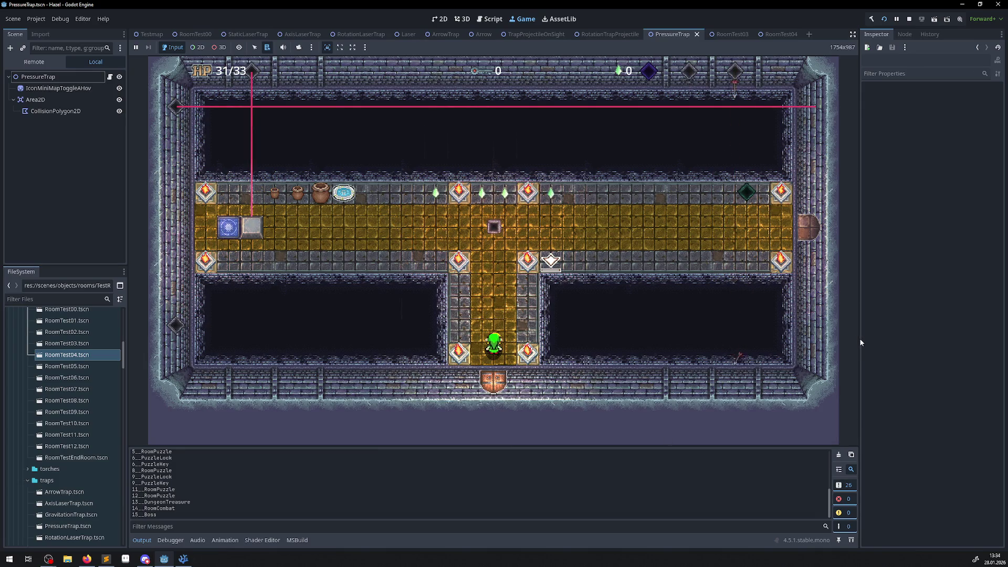
left_click_drag(859, 339, 888, 338)
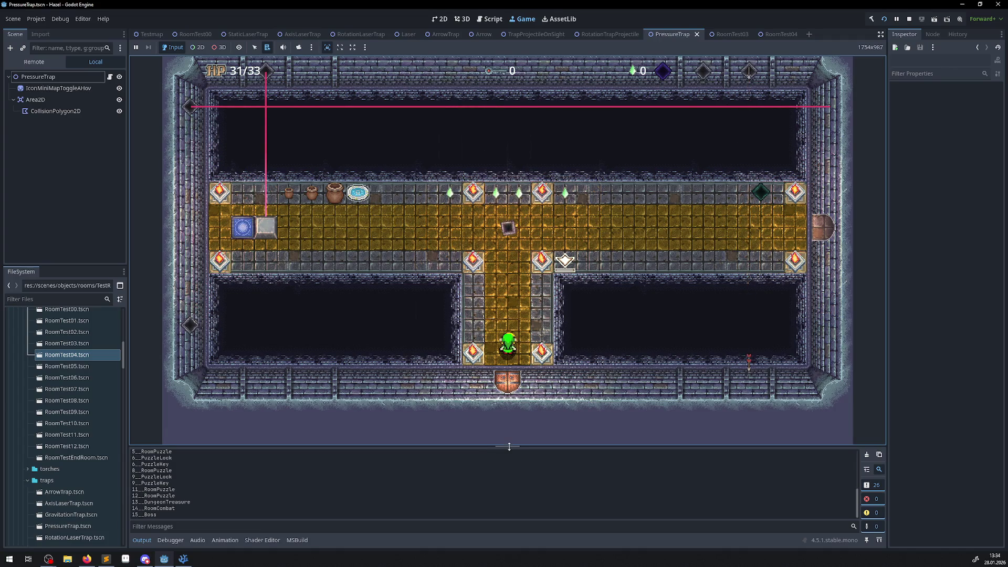
mouse_move(508, 449)
left_mouse_down()
mouse_move(513, 408)
mouse_move(516, 447)
left_mouse_up()
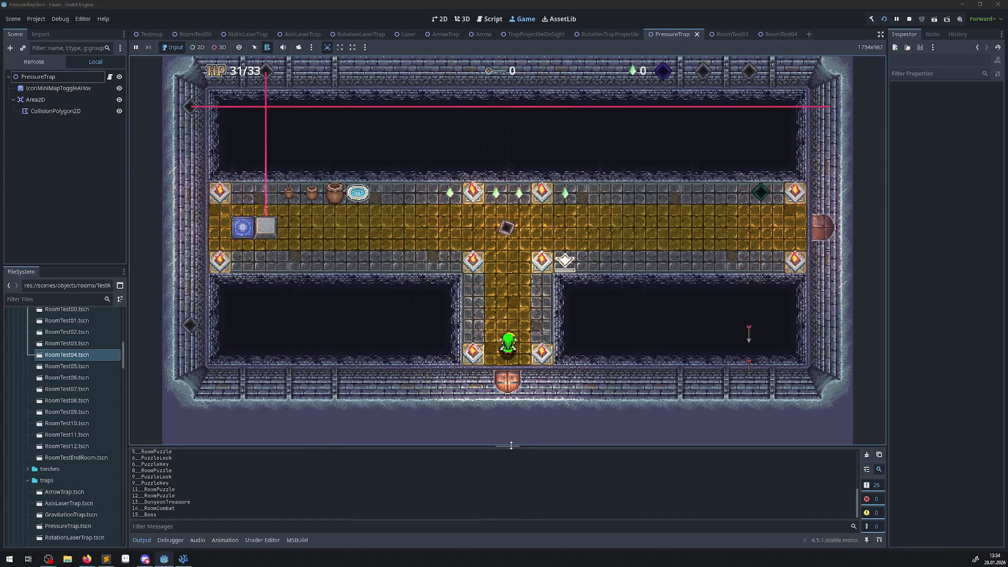
mouse_move(511, 446)
left_mouse_down()
mouse_move(515, 401)
mouse_move(524, 498)
mouse_move(524, 378)
mouse_move(524, 471)
left_mouse_up()
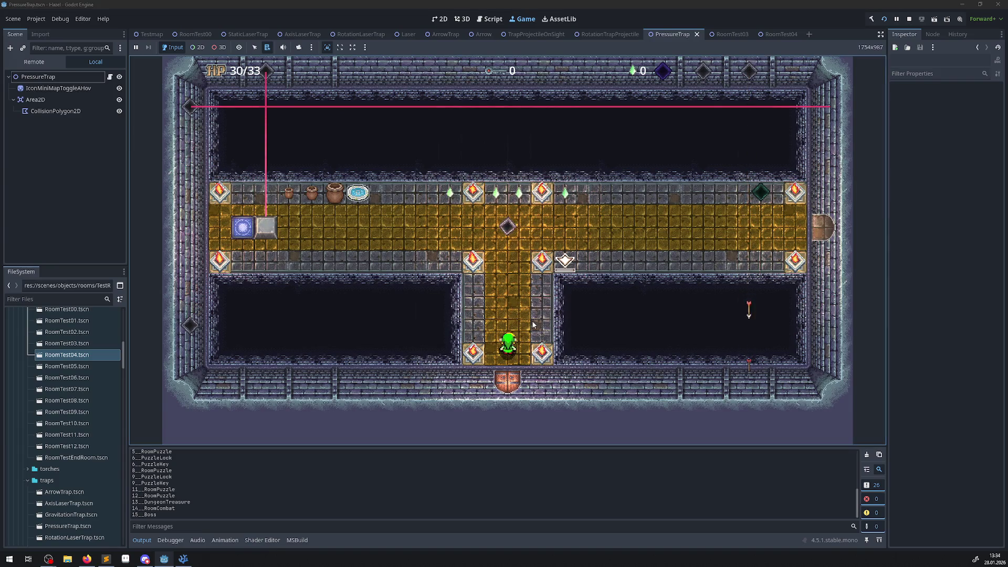
Walk the hero around the T-shaped corridor and onto the diamond plate, collecting two gems
key("Up")
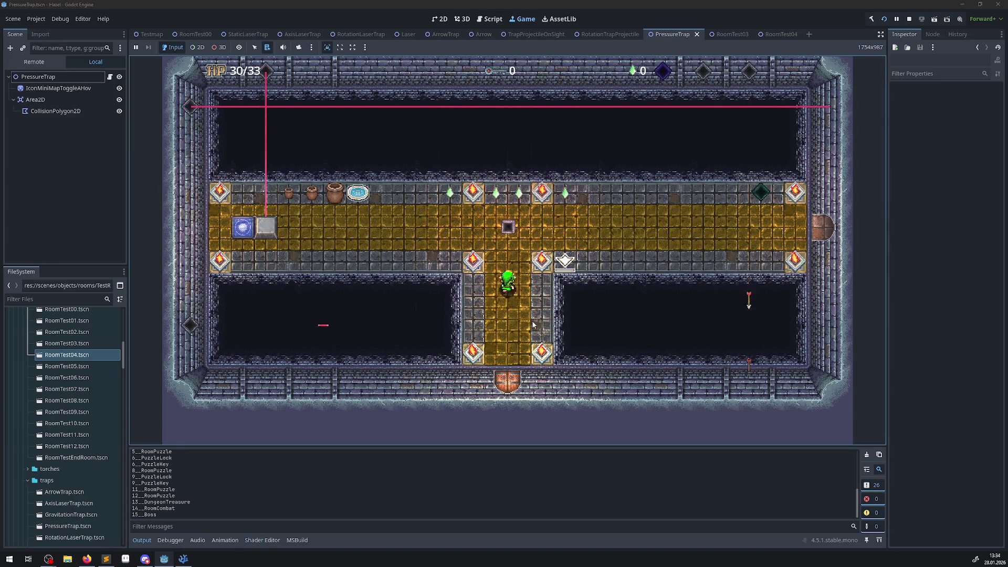
key("Left")
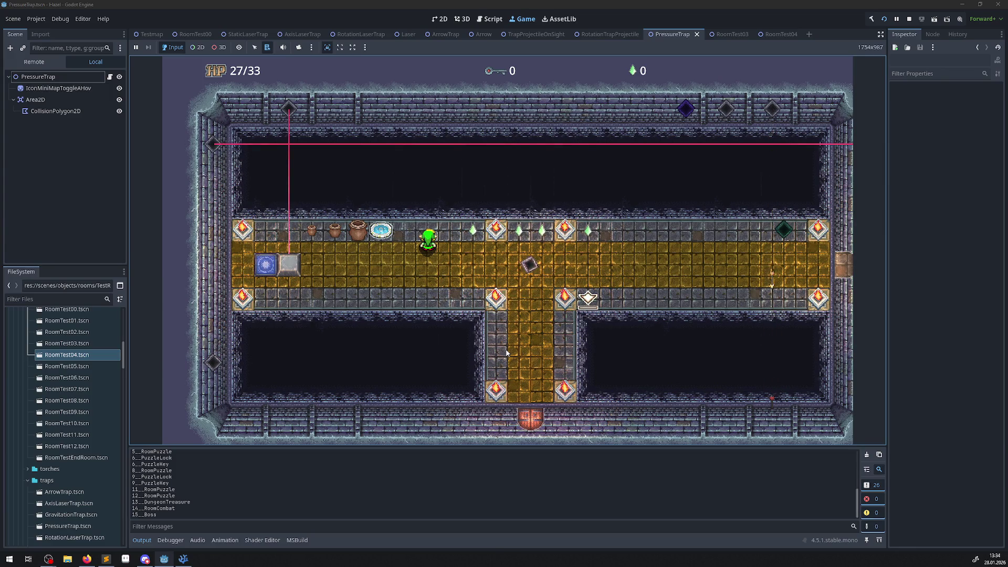
key("Right")
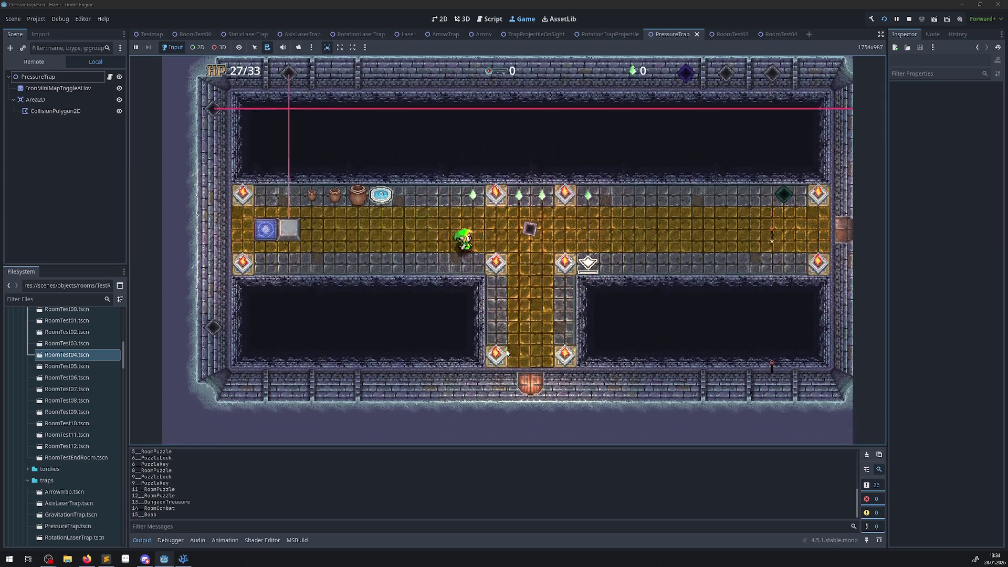
key("Down")
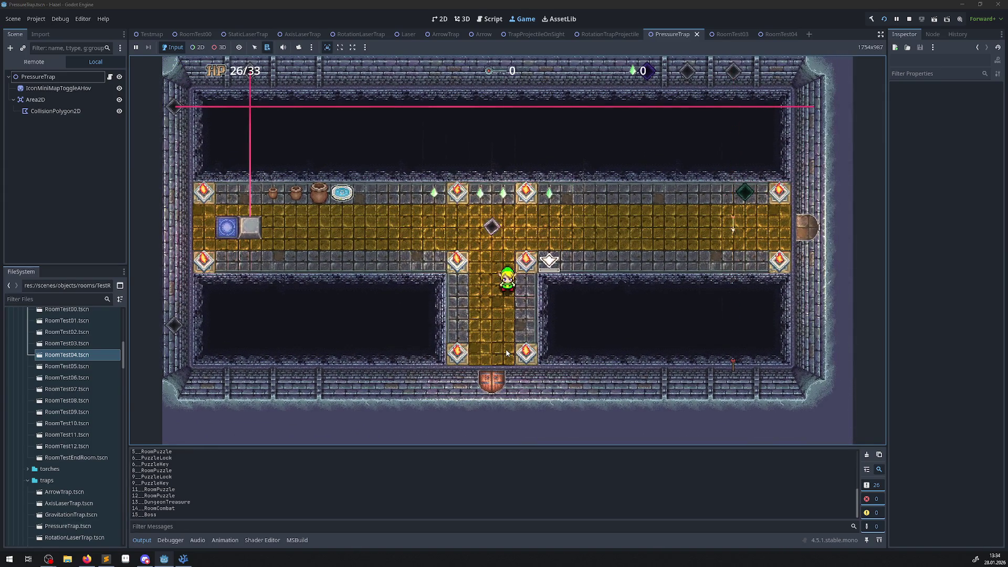
key("Up")
key("Up")
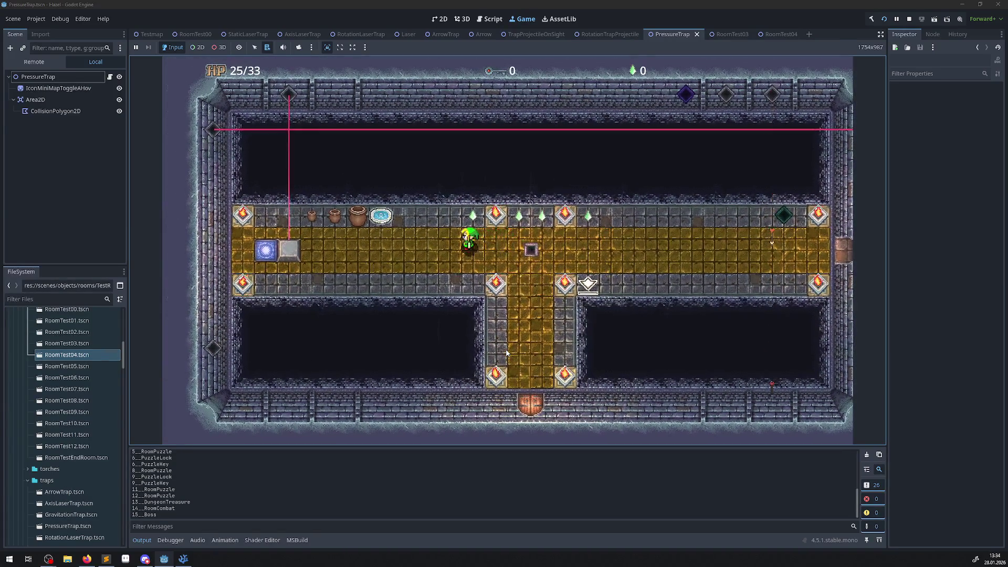
key("Right")
key("Right")
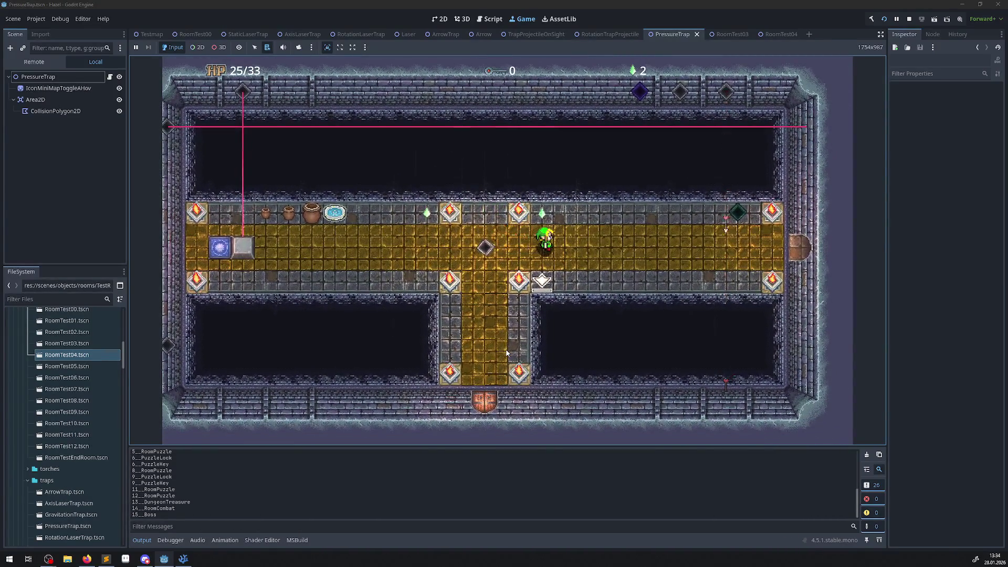
Expand IngameManager, FloorManager, Floor_0 and Room_0 in the Remote scene tree
left_click(34, 61)
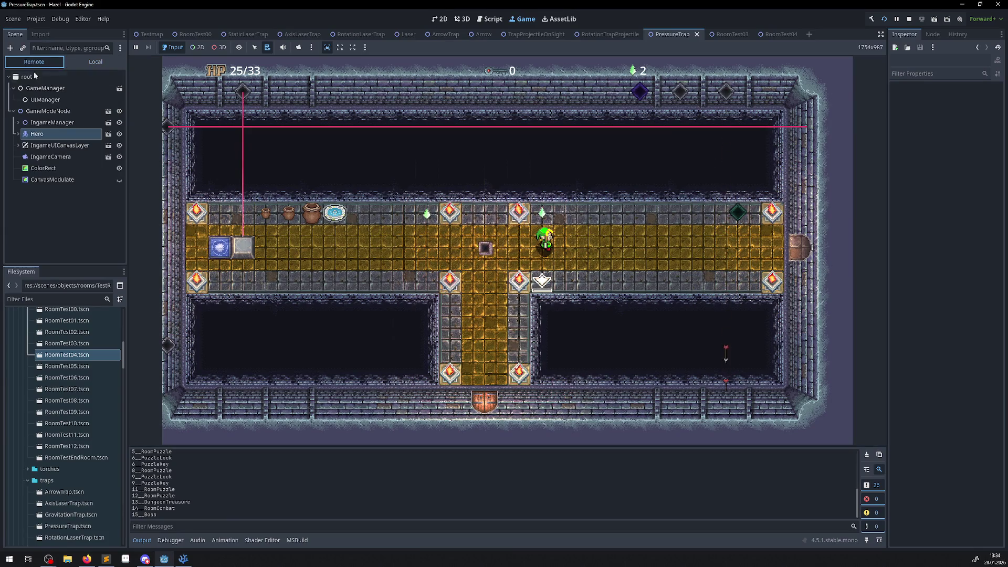
left_click(19, 123)
left_click(22, 140)
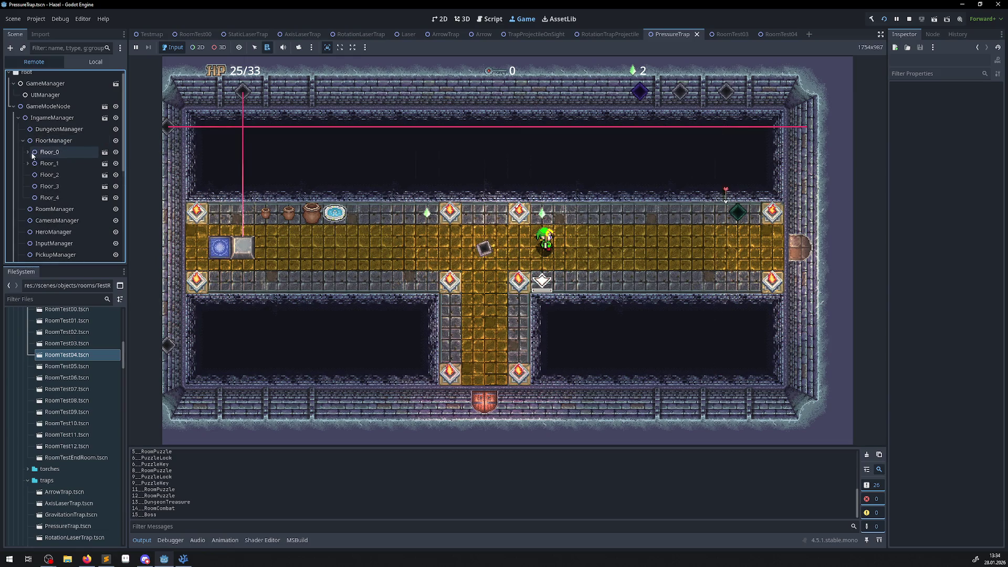
left_click(33, 153)
left_click(32, 163)
Inspect Room_0's TileMapLayer, CameraArea, DoorPath2, PlayerStart, FloorTorche and FloorTorche2 nodes
left_click(73, 176)
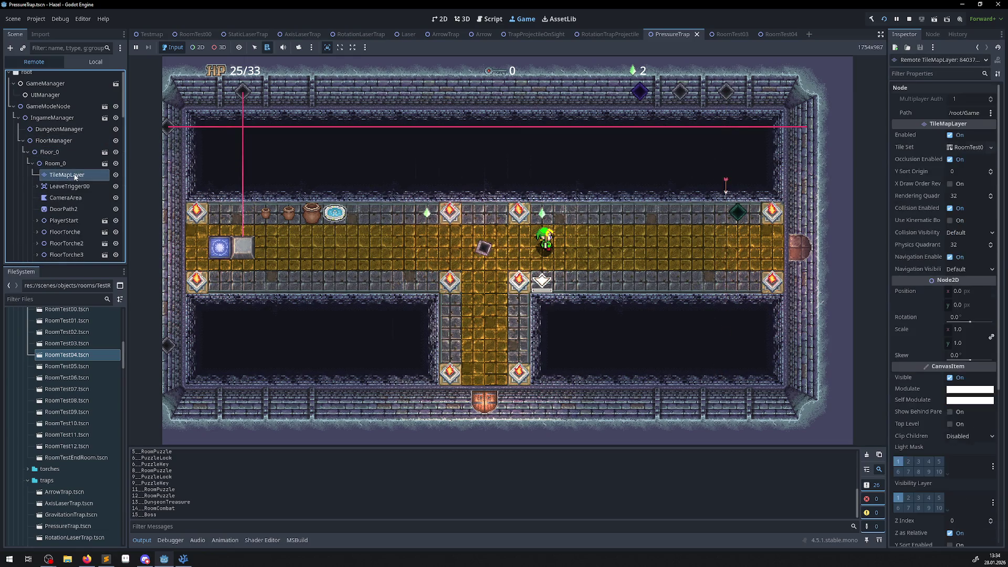
left_click(74, 198)
left_click(74, 210)
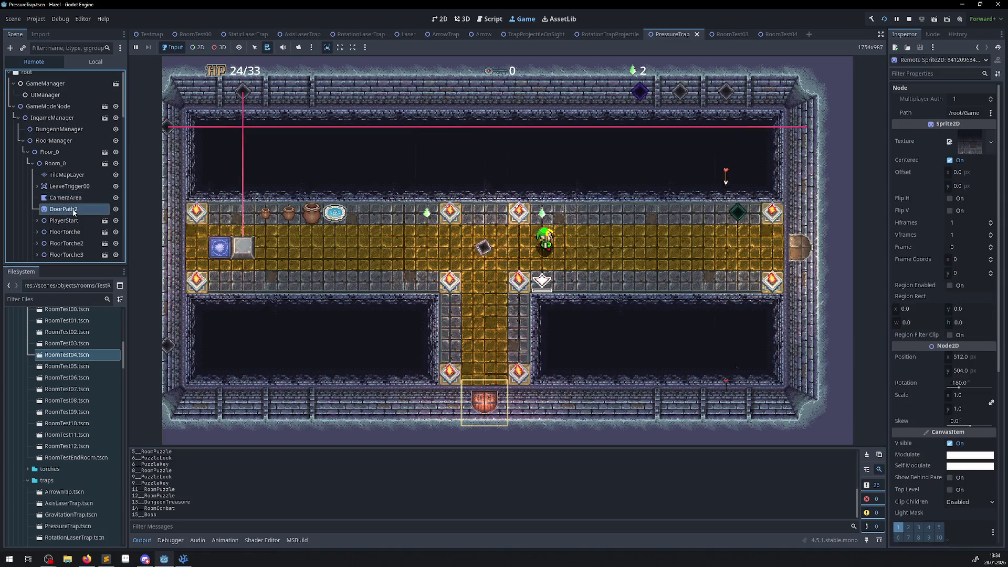
left_click(74, 220)
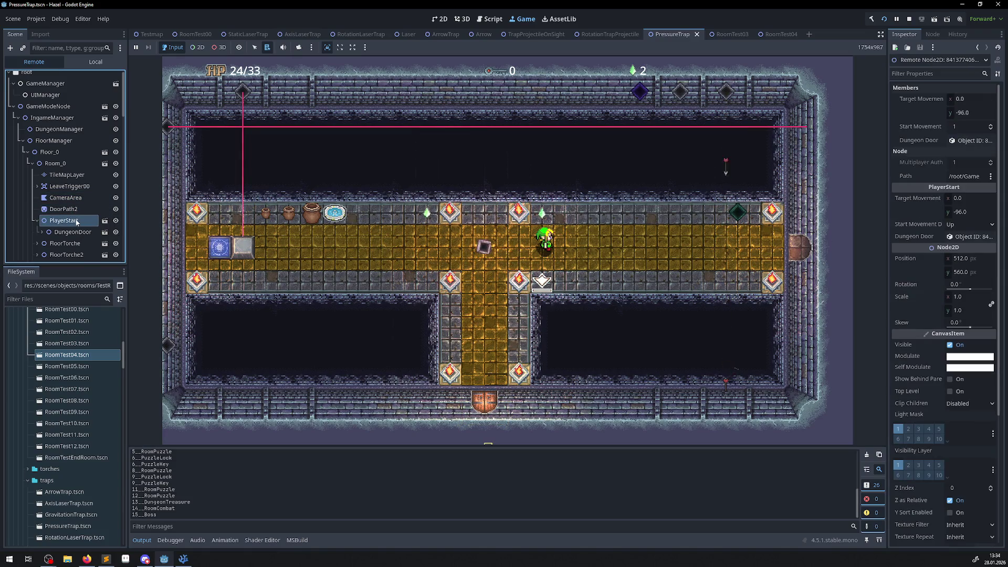
left_click(75, 244)
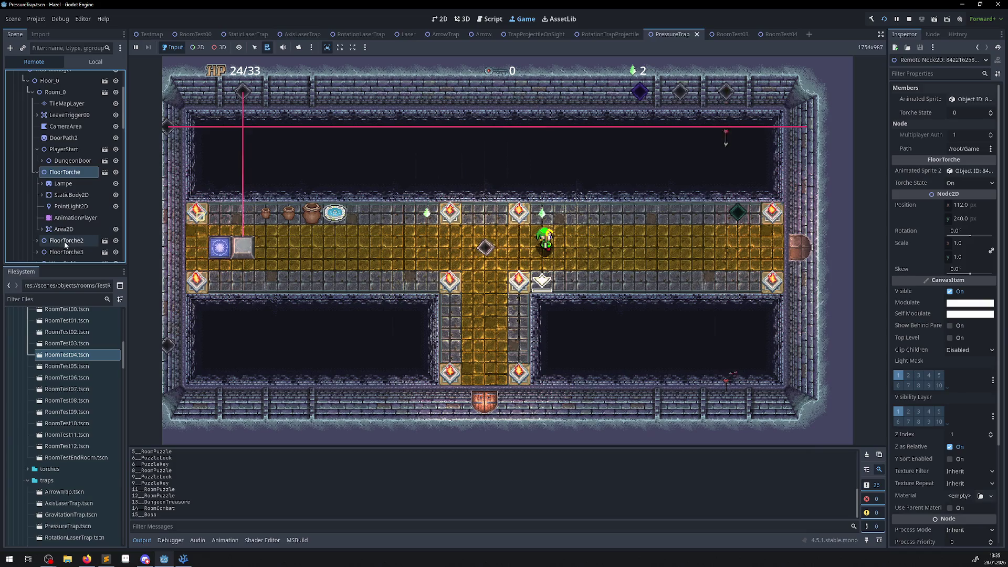
left_click(66, 242)
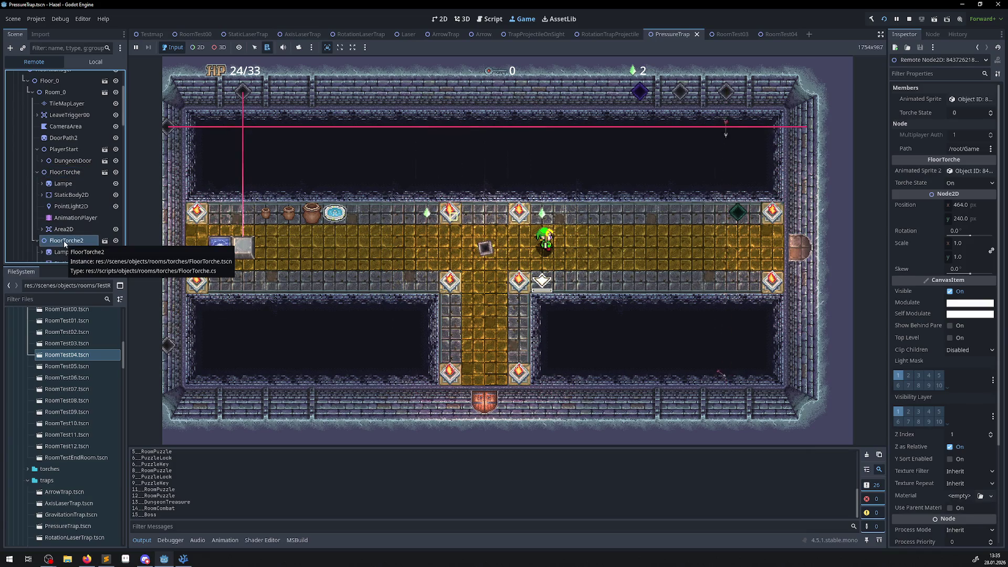
Collapse FloorTorche, PlayerStart and Room_0, then walk the hero left in the game
scroll(84, 150, "up", 3)
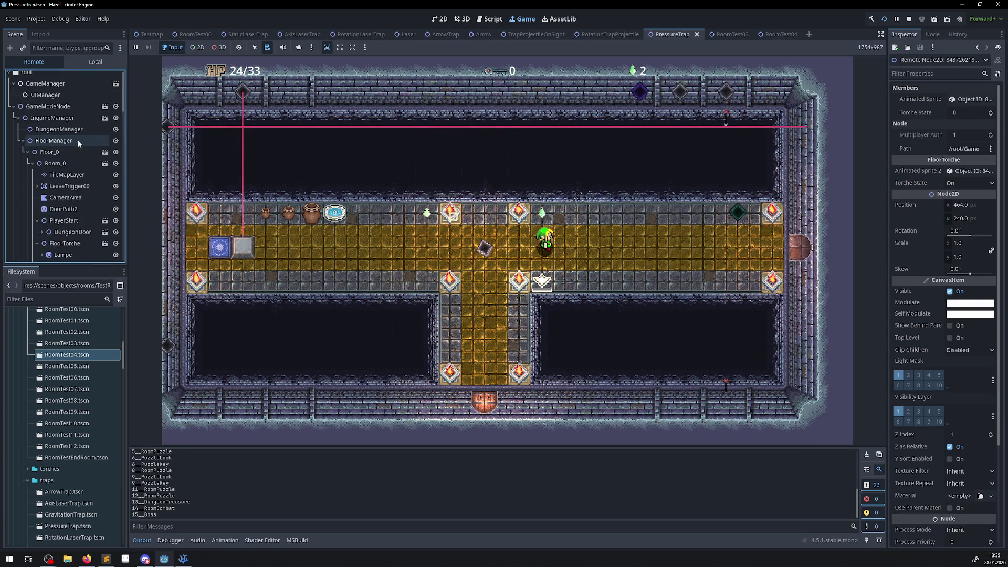
left_click(37, 243)
left_click(37, 221)
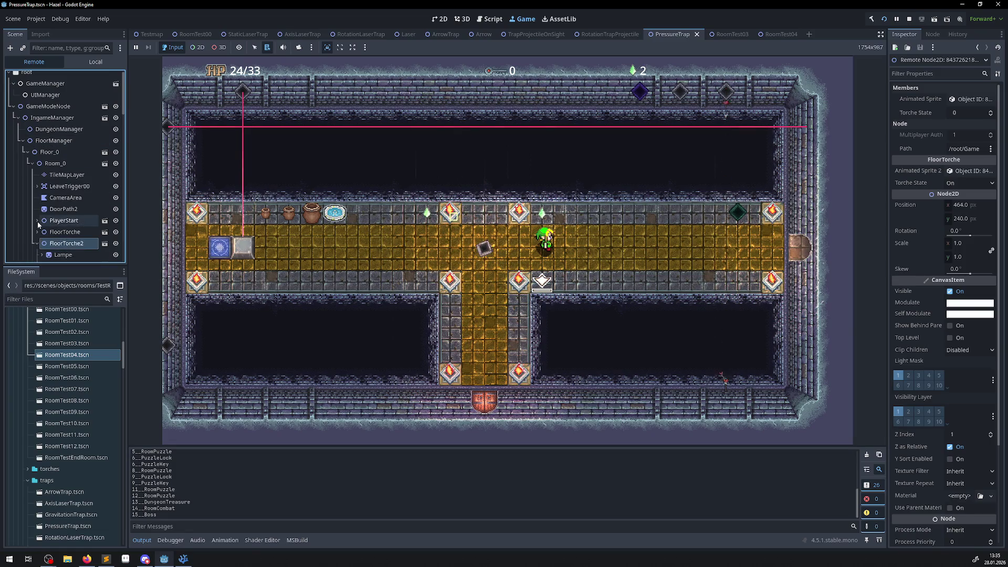
left_click(32, 163)
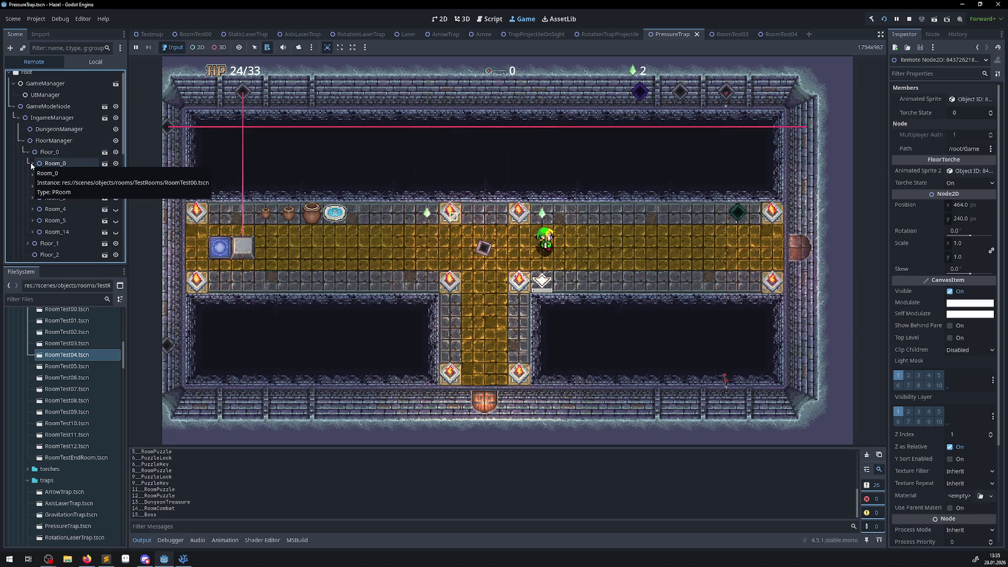
left_click(561, 253)
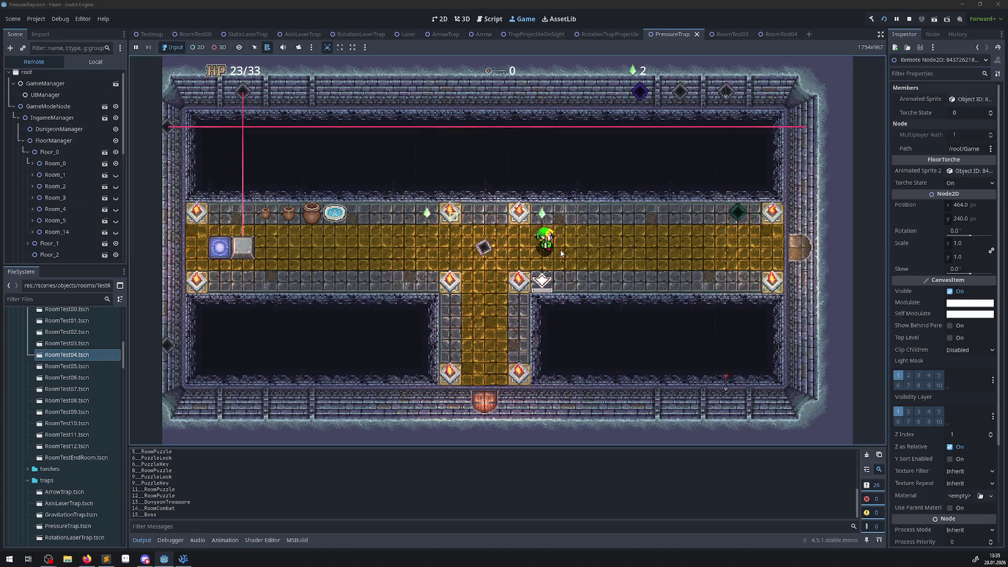
key("a")
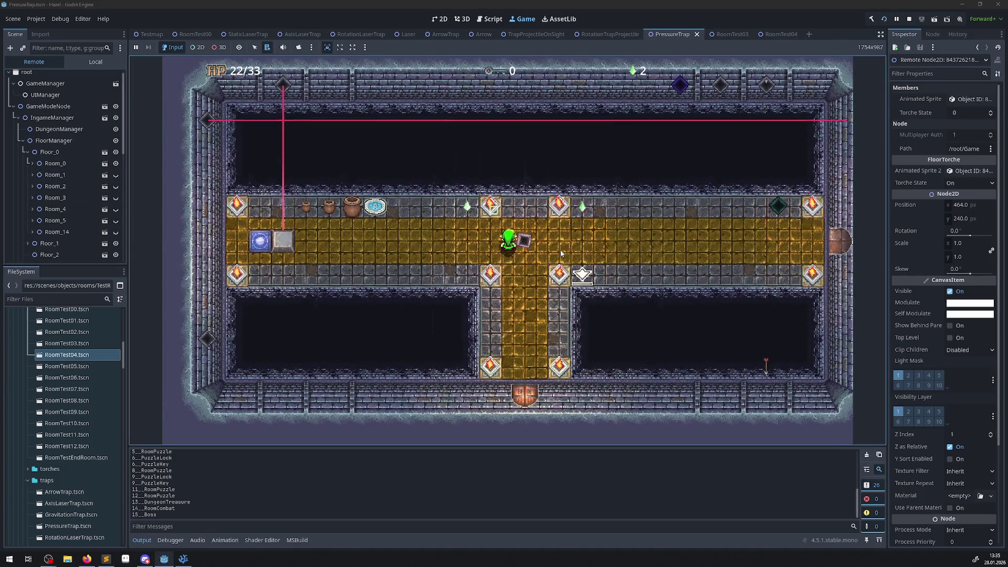
Step the hero right, left and down beside the diamond block, then stop the game
key("d")
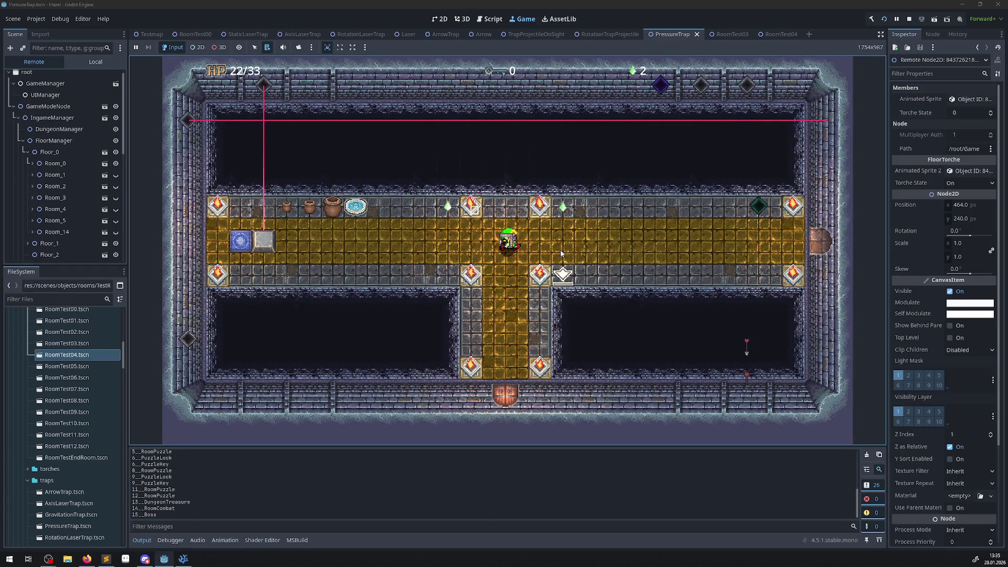
key("a")
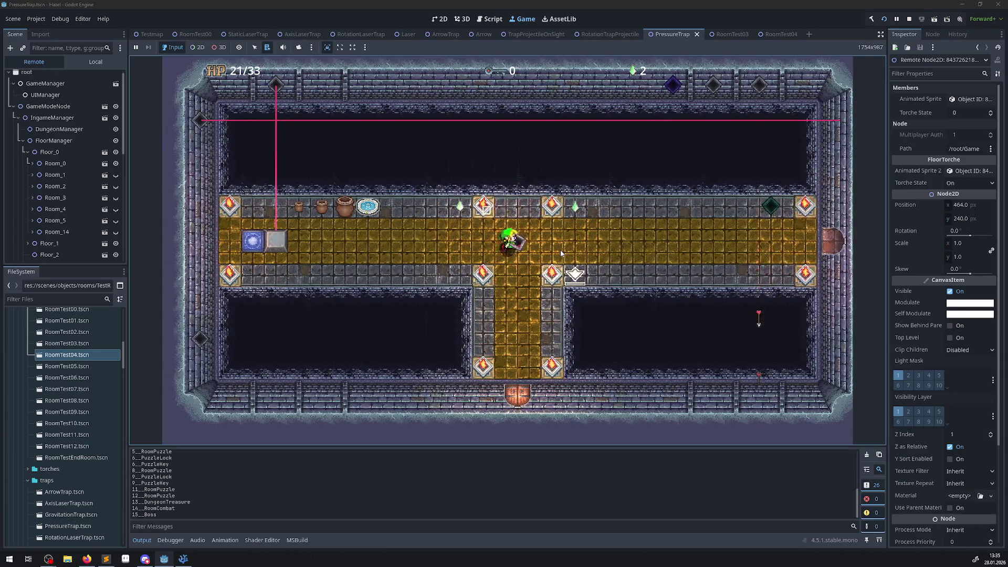
key("s")
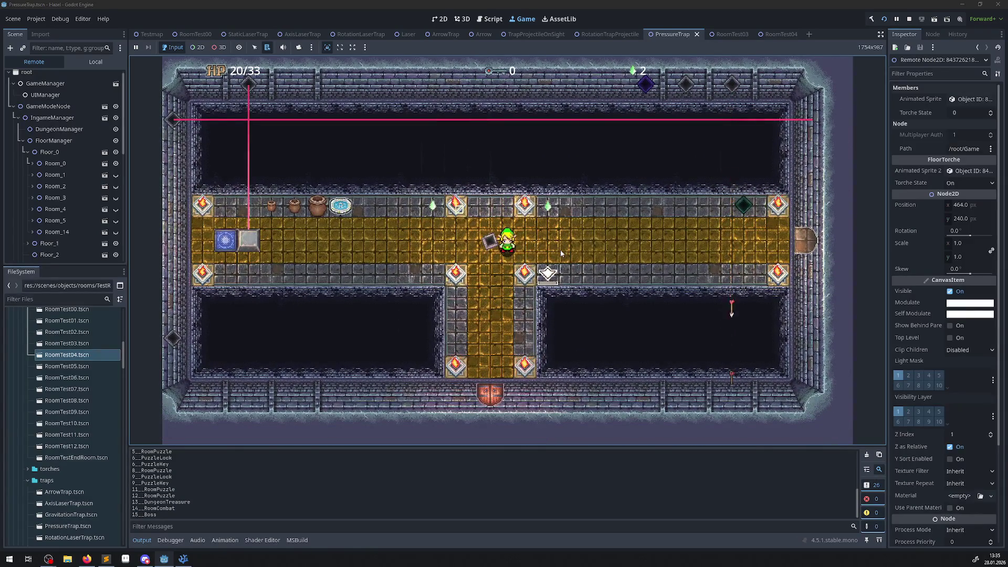
left_click(912, 23)
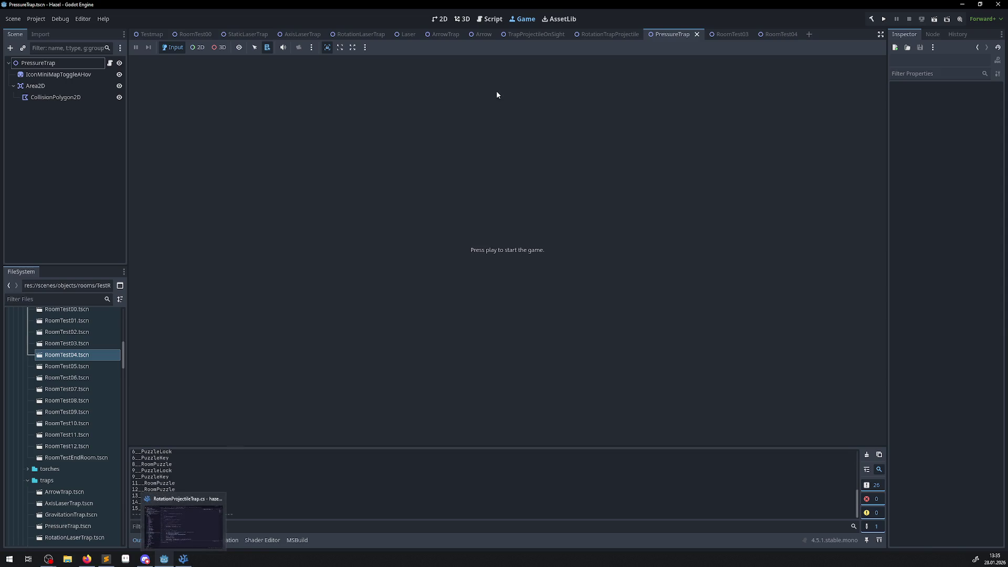
Close the PressureTrap and RotationTrapProjectile scenes, then run and stop the project once
left_click(697, 34)
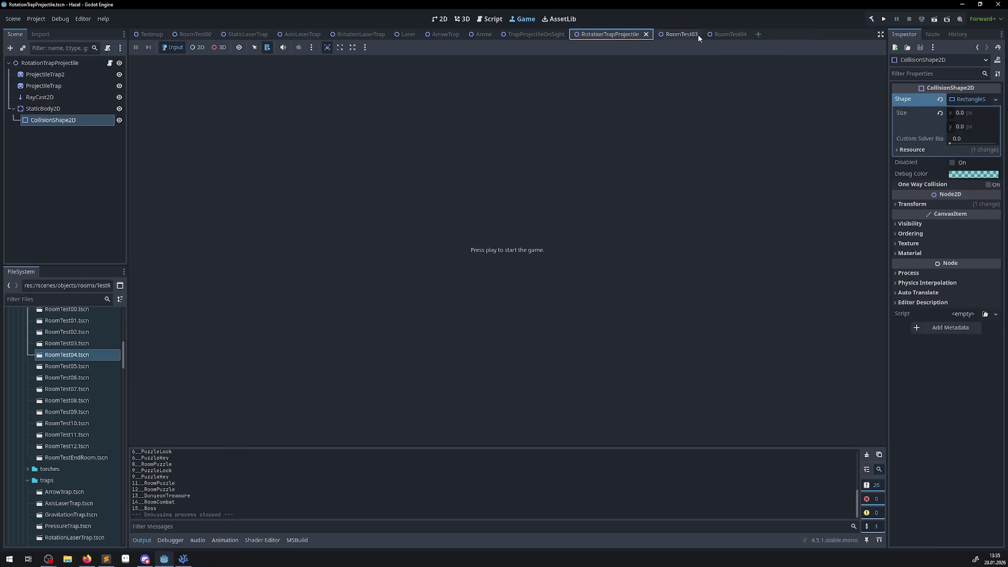
left_click(646, 35)
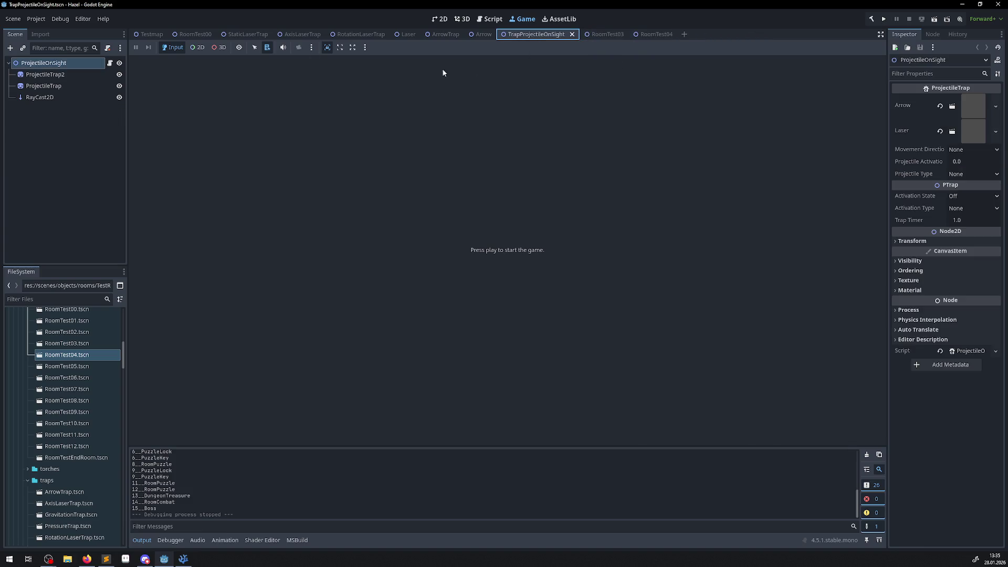
left_click(434, 21)
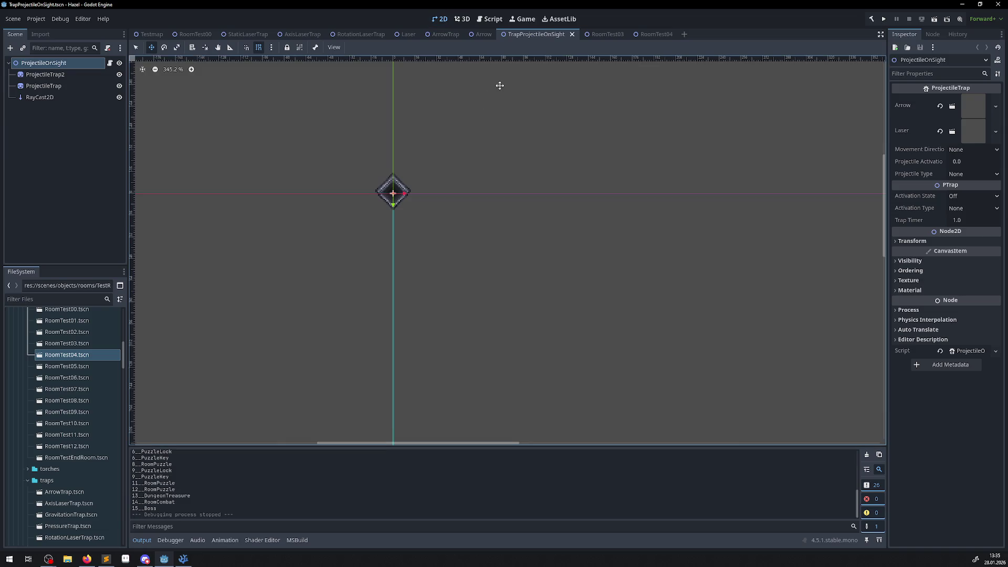
left_click(884, 20)
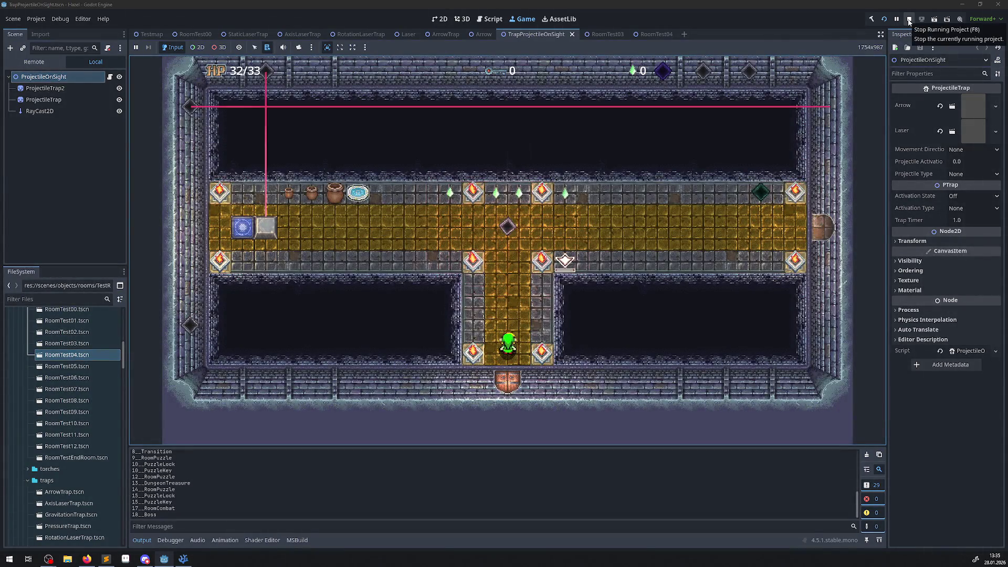
left_click(909, 21)
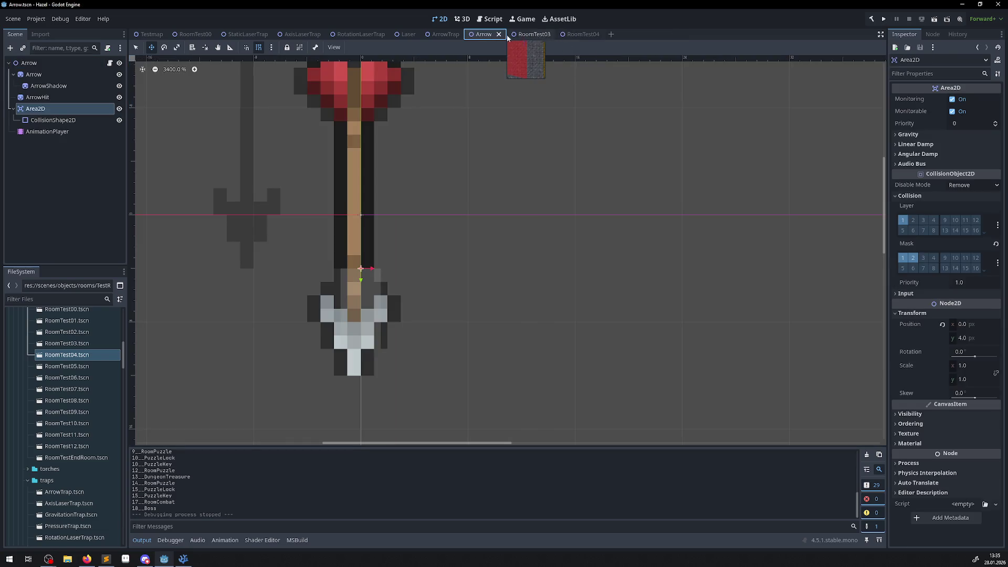
Close the Arrow, ArrowTrap, Laser and RotationLaserTrap scenes and bring up RoomTest04
left_click(498, 35)
left_click(466, 35)
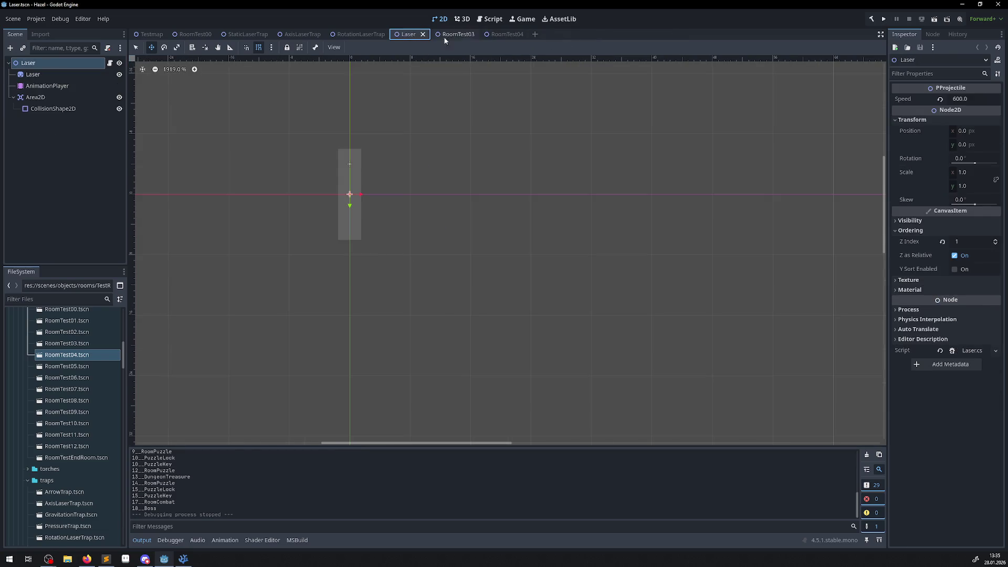
left_click(422, 35)
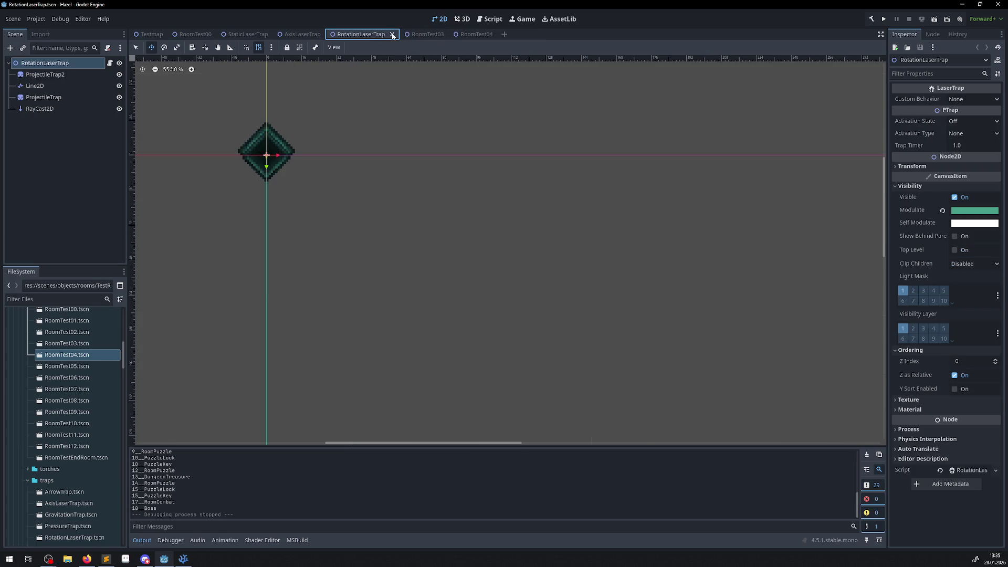
left_click(392, 34)
left_click(412, 35)
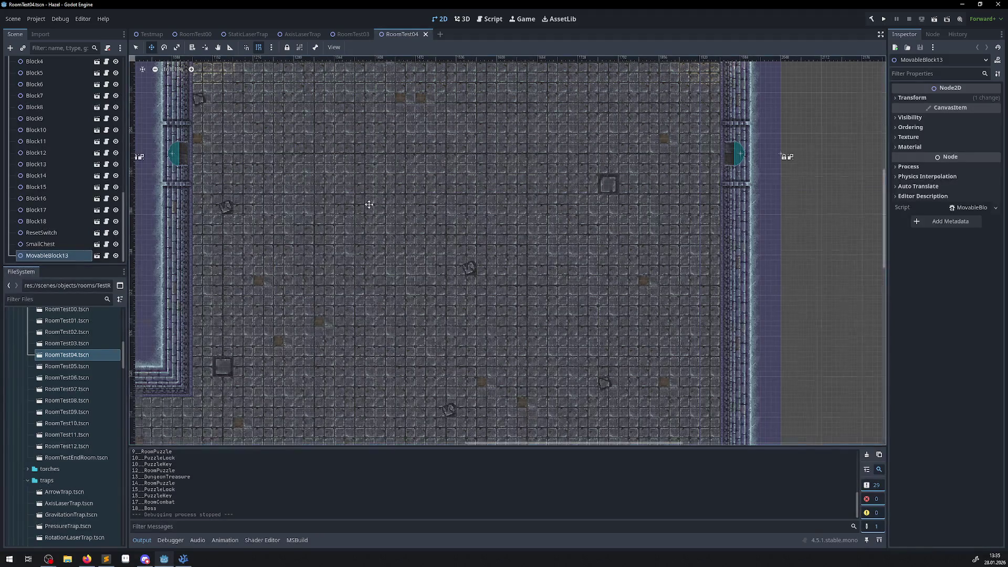
Close the RoomTest04 scene, then switch to another open program
scroll(347, 263, "down", 2)
scroll(683, 182, "up", 2)
scroll(682, 182, "left", 3)
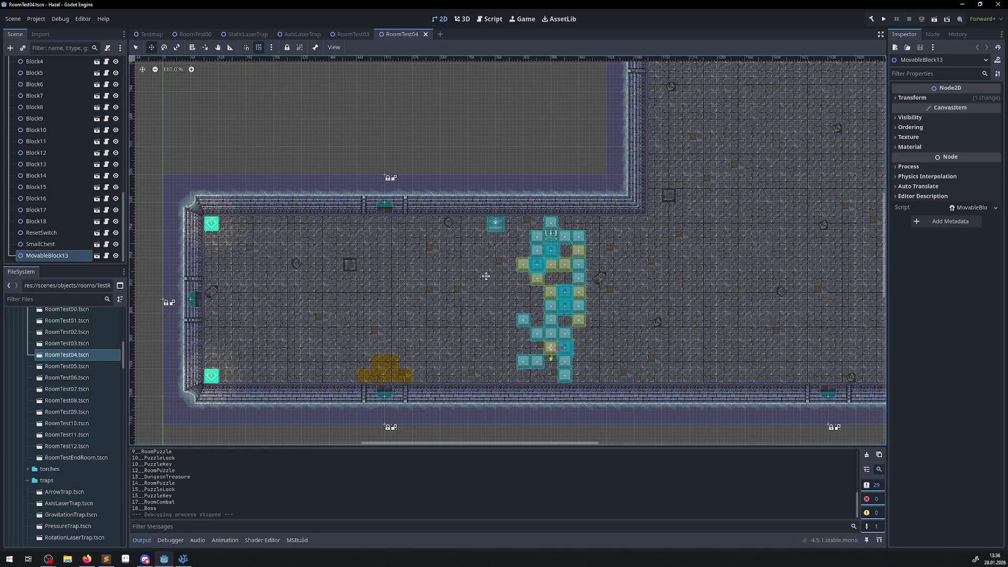
left_click(426, 34)
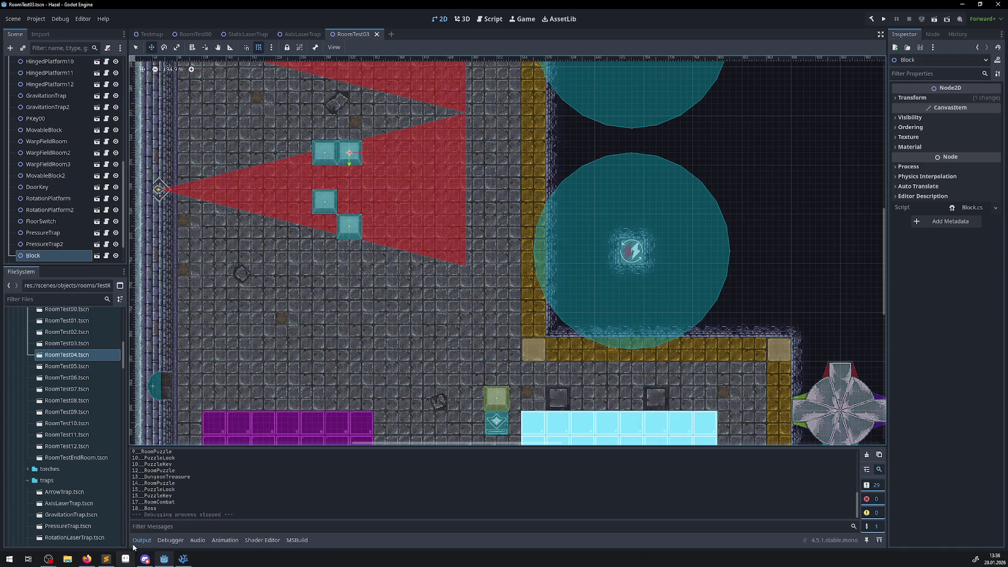
left_click(106, 559)
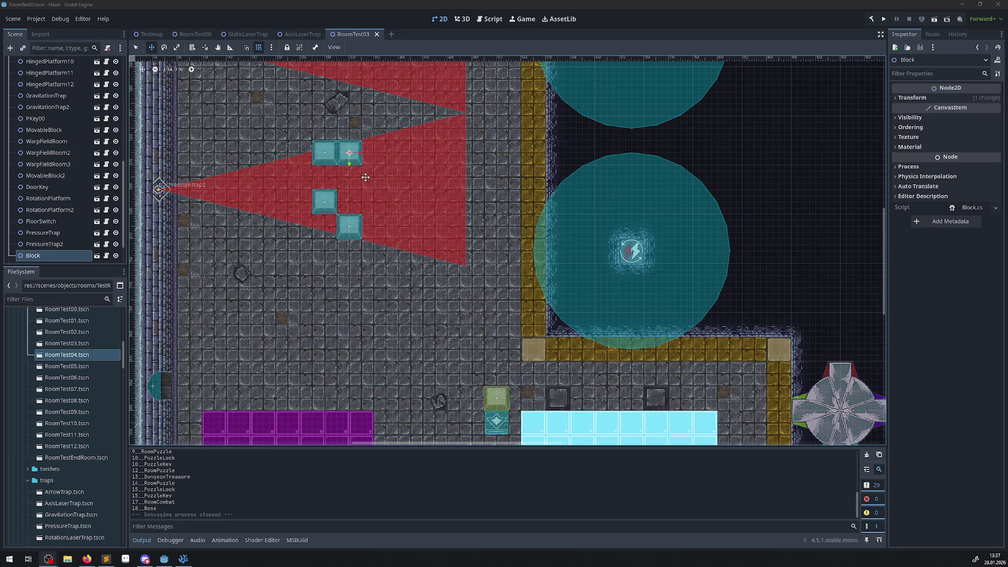
Pan the RoomTest03 view to the lower laser trap and scroll the FileSystem dock up
left_click_drag(384, 197, 437, 310)
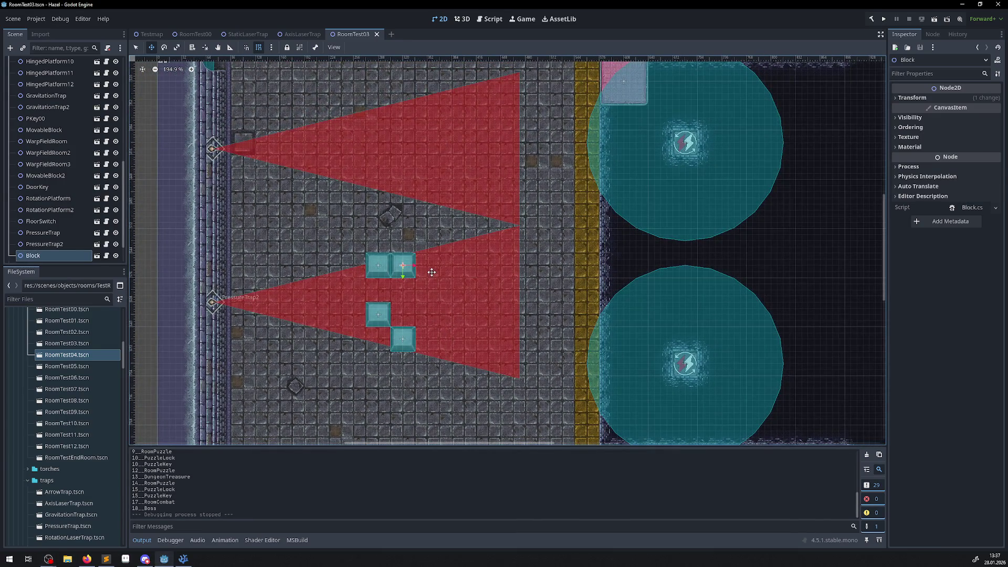
scroll(65, 355, "up", 5)
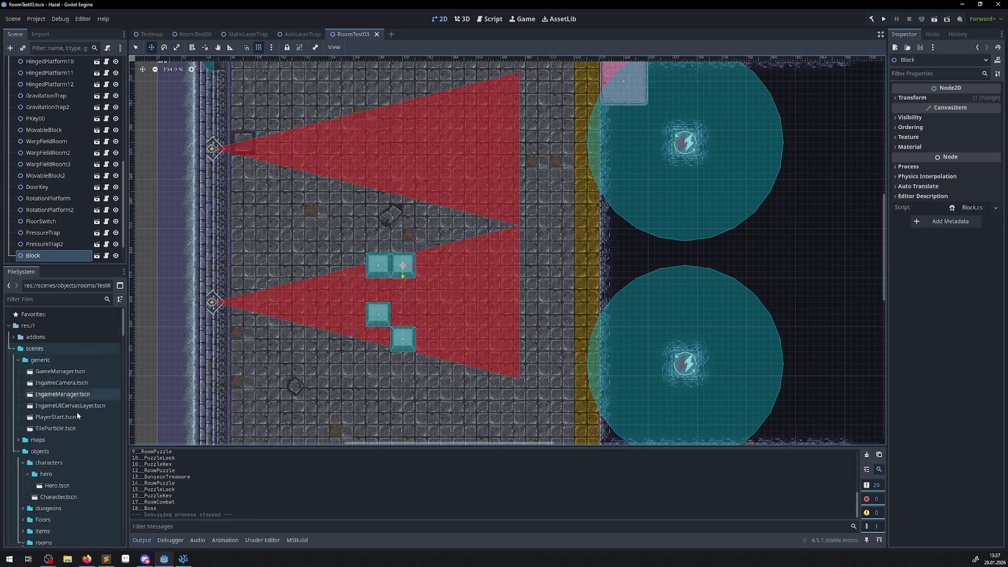
scroll(77, 411, "up", 5)
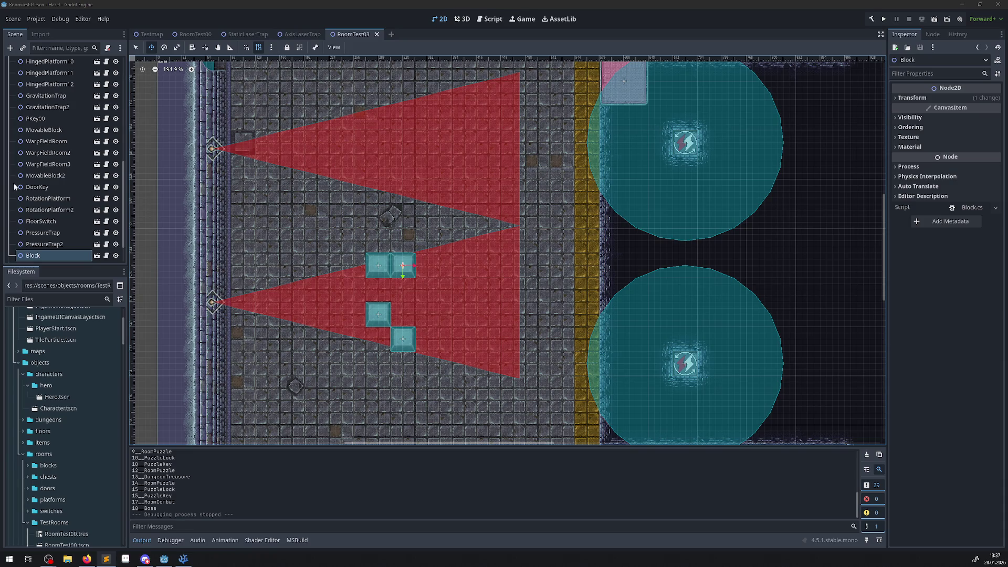
Run the project and walk the hero via the warp tile, collecting a key, into the adjacent room
left_click(884, 19)
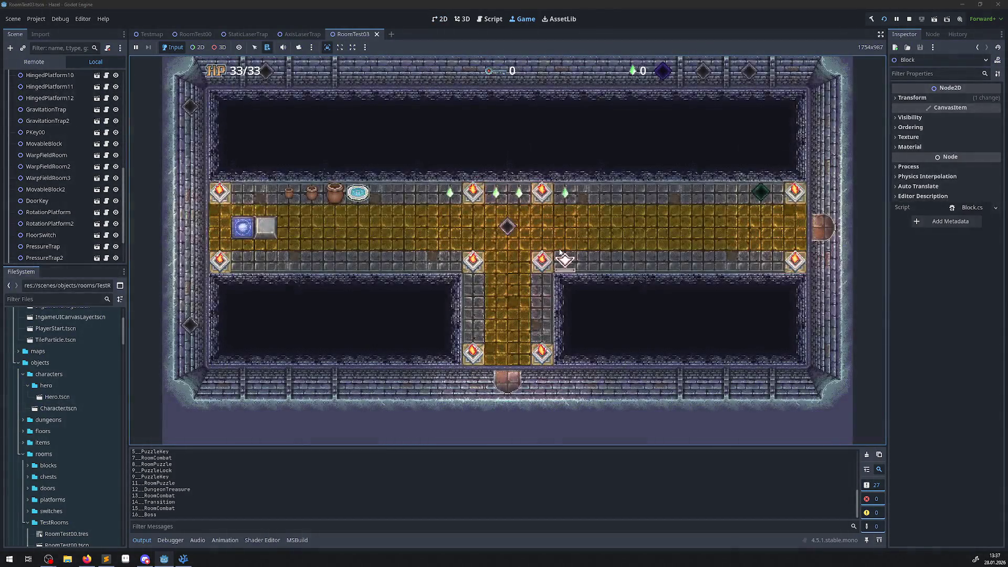
key("Up")
key("Left")
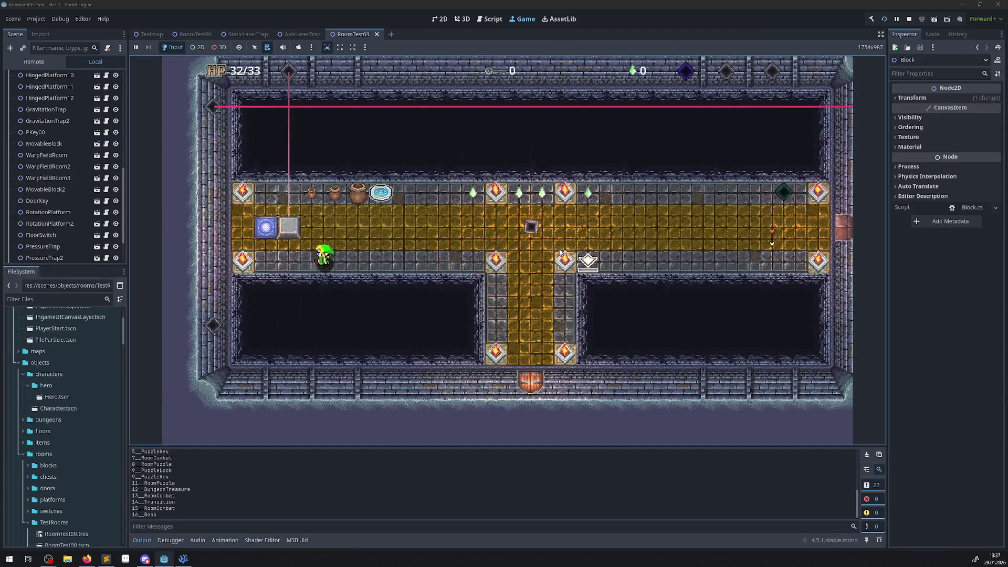
key("Up")
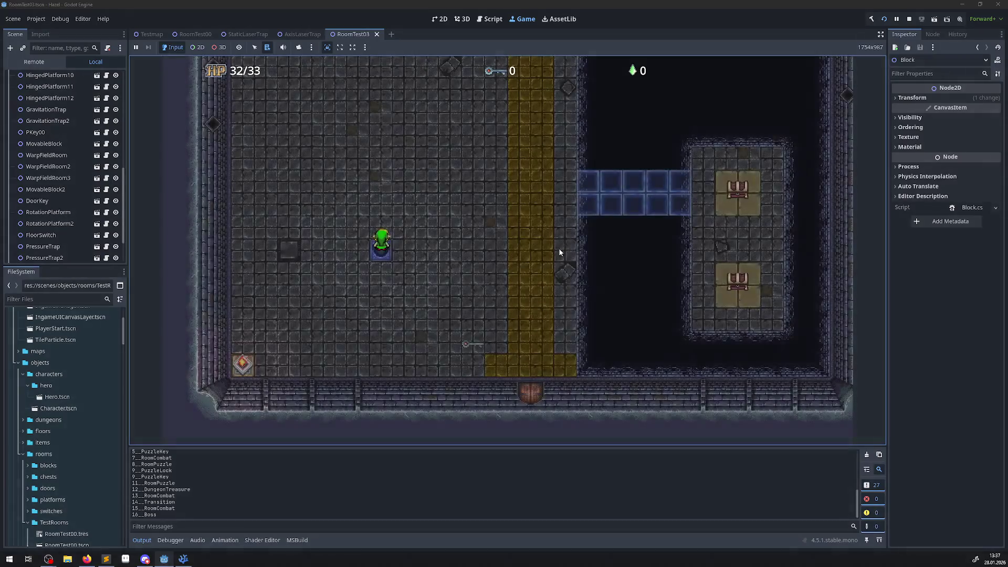
key("Right")
key("Down")
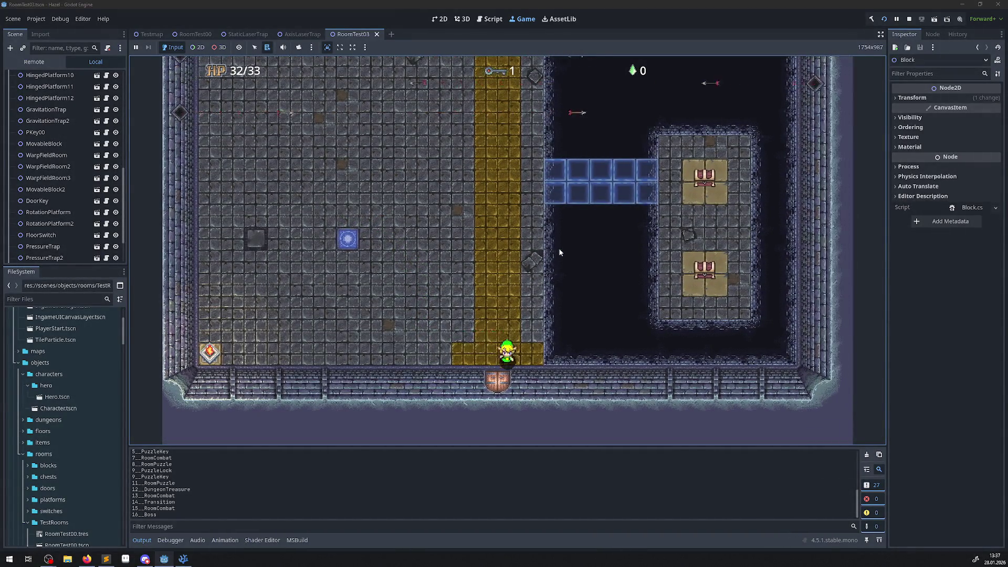
key("Down")
key("Up")
key("Left")
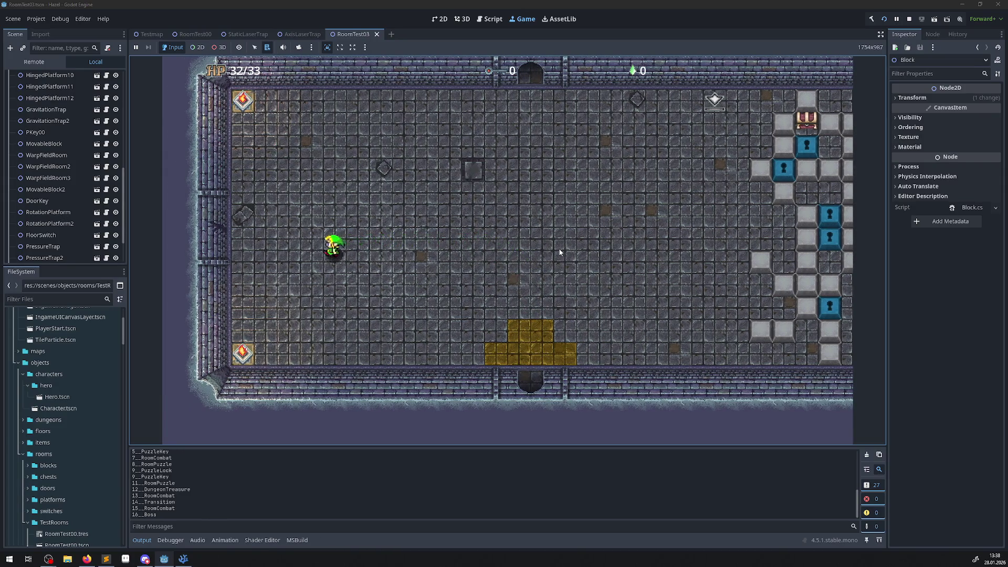
key("Left")
key("Left")
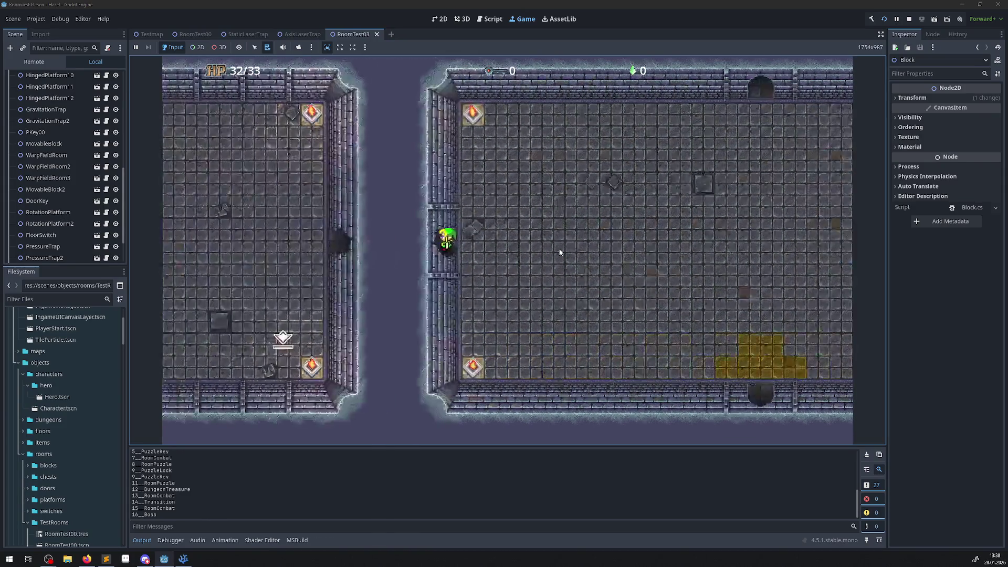
key("Right")
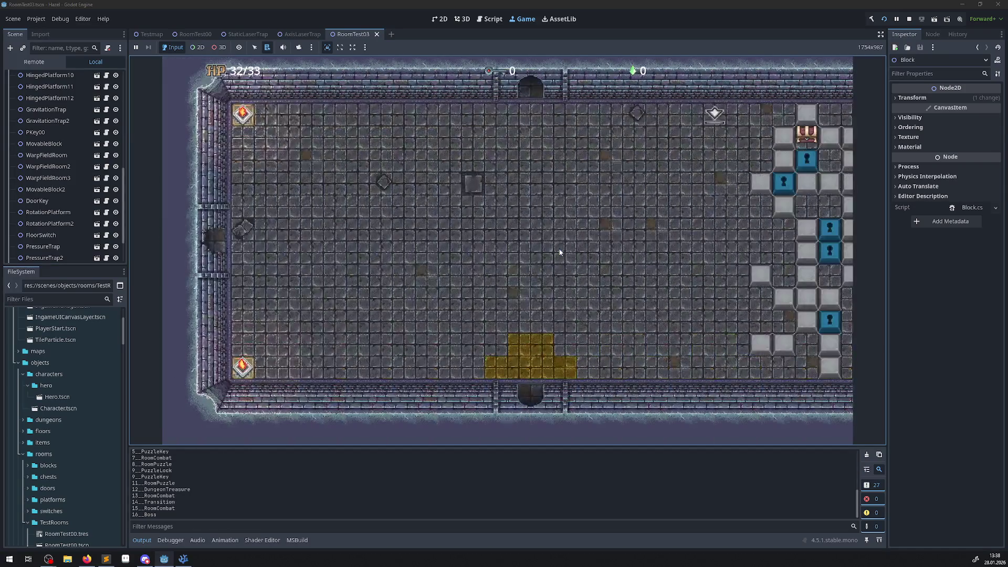
Walk the hero through the chest room, out its east doorway and through the south door
key("Left")
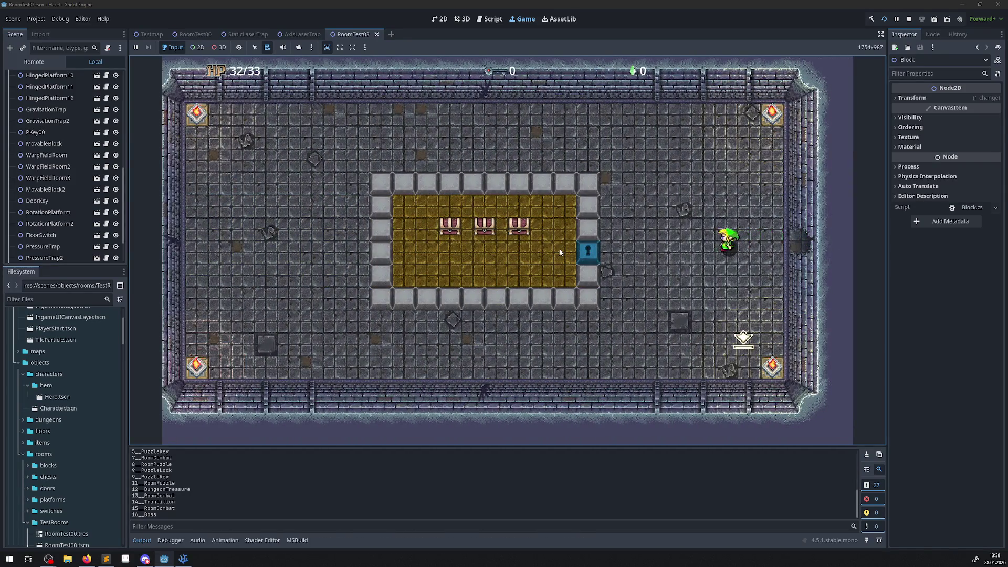
key("Down")
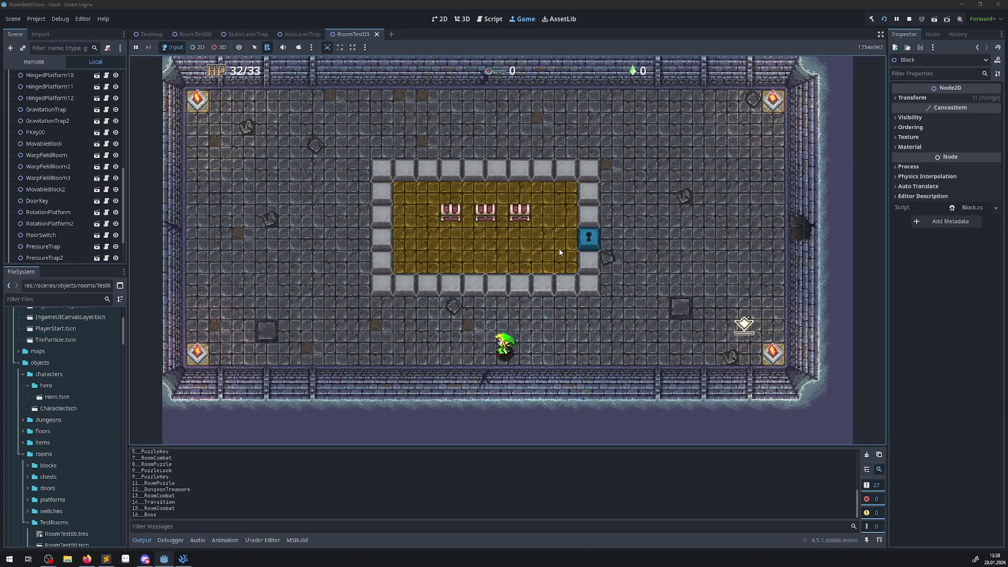
key("Up")
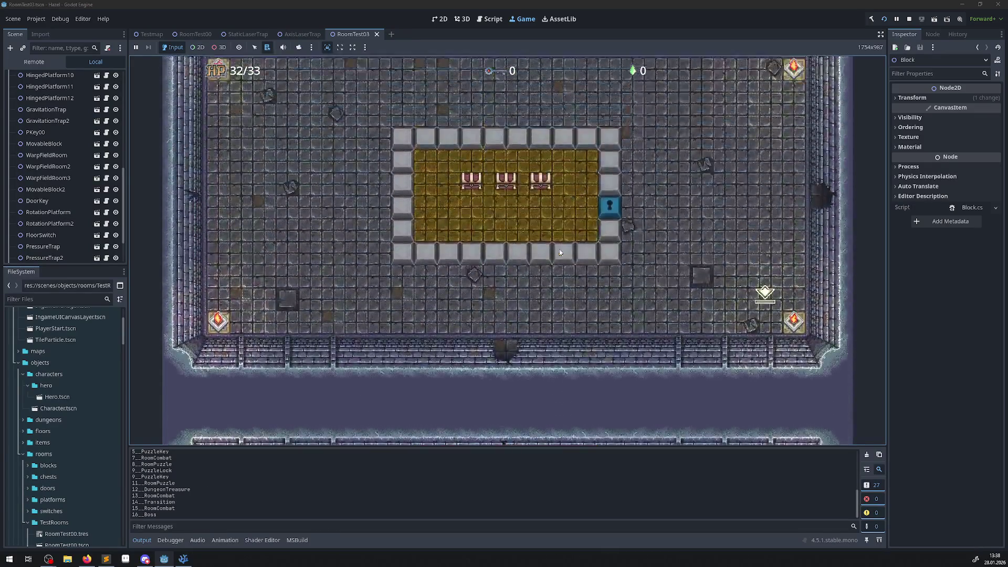
key("Right")
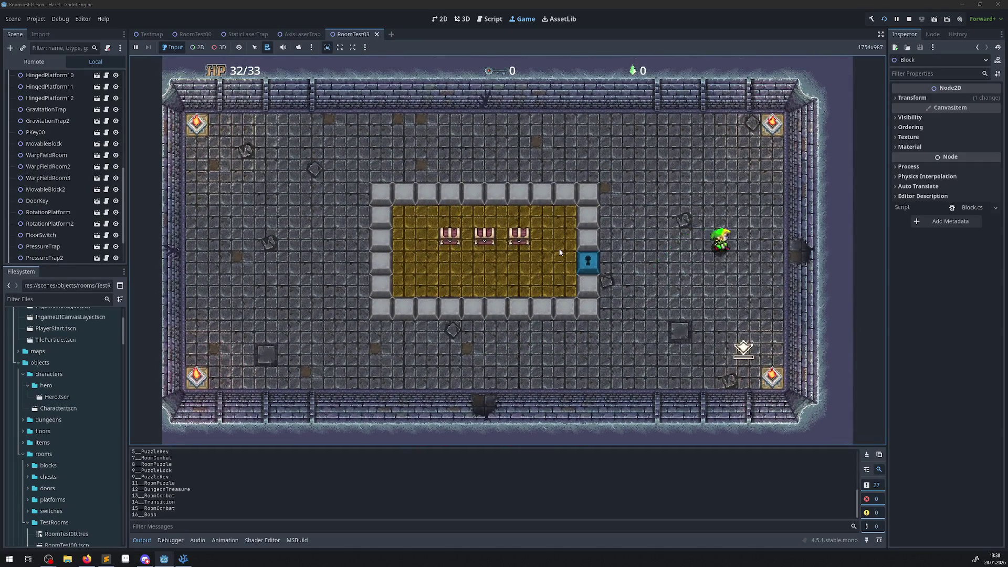
key("Right")
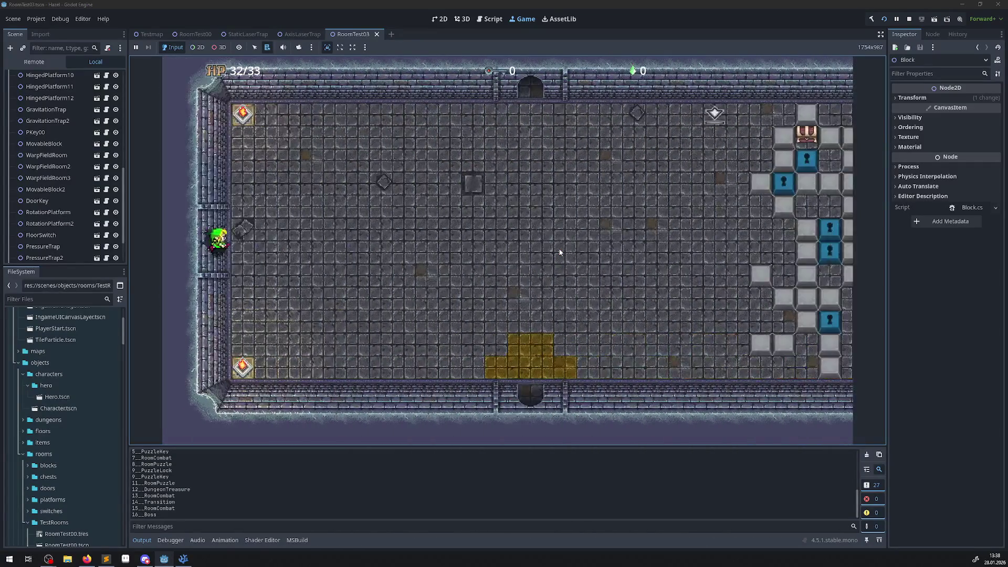
key("Right")
key("Down")
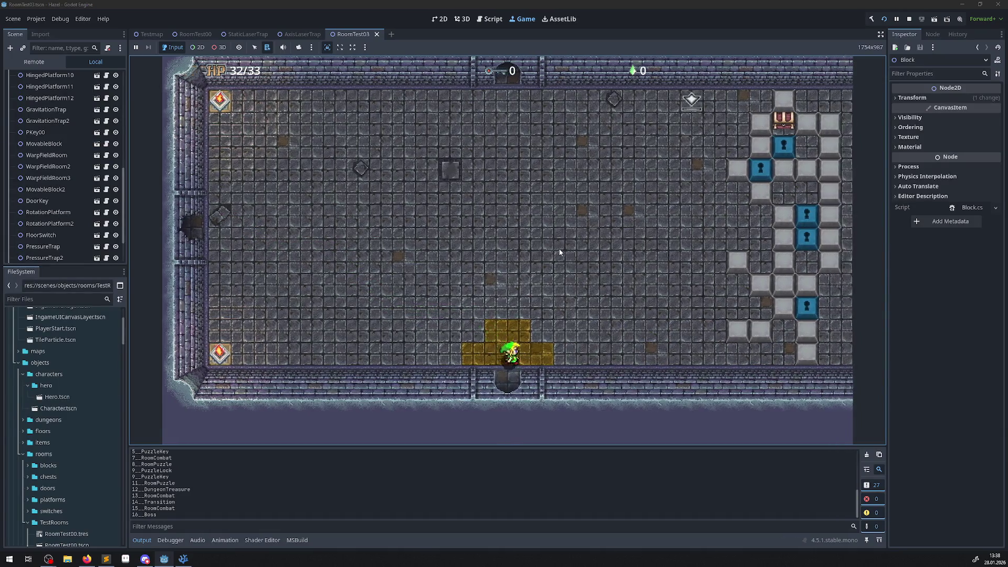
key("Down")
key("Up")
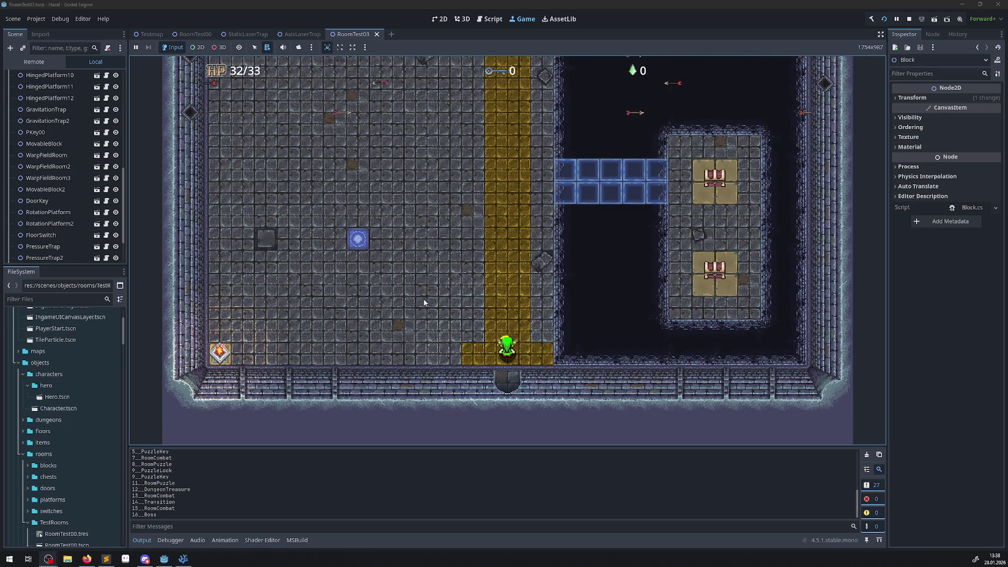
key("Up")
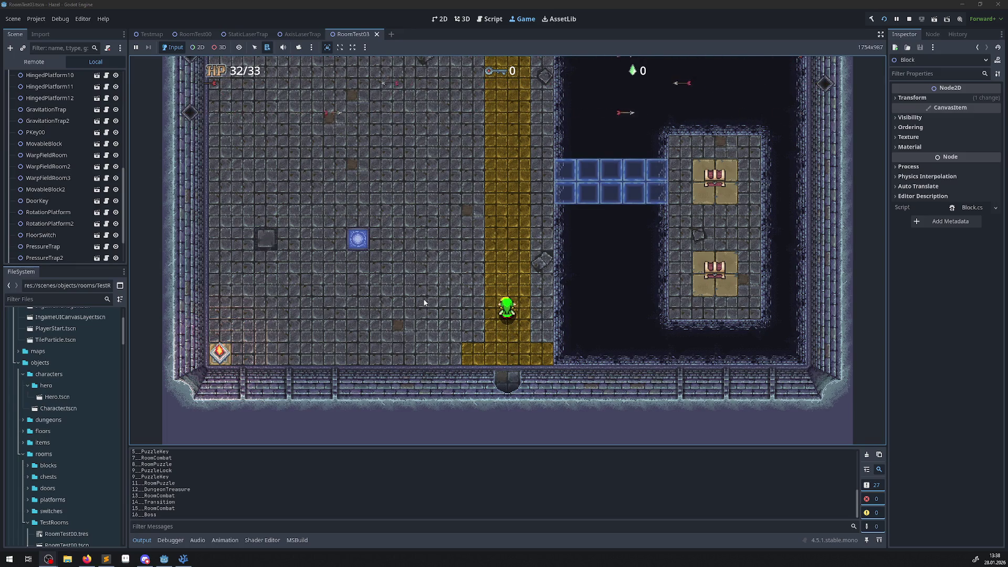
Walk the hero around the lower part of the dark-pit room beside the yellow path
key("Up")
key("Left")
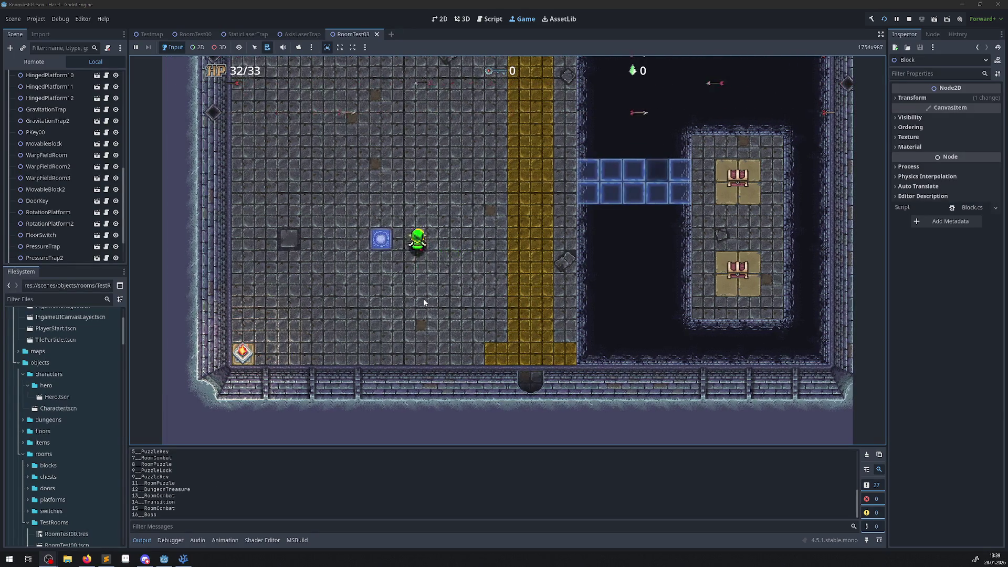
key("Right")
key("Down")
key("Left")
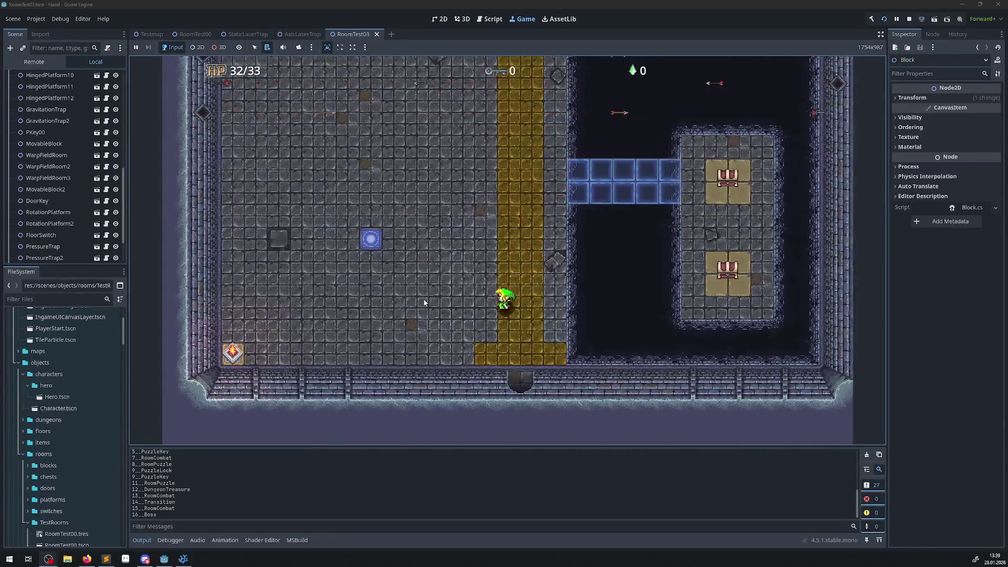
key("Up")
key("Right")
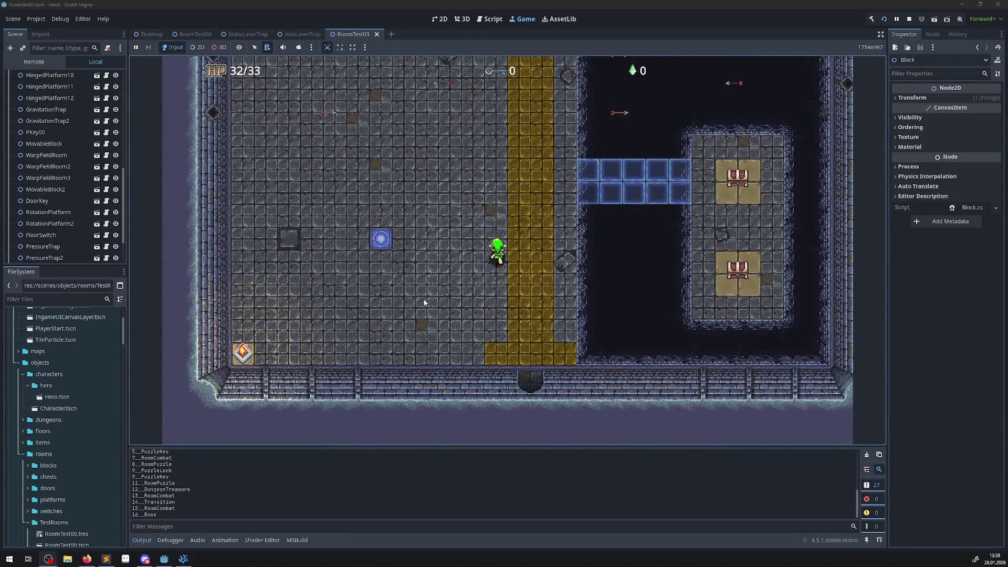
key("Down")
key("Left")
key("Right")
key("Up")
key("Right")
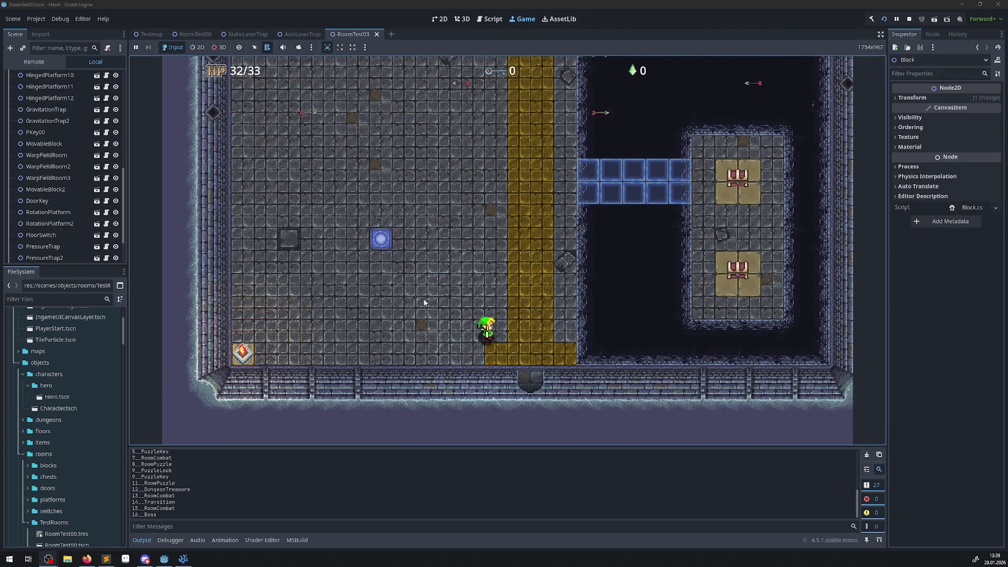
Walk the hero up the yellow path, then along the bottom row onto the south door
key("Up")
key("Right")
key("Up")
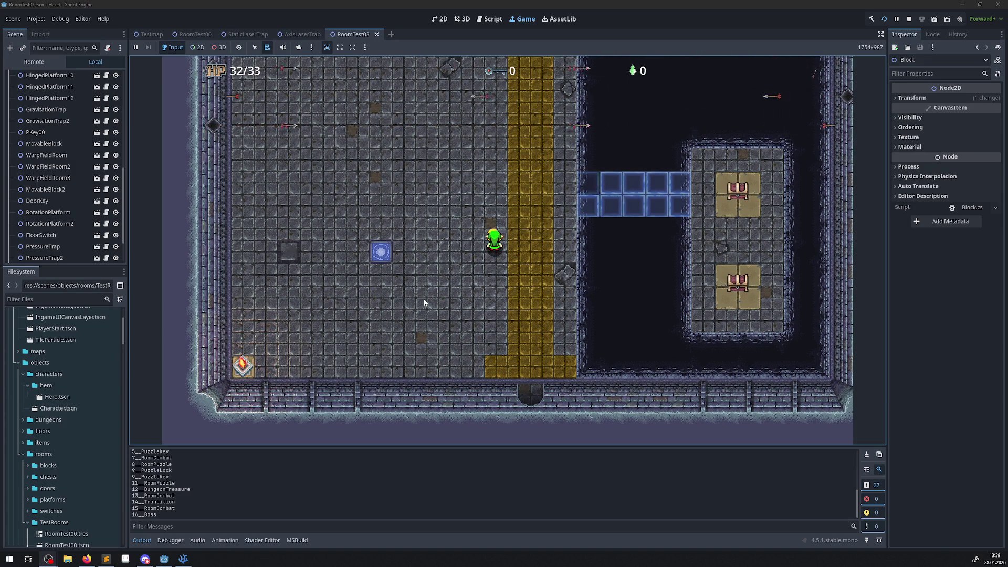
key("Down")
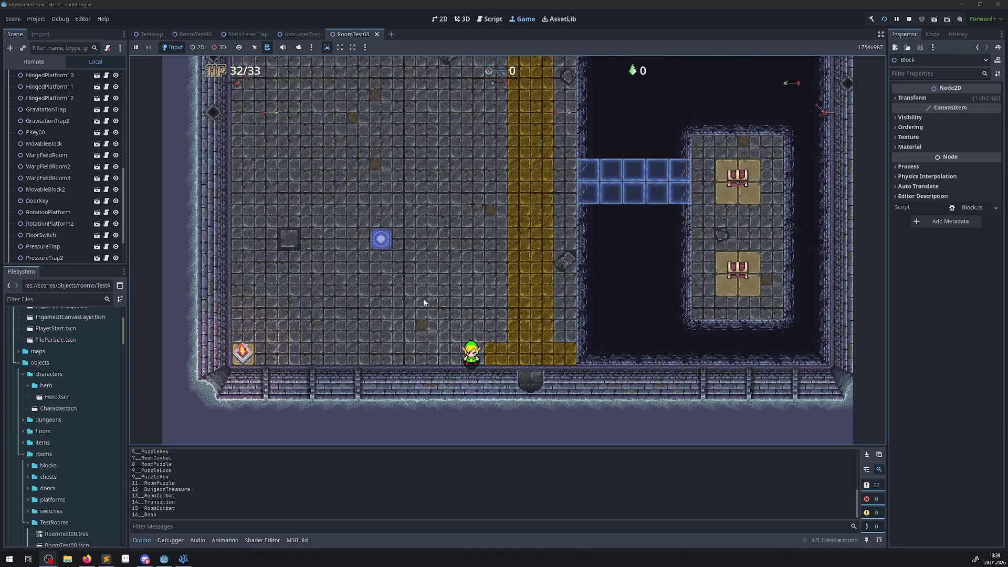
key("Right")
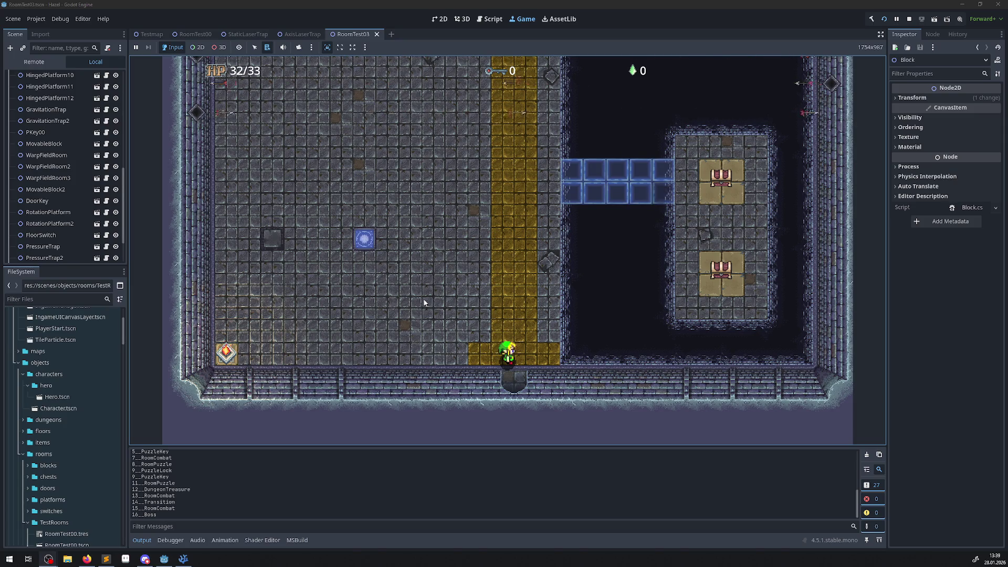
key("Right")
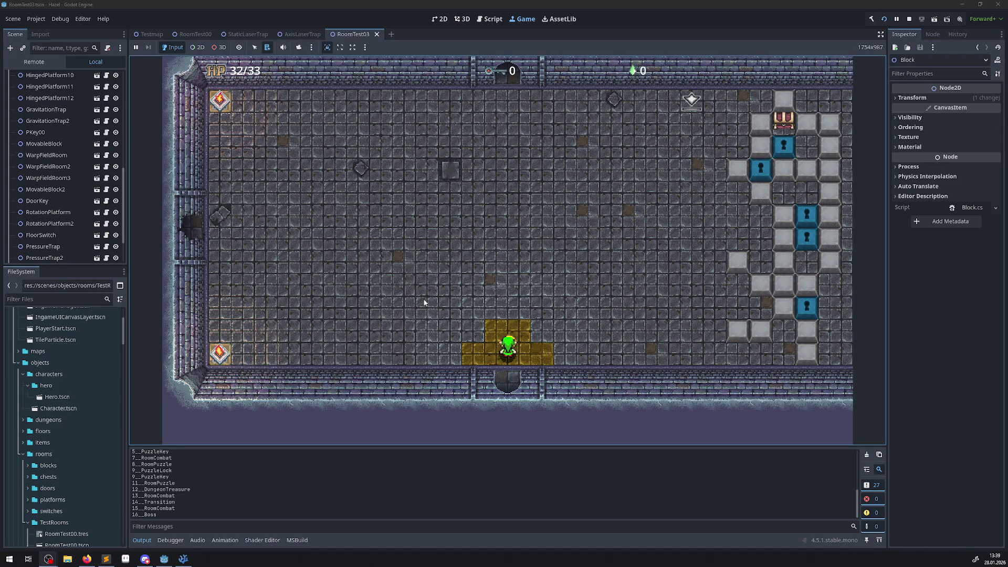
Walk the hero around the block room back onto the golden tiles, then stop the game
key("Up")
key("Up")
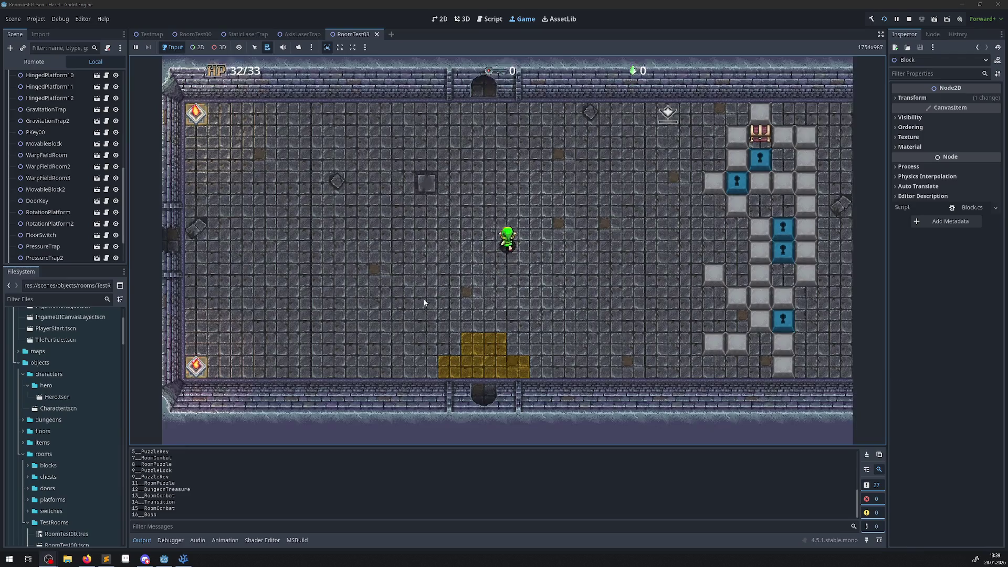
key("Up")
key("Left")
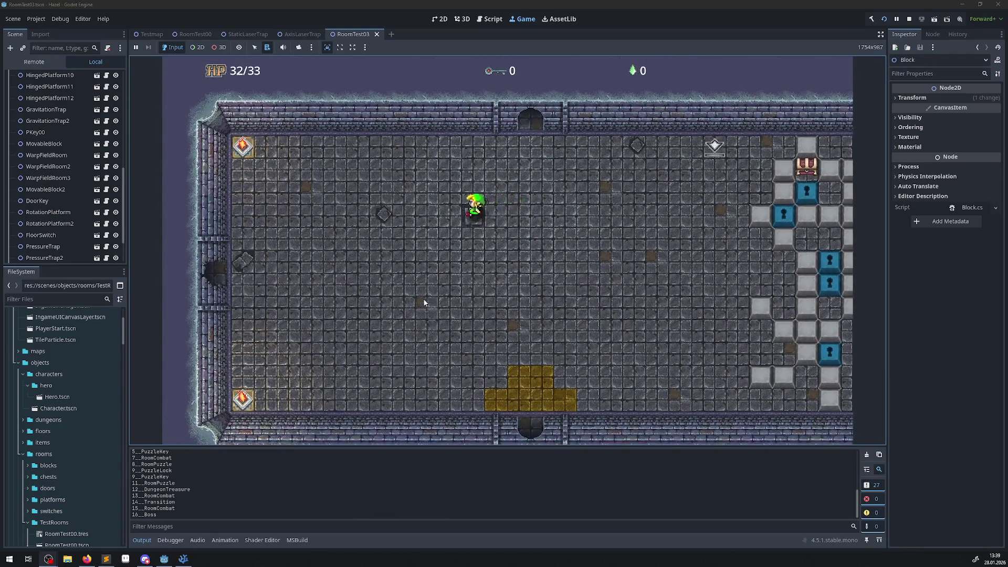
key("Right")
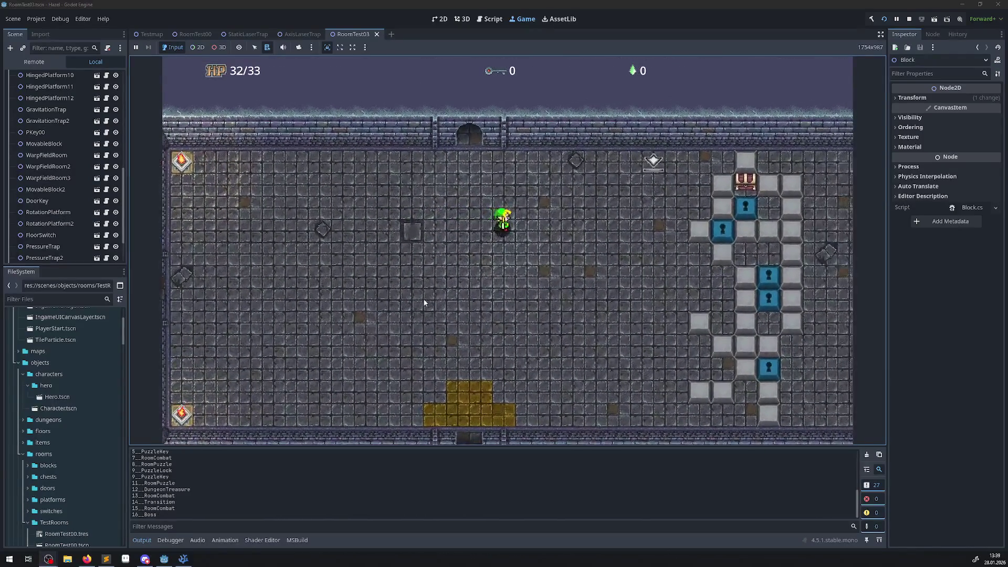
key("Down")
key("Left")
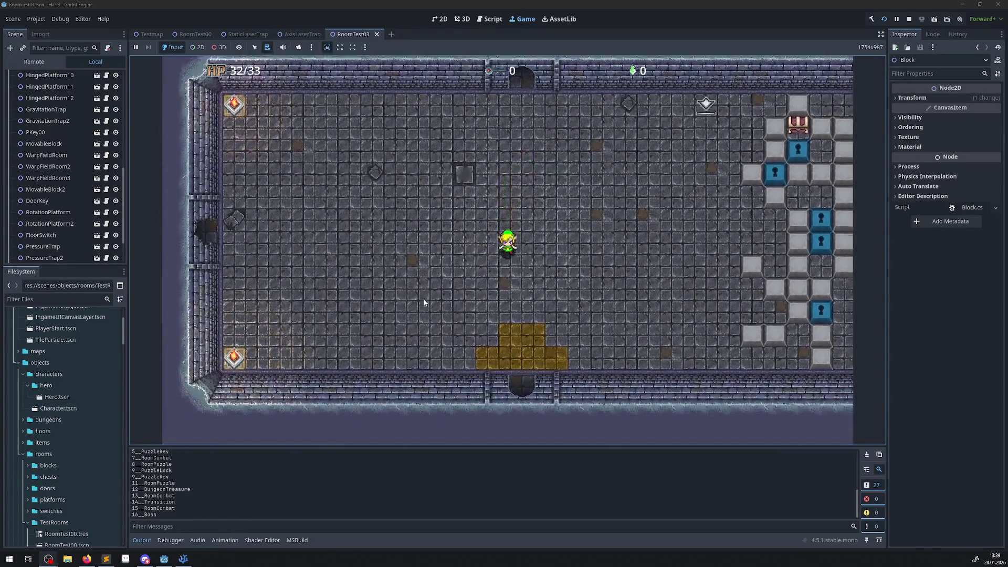
key("Down")
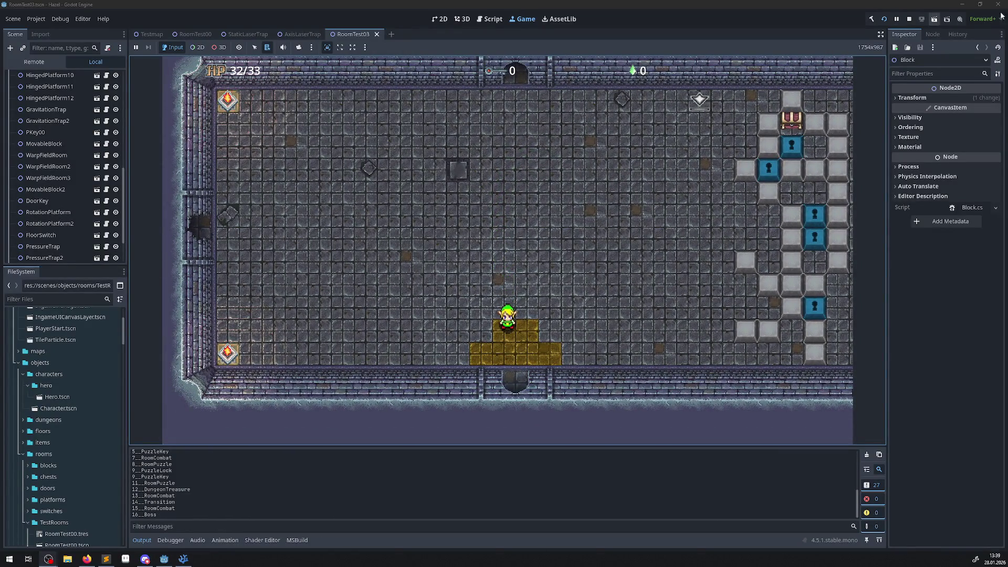
left_click(911, 19)
In VSCodium, close RotationProjectileTrap.cs and PProjectile.cs, answering the save prompt
left_click(183, 559)
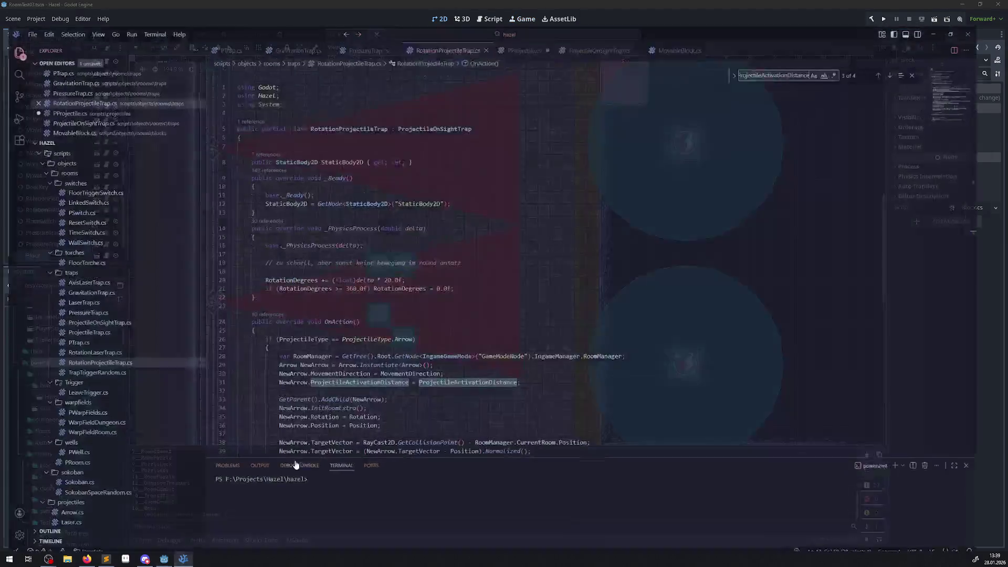
left_click(497, 25)
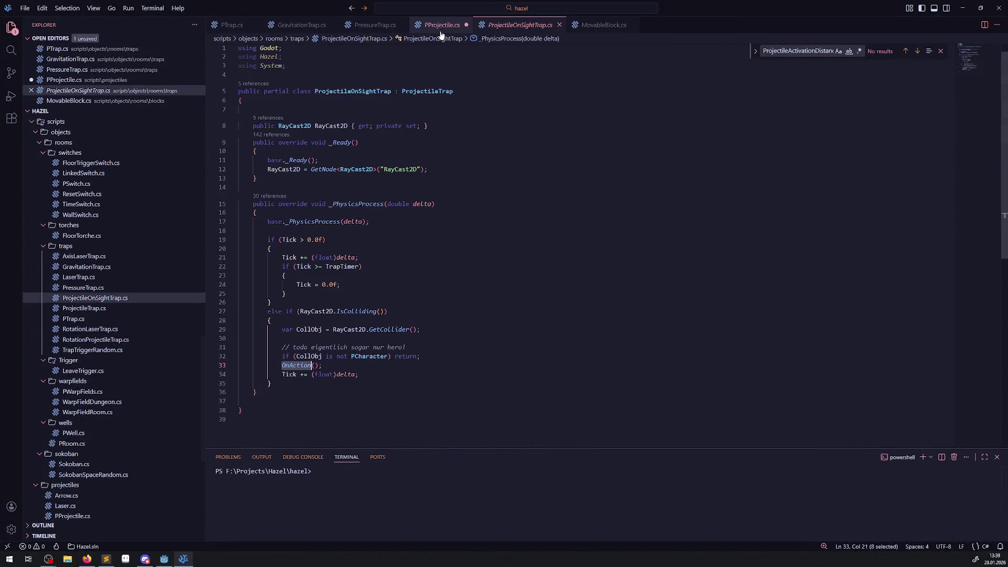
left_click(466, 26)
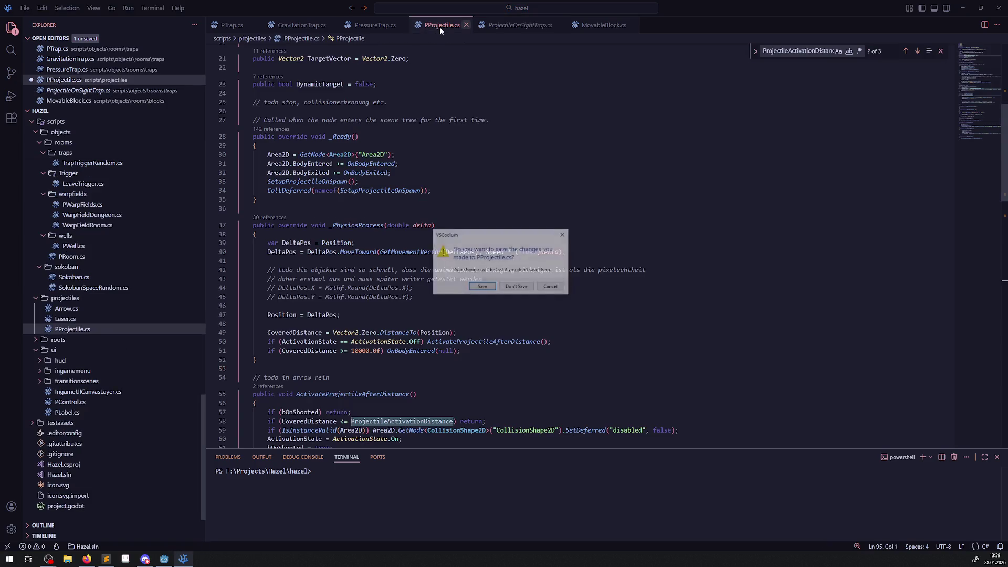
left_click(482, 287)
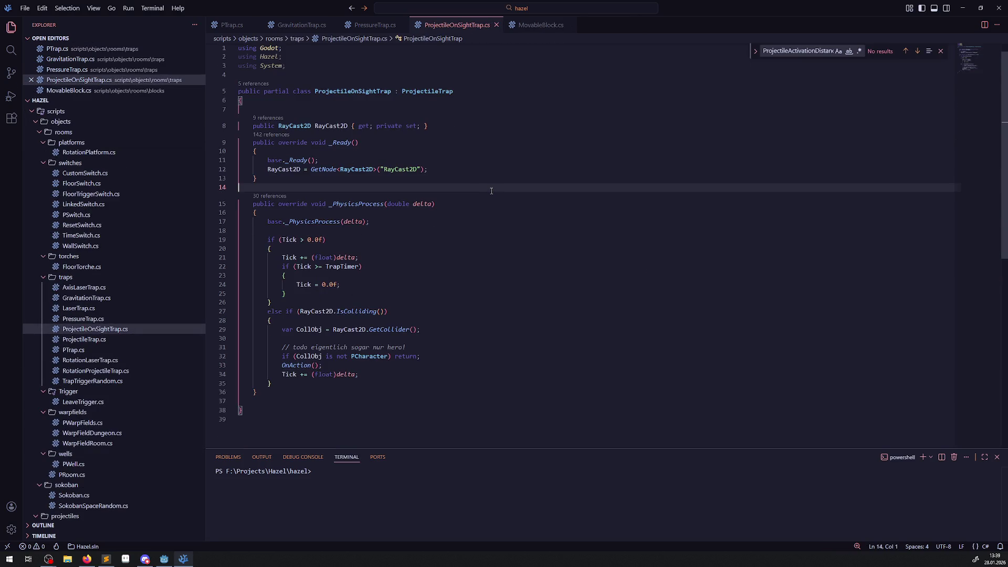
Close ProjectileOnSightTrap.cs, MovableBlock.cs, PressureTrap.cs, GravitationTrap.cs and PTrap.cs
left_click(496, 24)
left_click(476, 25)
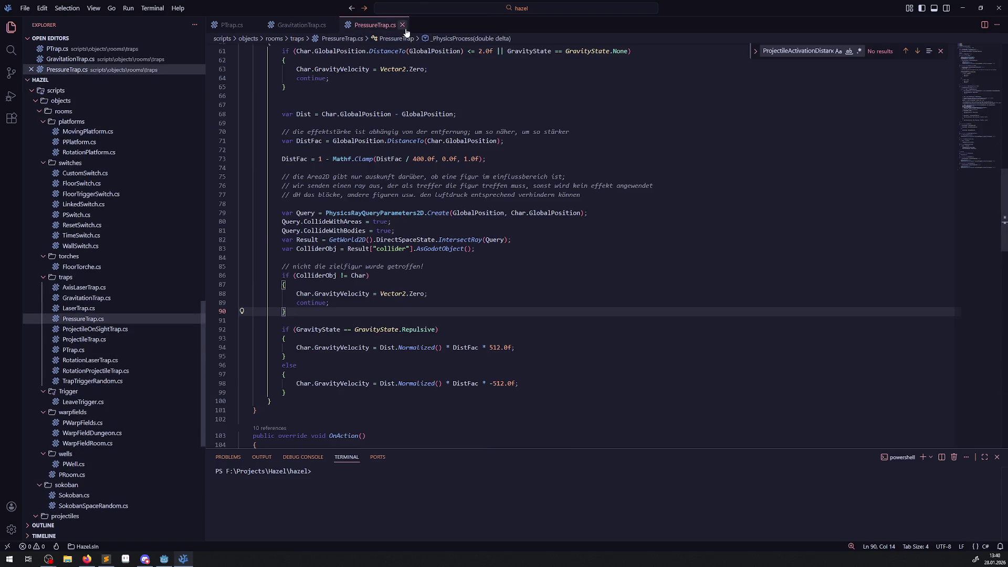
left_click(403, 24)
left_click(333, 25)
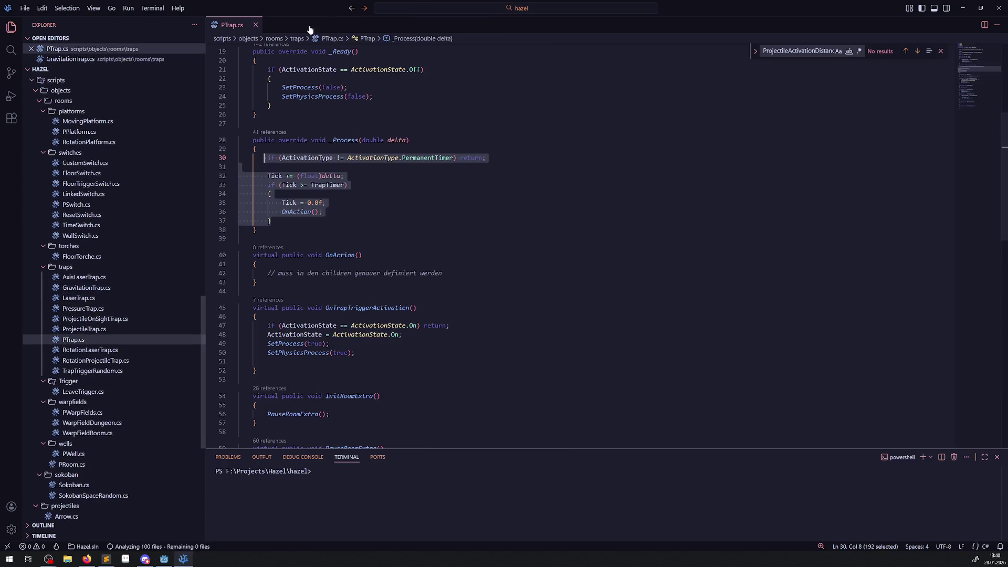
left_click(256, 25)
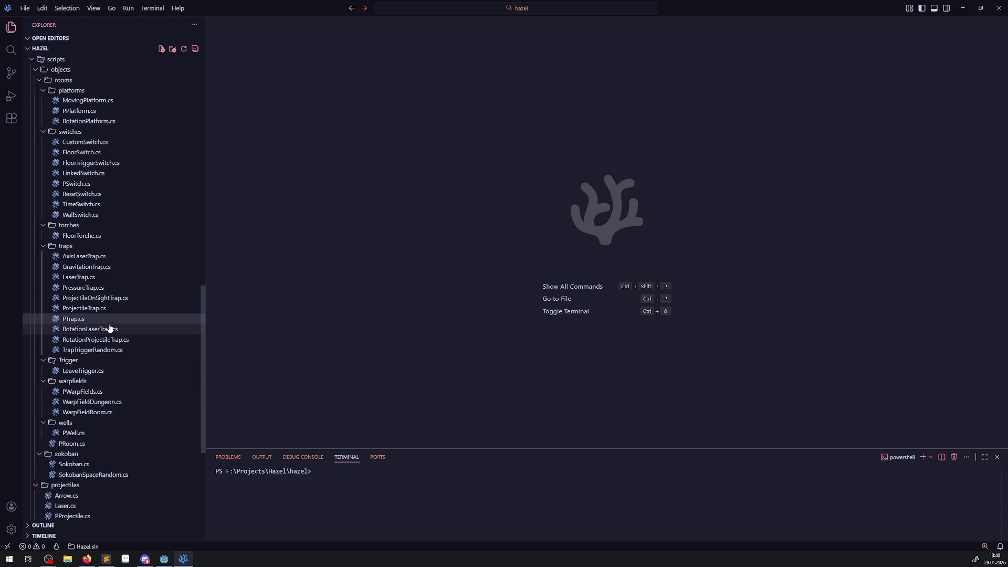
Open RoomManager.cs from the Explorer and briefly select its else-if branches
scroll(98, 389, "up", 3)
scroll(99, 389, "up", 10)
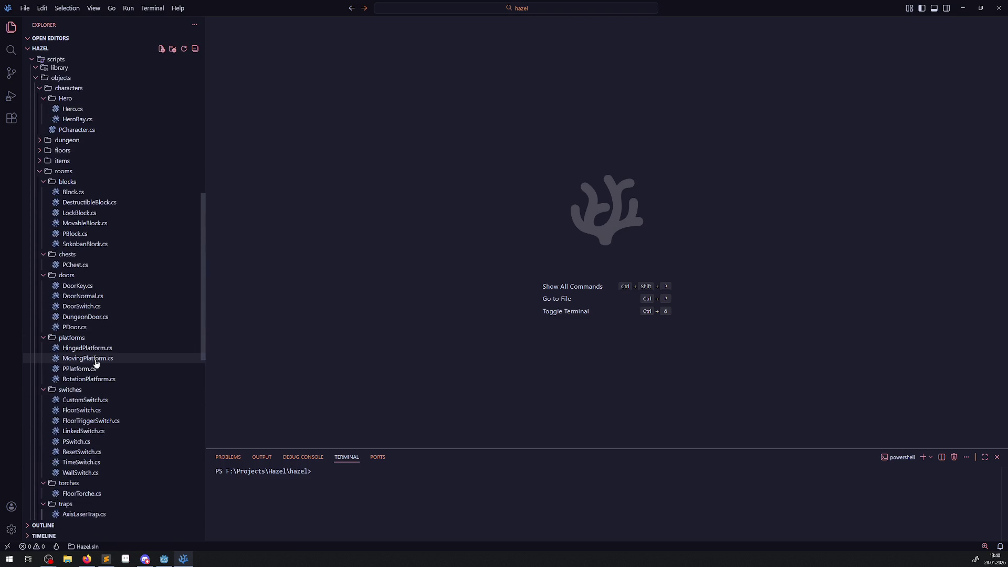
scroll(87, 306, "up", 5)
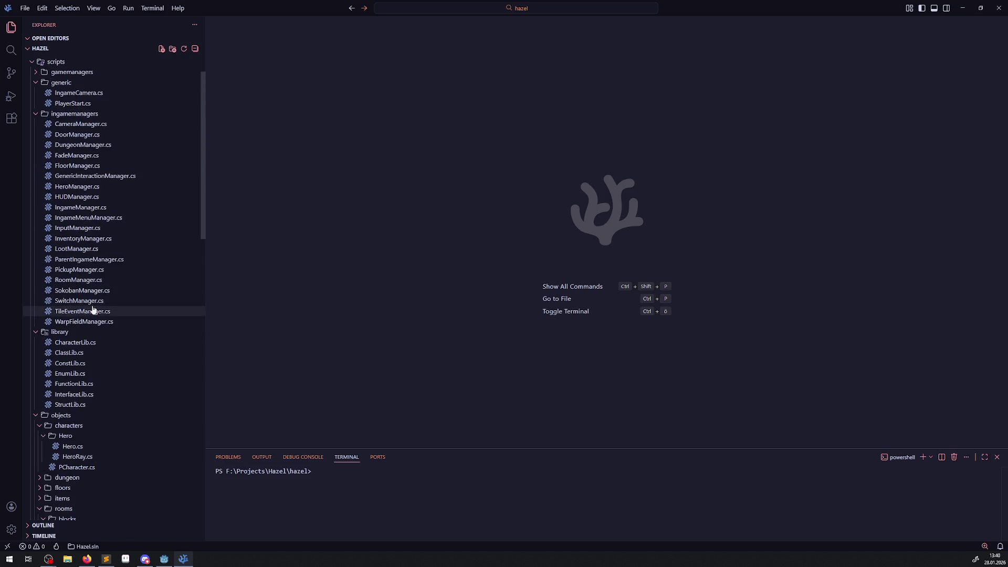
left_click(74, 281)
scroll(355, 292, "down", 15)
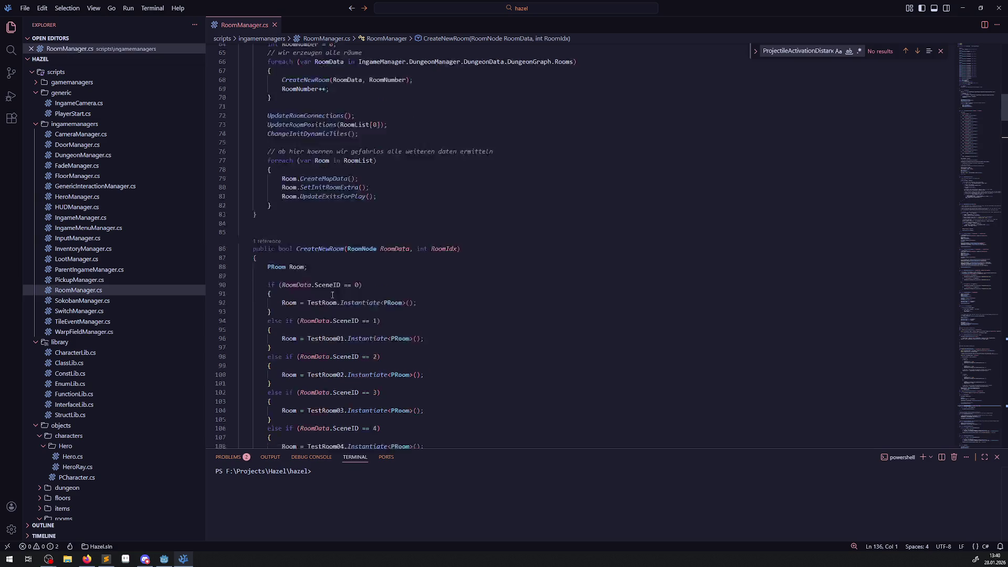
left_click_drag(455, 287, 429, 232)
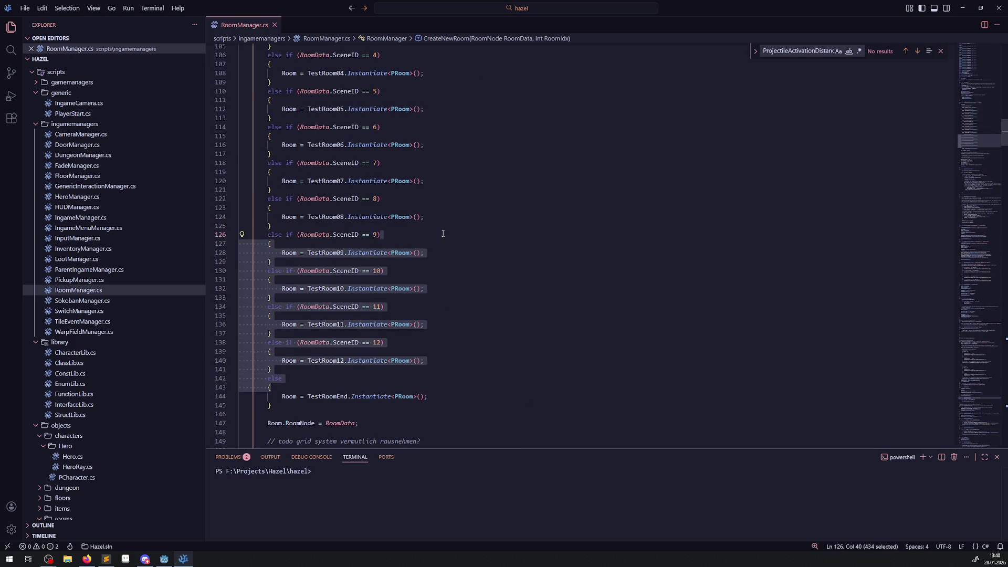
left_click(440, 232)
Fold the UpdateRoomPositions method in RoomManager.cs
scroll(476, 310, "down", 13)
scroll(476, 310, "down", 12)
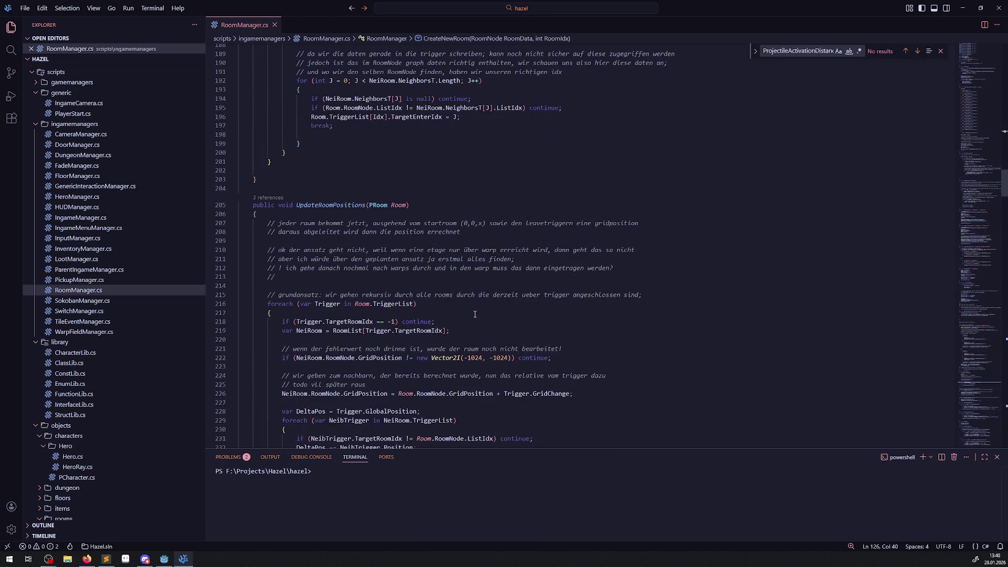
scroll(475, 314, "down", 1)
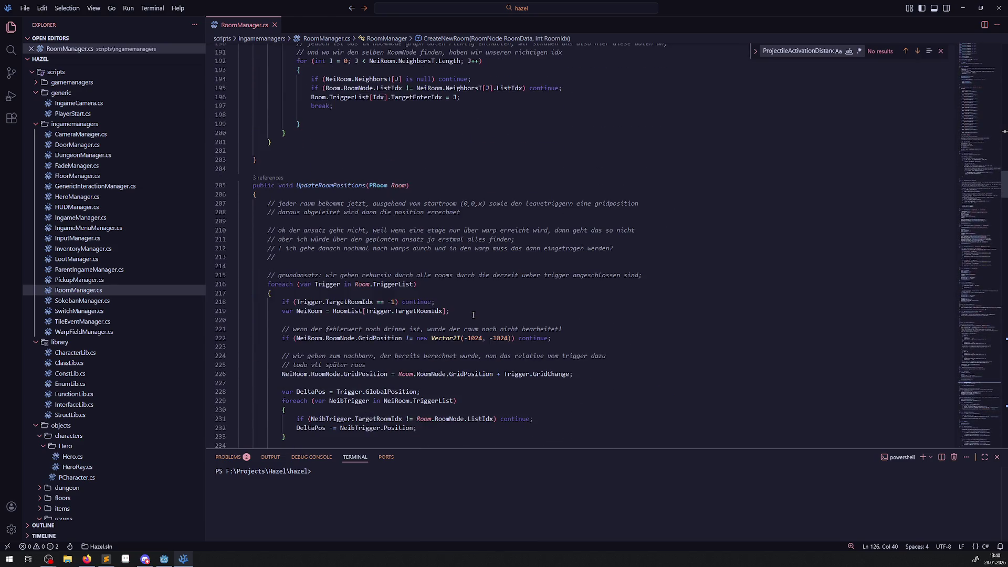
left_click(233, 185)
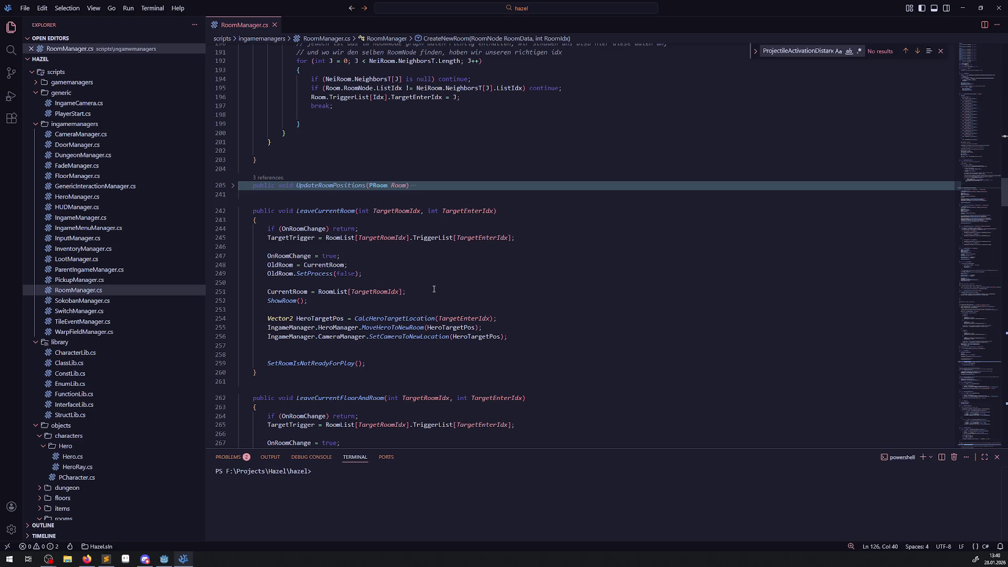
Open LeaveTrigger.cs from the objects/rooms/Trigger folder
scroll(456, 257, "down", 5)
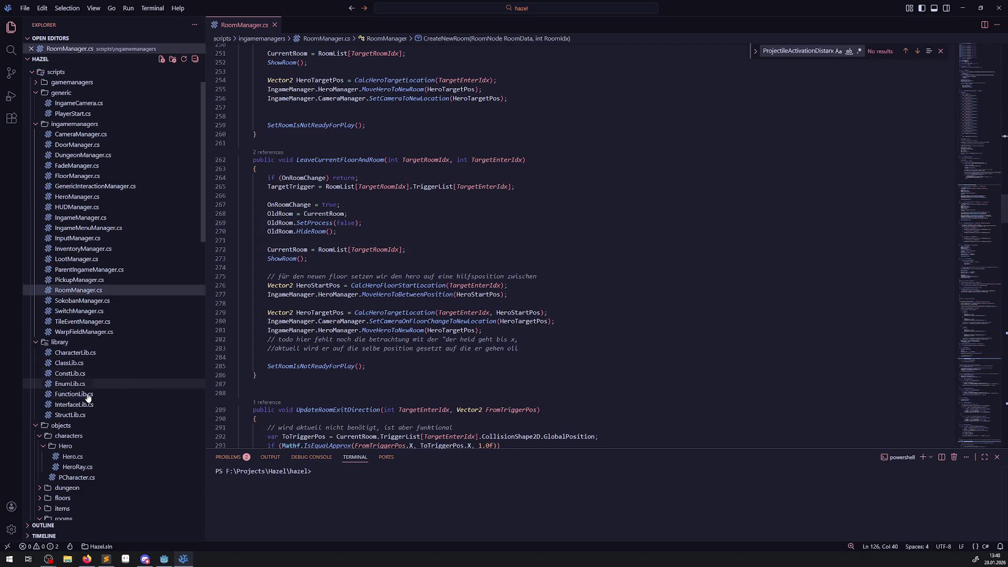
scroll(105, 391, "down", 5)
scroll(107, 393, "down", 8)
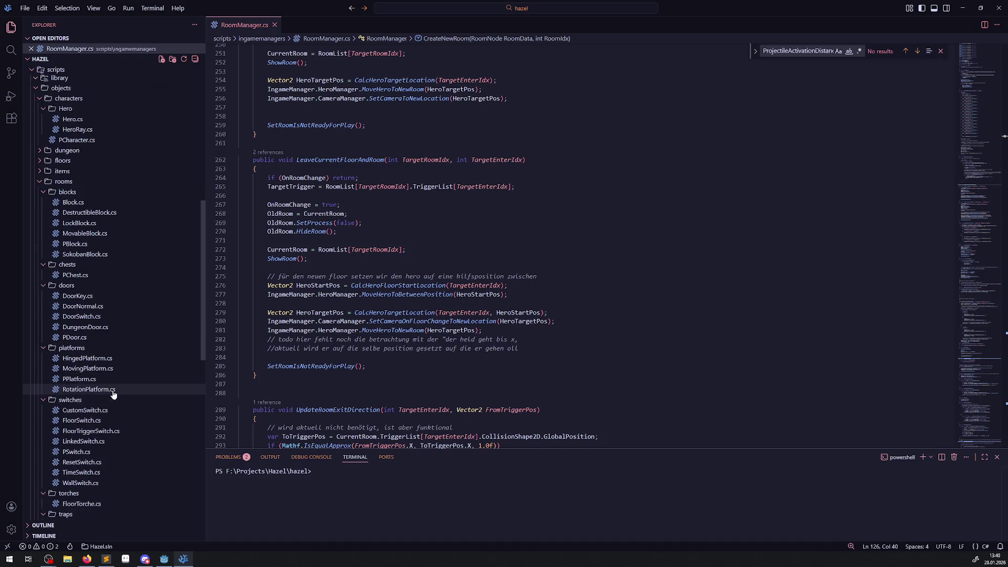
left_click(83, 361)
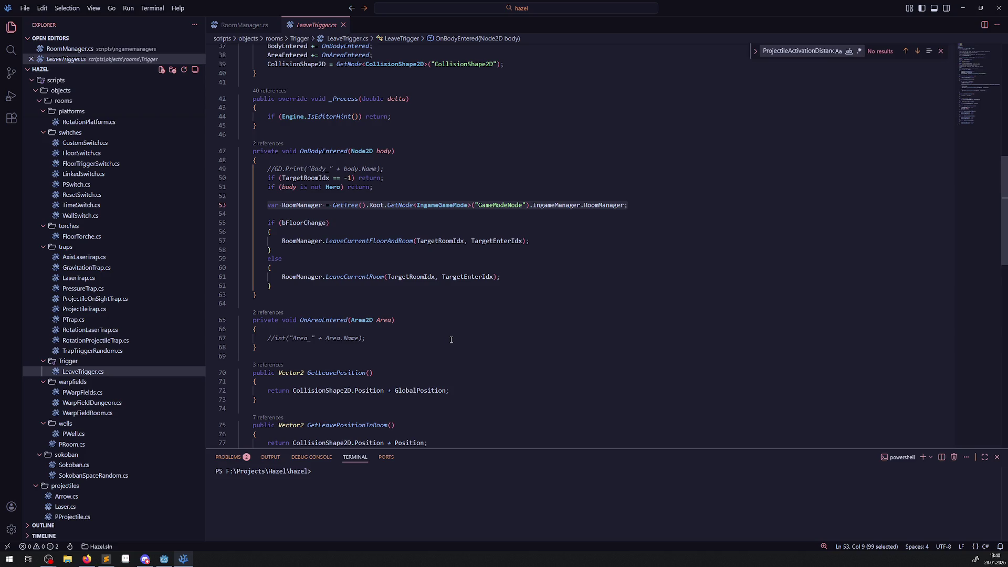
Jump from LeaveTrigger.cs's LeaveCurrentFloorAndRoom call to its definition in RoomManager.cs
left_click(368, 250)
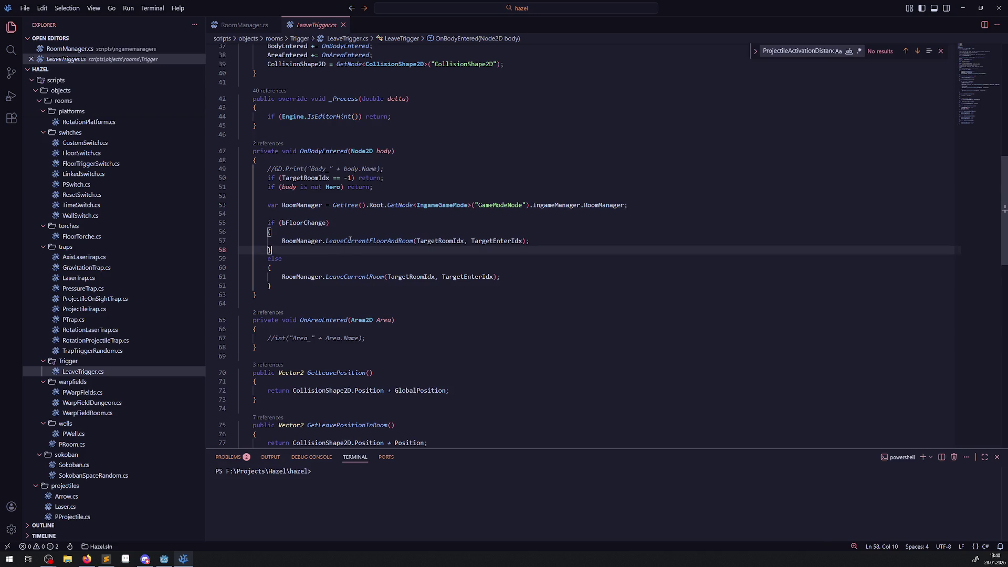
double_click(351, 241)
right_click(387, 245)
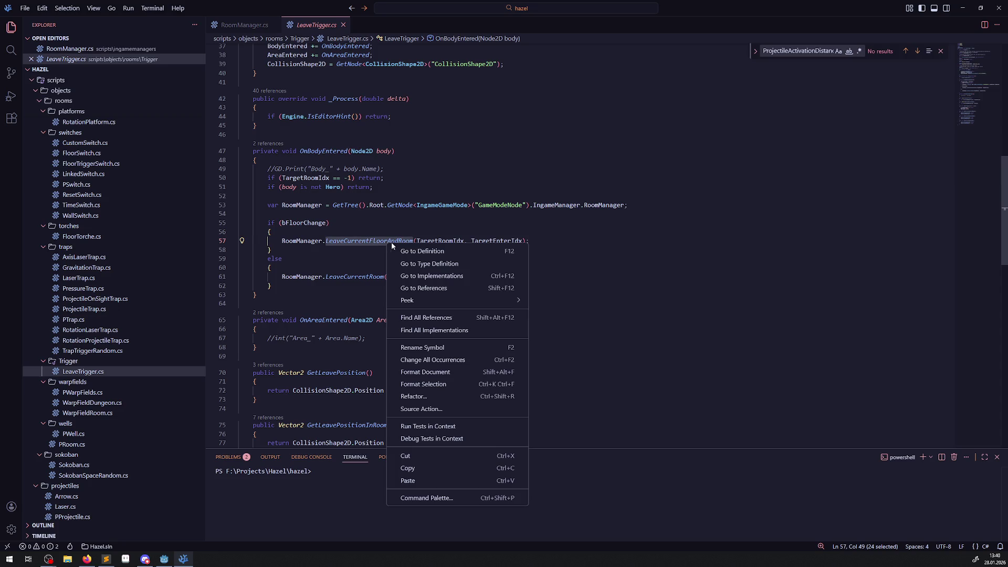
left_click(392, 251)
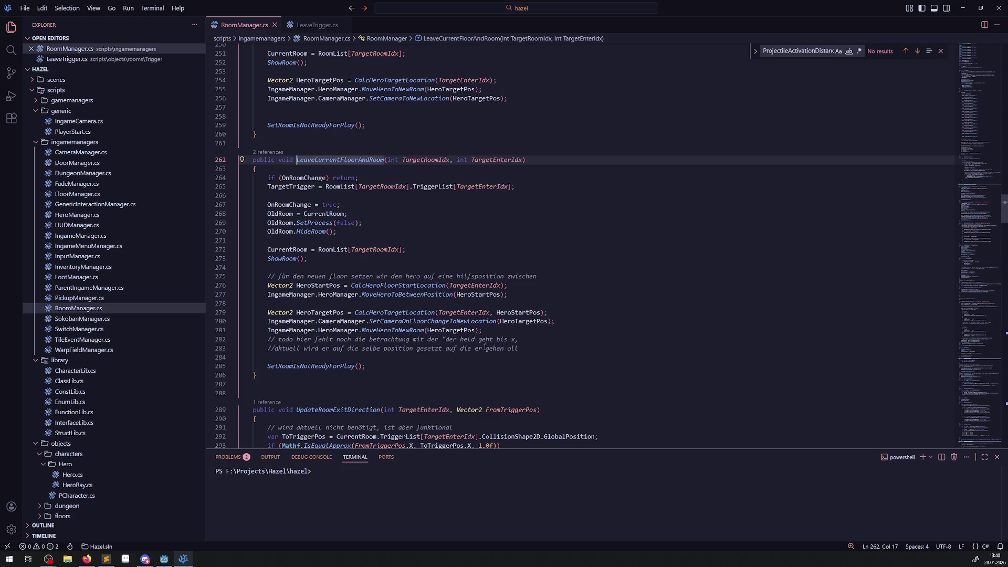
Insert an empty line after the MoveHeroToNewRoom call and scroll through the method
left_click(496, 329)
key("Return")
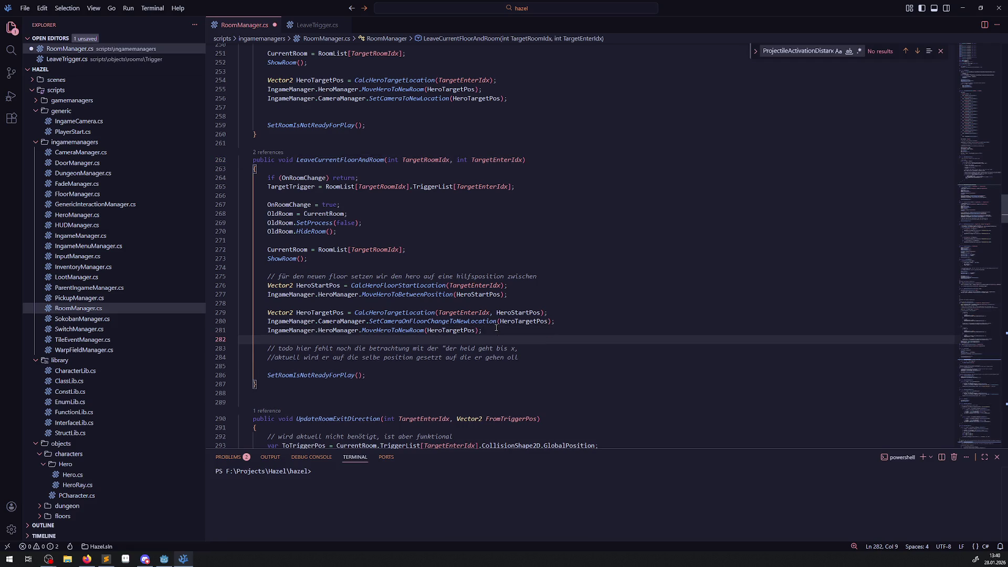
mouse_move(494, 325)
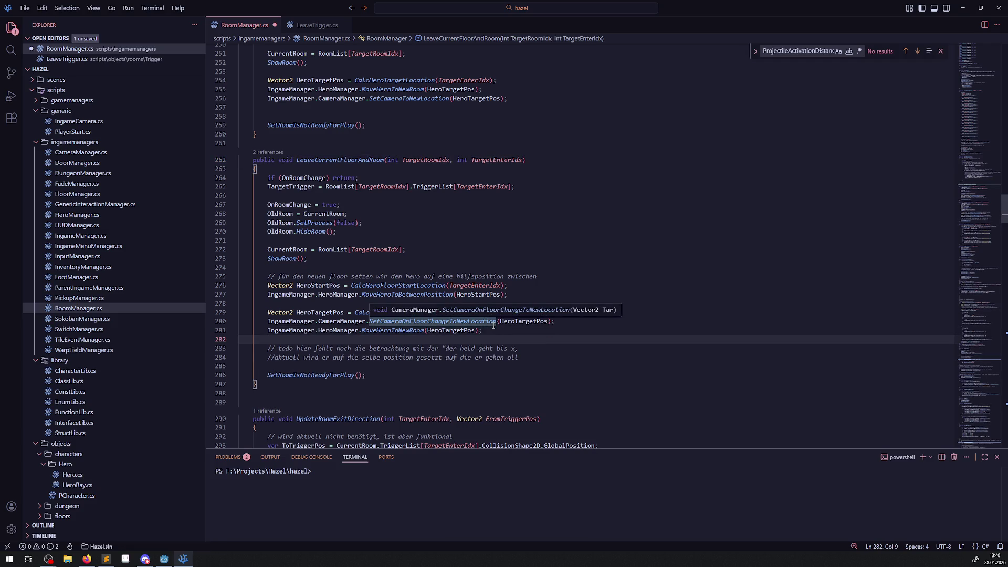
scroll(409, 282, "up", 20)
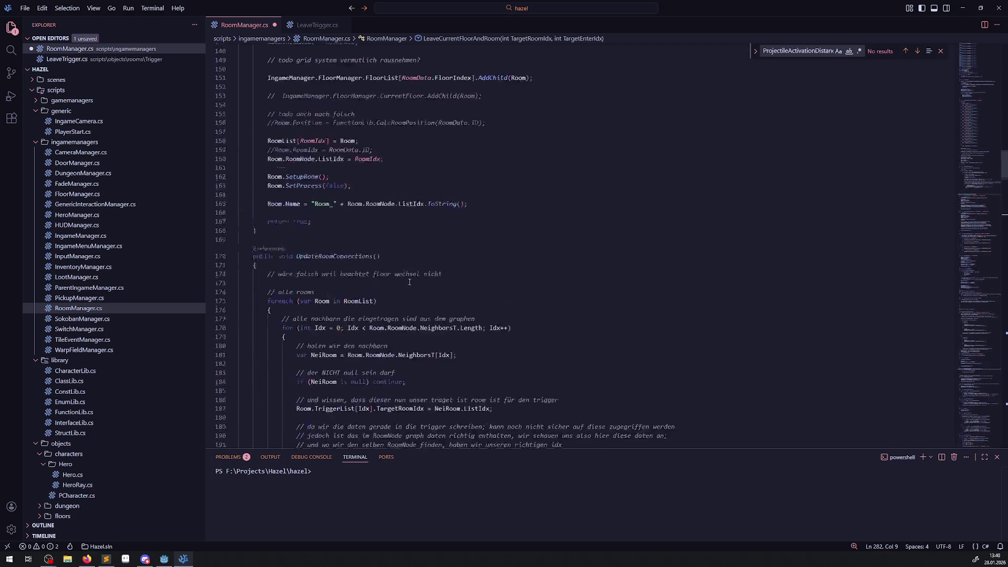
scroll(410, 282, "up", 9)
scroll(411, 303, "down", 9)
scroll(411, 304, "down", 10)
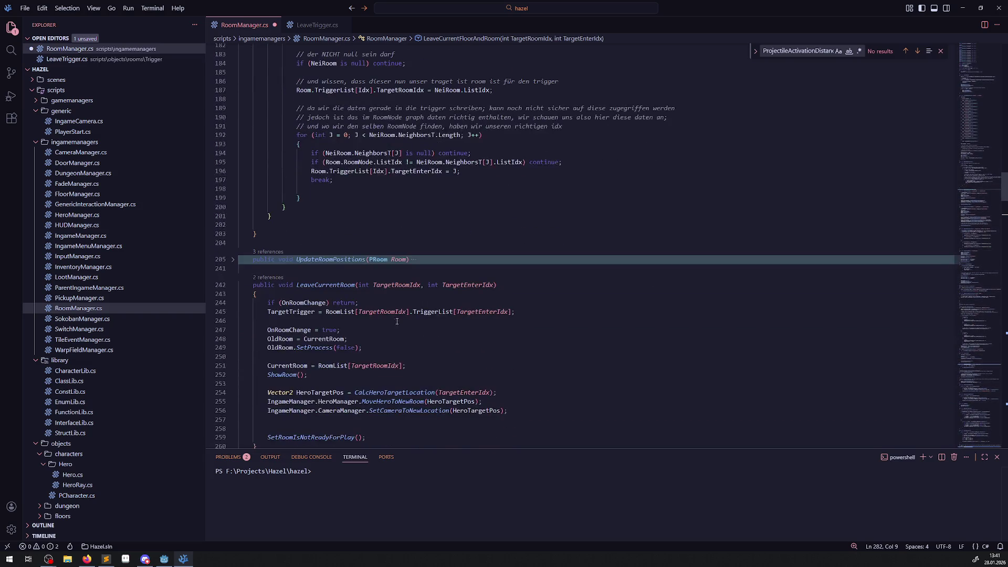
scroll(398, 320, "down", 2)
scroll(394, 315, "down", 3)
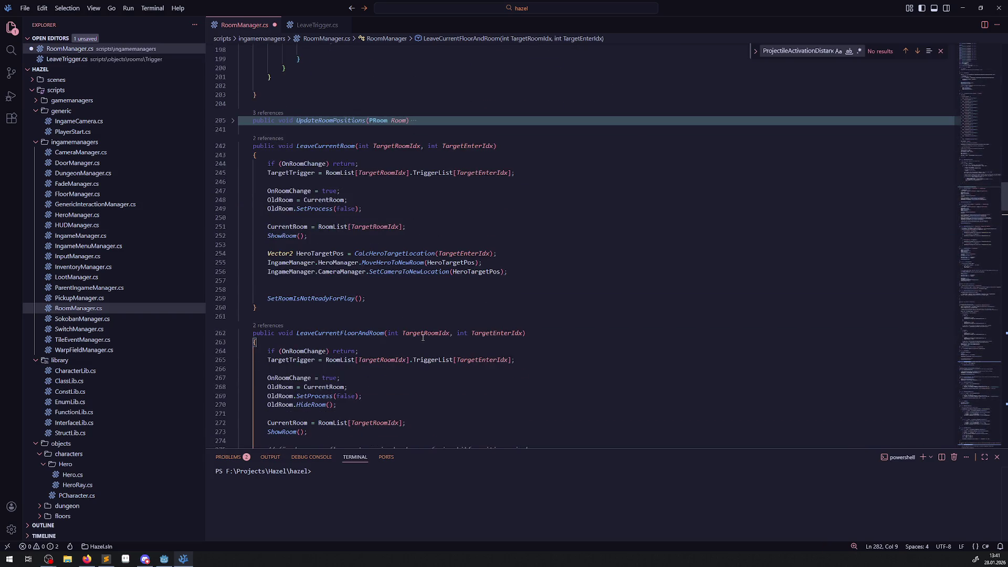
Check Godot, then review LeaveCurrentRoom's ShowRoom and SetCameraToNewLocation calls for comparison
left_click(165, 561)
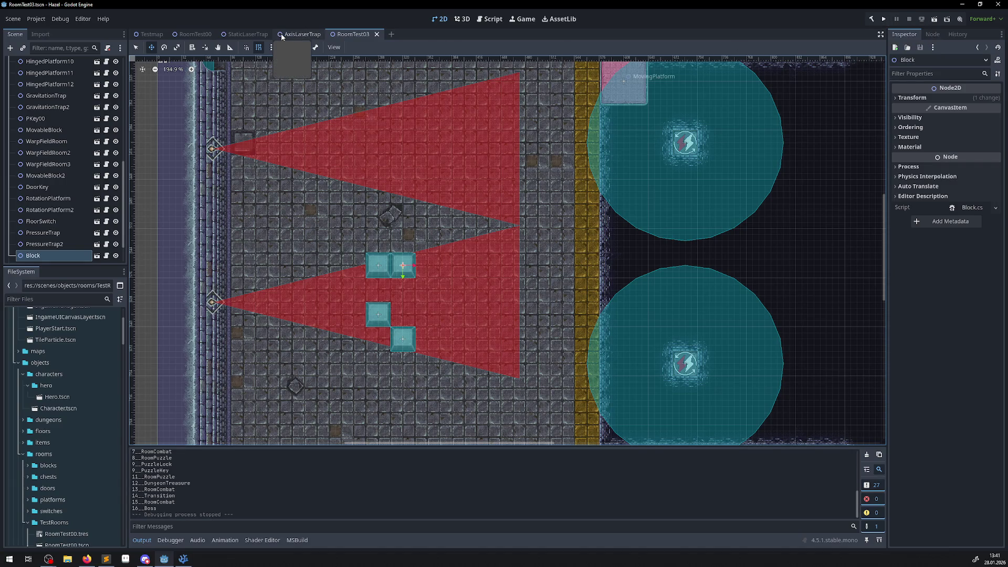
key("alt+Tab")
double_click(393, 272)
double_click(288, 237)
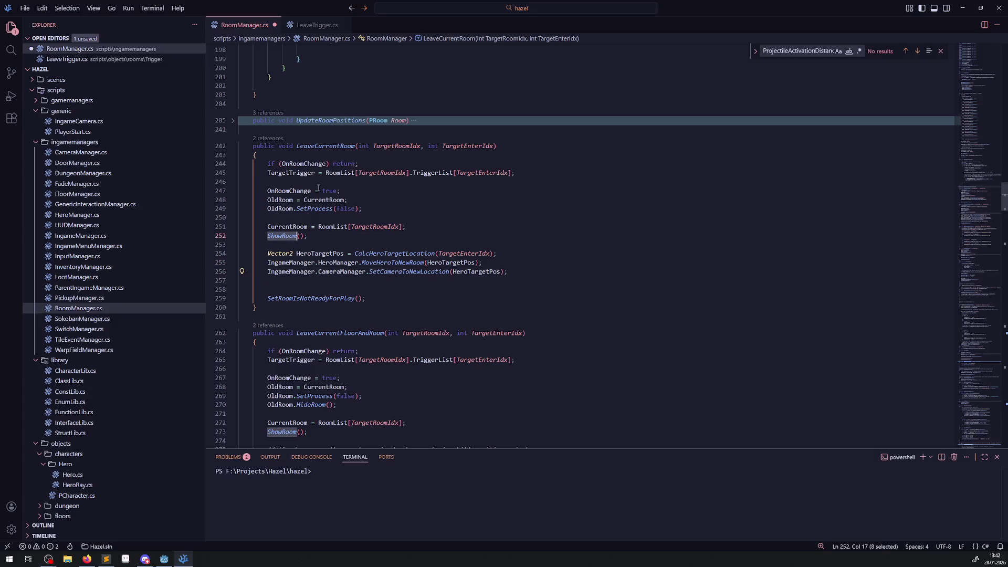
double_click(325, 145)
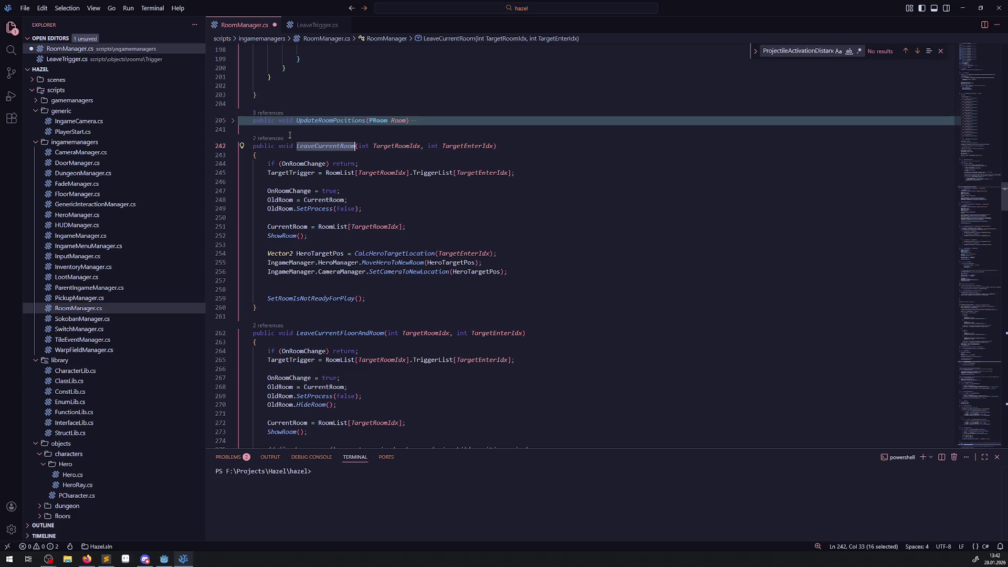
left_click(409, 209)
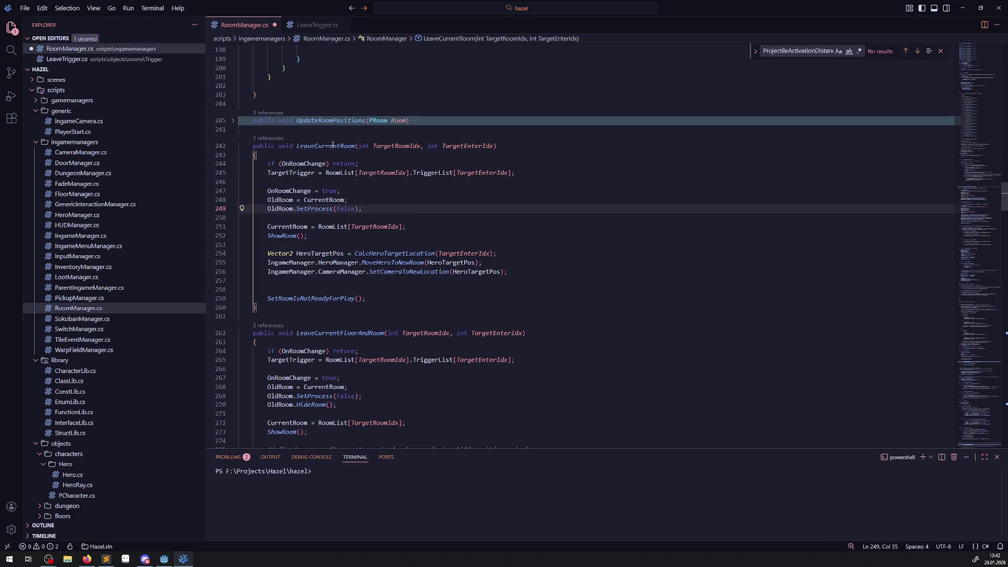
Jump from LeaveTrigger.cs to the LeaveCurrentFloorAndRoom definition again, then return to Godot
left_click(312, 25)
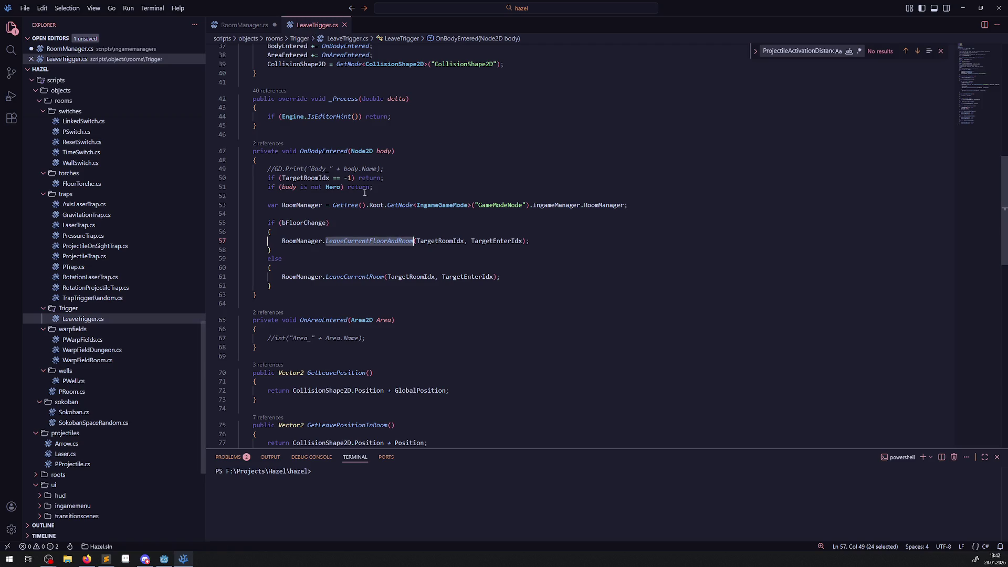
right_click(373, 241)
left_click(396, 252)
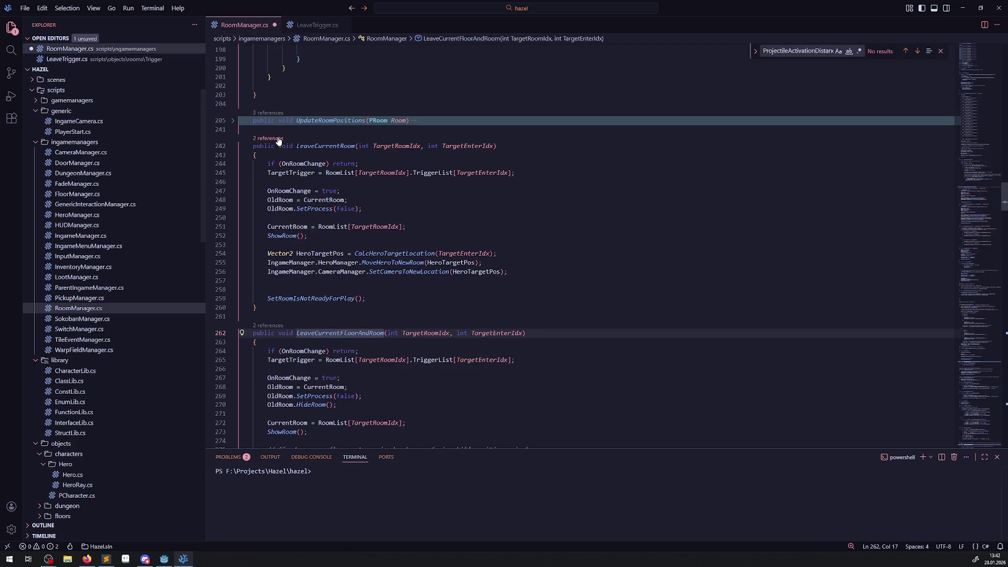
scroll(435, 252, "down", 6)
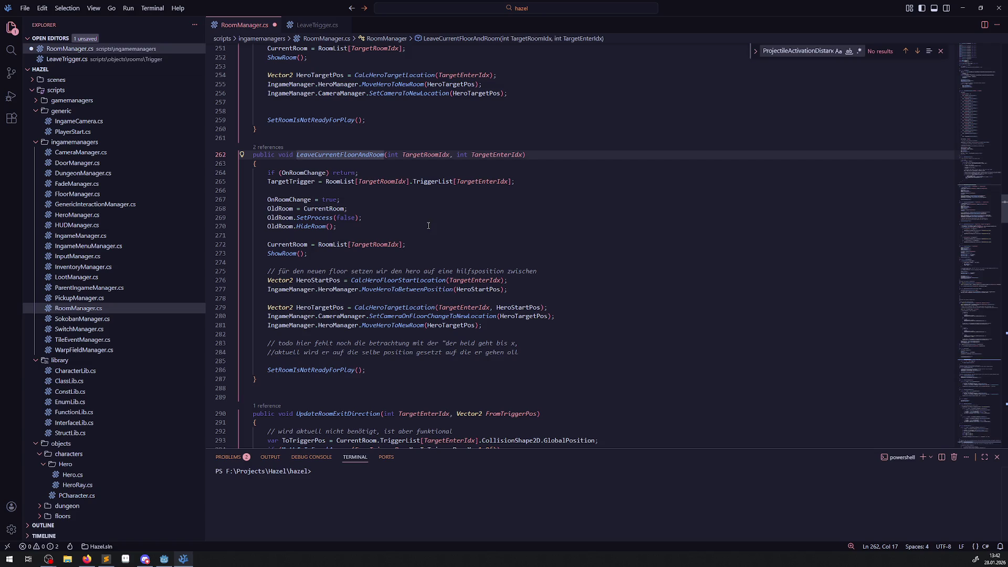
left_click(164, 560)
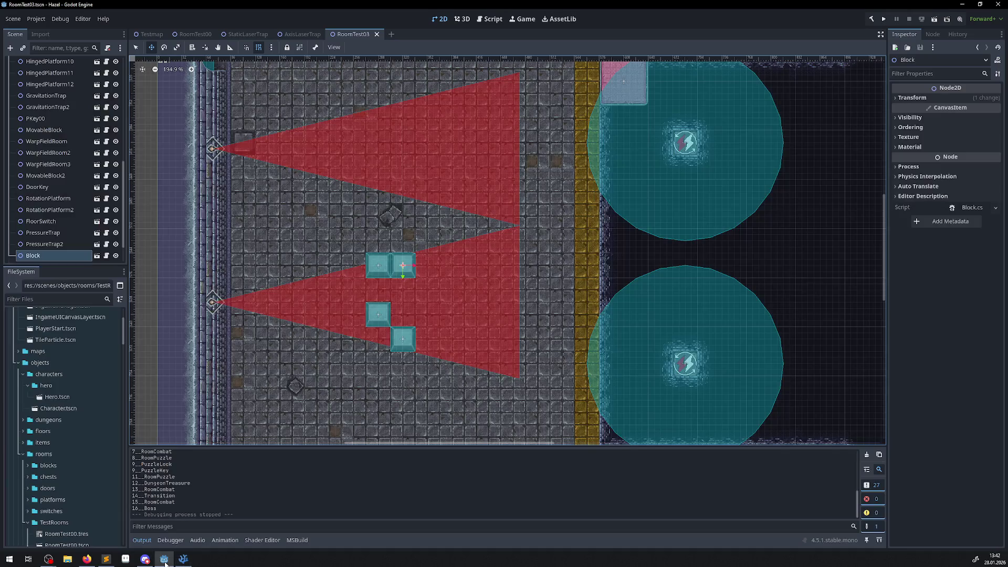
Close the RoomTest03 scene tab
scroll(419, 210, "down", 3)
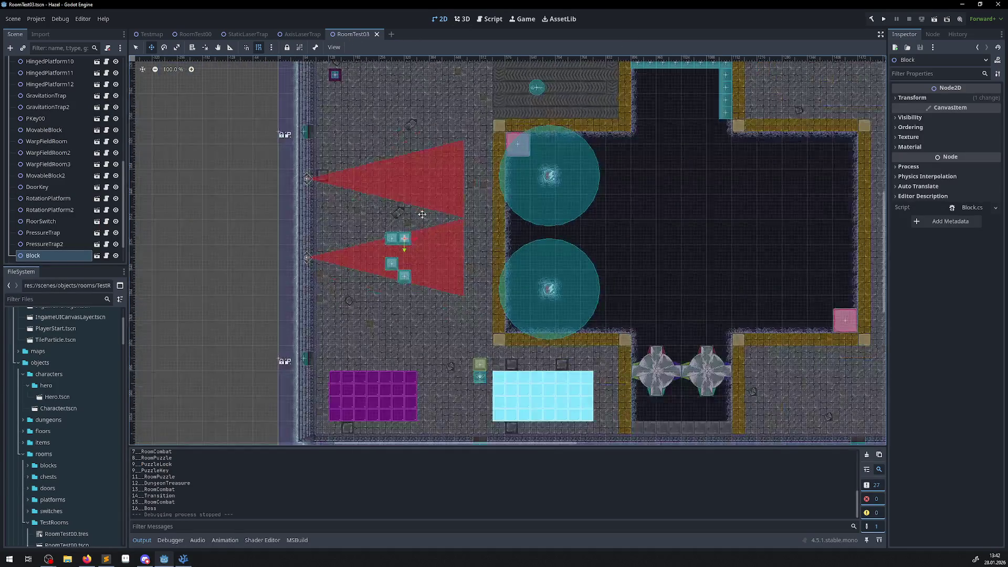
scroll(419, 210, "down", 2)
left_click(376, 34)
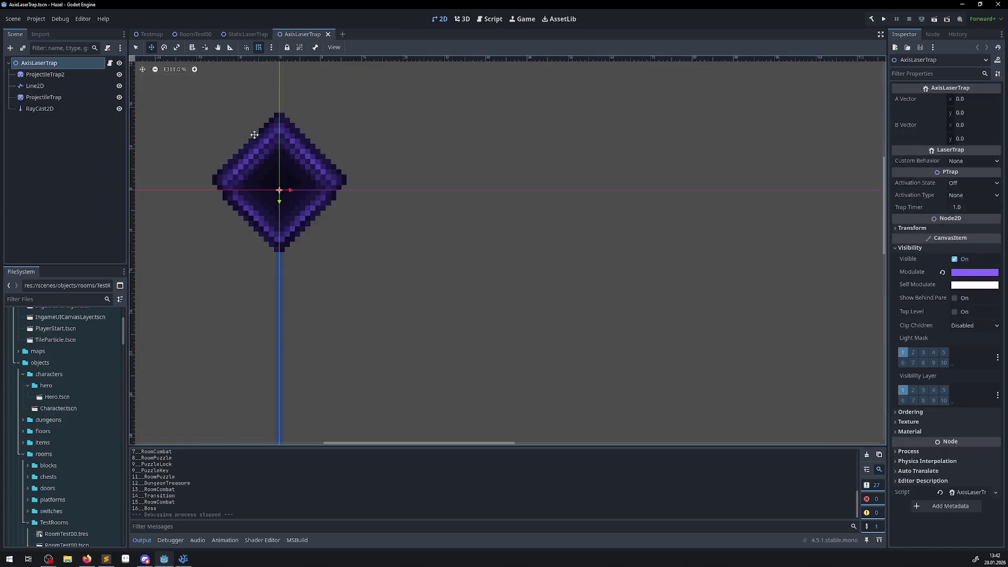
Open RoomTest01.tscn, bring its bottom-wall door into view, and select the Ruler tool
scroll(90, 432, "down", 5)
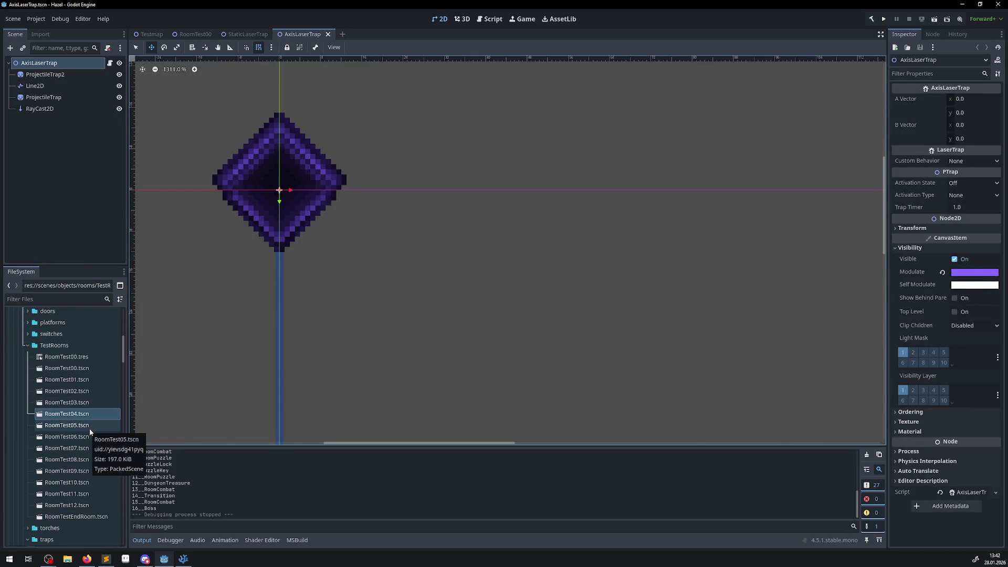
double_click(87, 381)
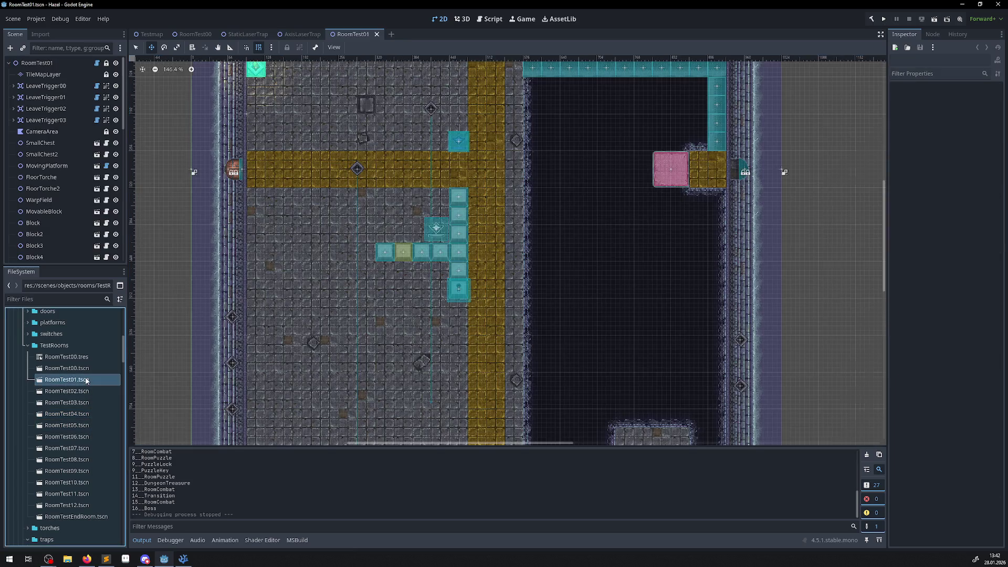
scroll(436, 325, "down", 6)
scroll(440, 186, "up", 3)
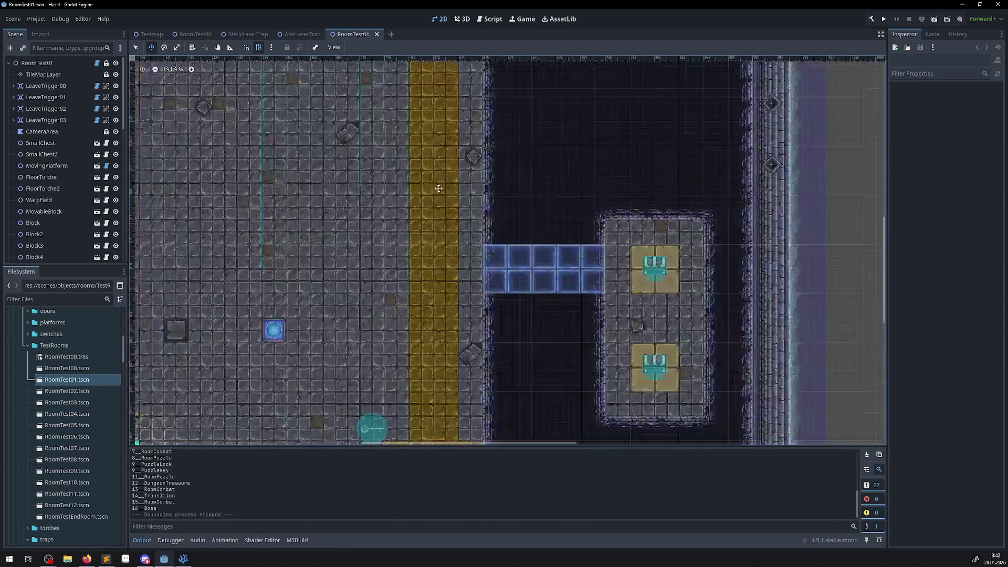
scroll(441, 186, "down", 5)
scroll(462, 413, "up", 1)
left_click(230, 48)
scroll(442, 217, "up", 3)
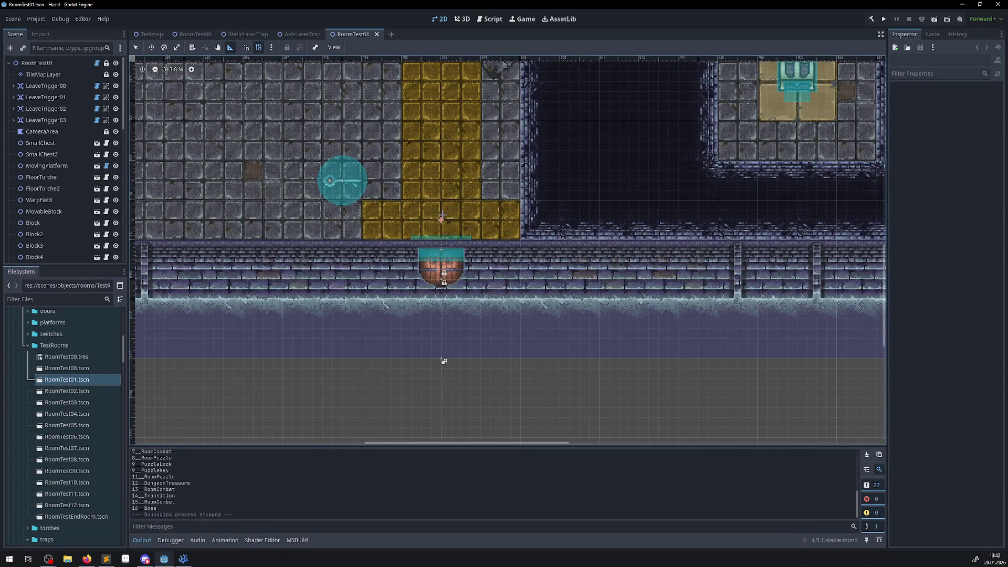
left_click_drag(441, 217, 442, 250)
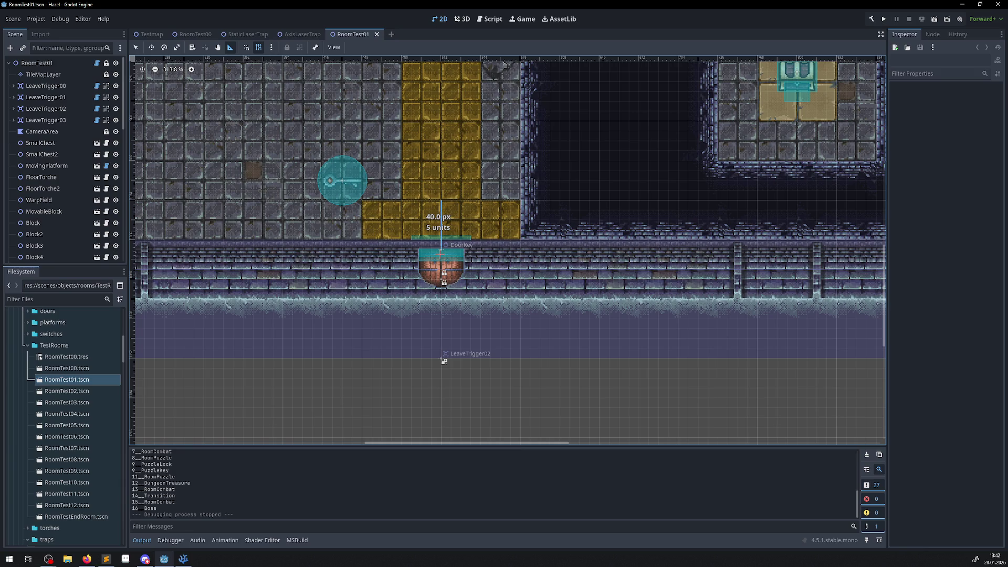
left_click_drag(445, 361, 444, 361)
mouse_move(442, 249)
left_mouse_down()
mouse_move(627, 63)
mouse_move(391, 265)
mouse_move(552, 81)
mouse_move(167, 157)
mouse_move(441, 215)
mouse_move(457, 244)
mouse_move(442, 252)
mouse_move(444, 357)
mouse_move(444, 327)
left_mouse_up()
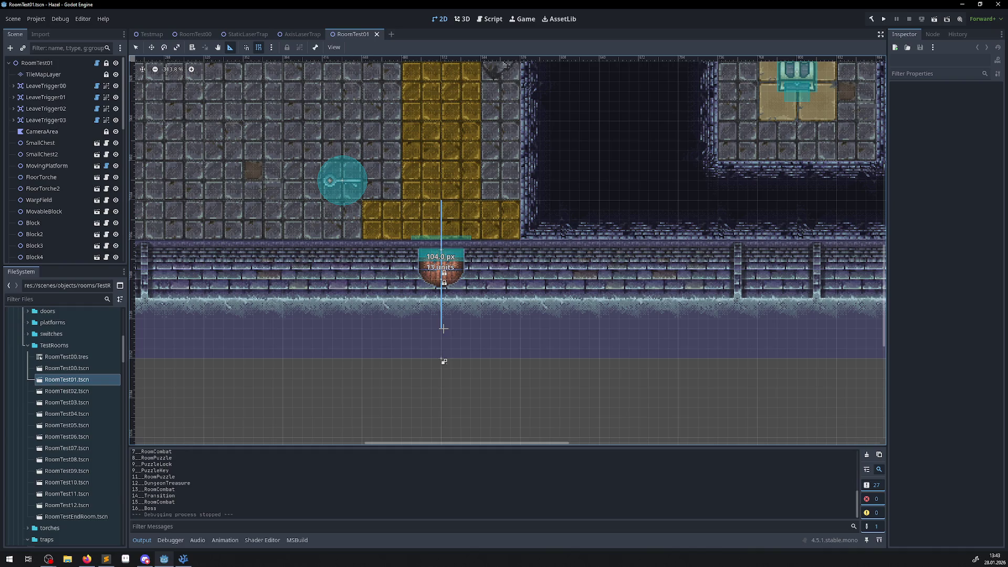
mouse_move(444, 329)
left_mouse_down()
mouse_move(442, 368)
mouse_move(441, 330)
left_mouse_up()
mouse_move(442, 332)
left_mouse_down()
mouse_move(442, 365)
mouse_move(441, 333)
left_mouse_up()
mouse_move(442, 332)
left_mouse_down()
mouse_move(441, 361)
mouse_move(442, 331)
left_mouse_up()
mouse_move(441, 331)
left_mouse_down()
mouse_move(441, 200)
mouse_move(441, 351)
mouse_move(440, 338)
left_mouse_up()
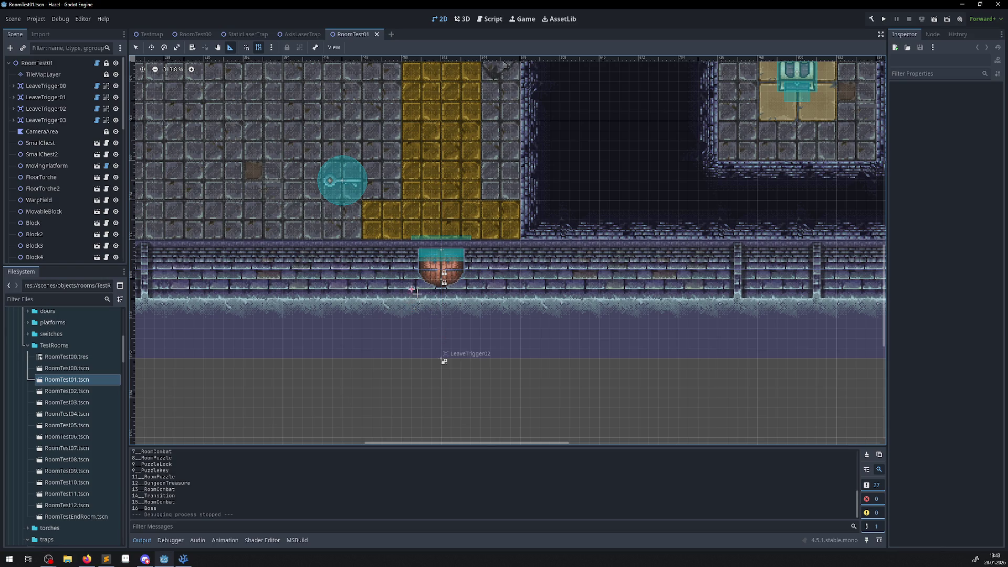
scroll(422, 288, "down", 5)
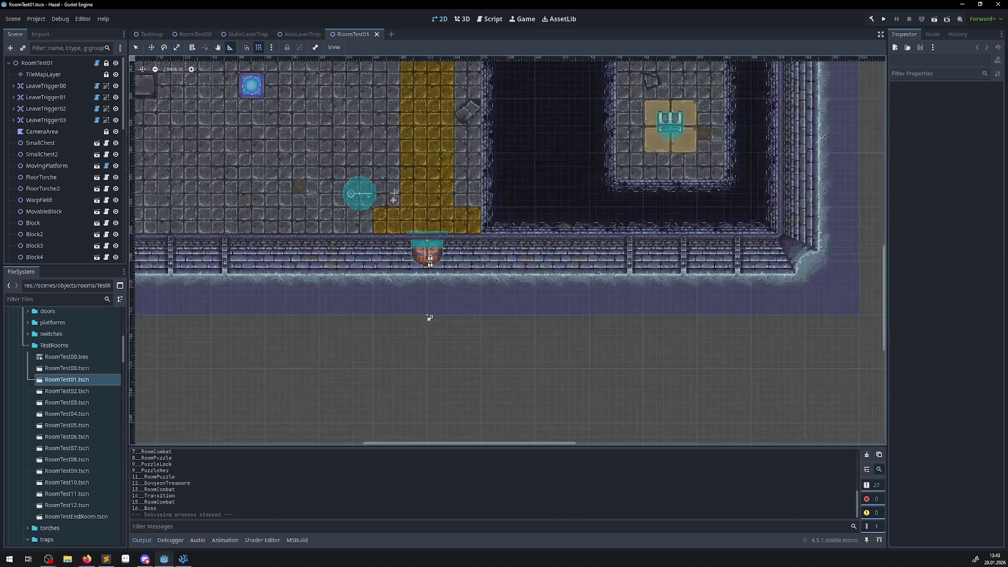
Scroll to the north door and measure from the wall switch to the door, then downward
scroll(451, 330, "up", 10)
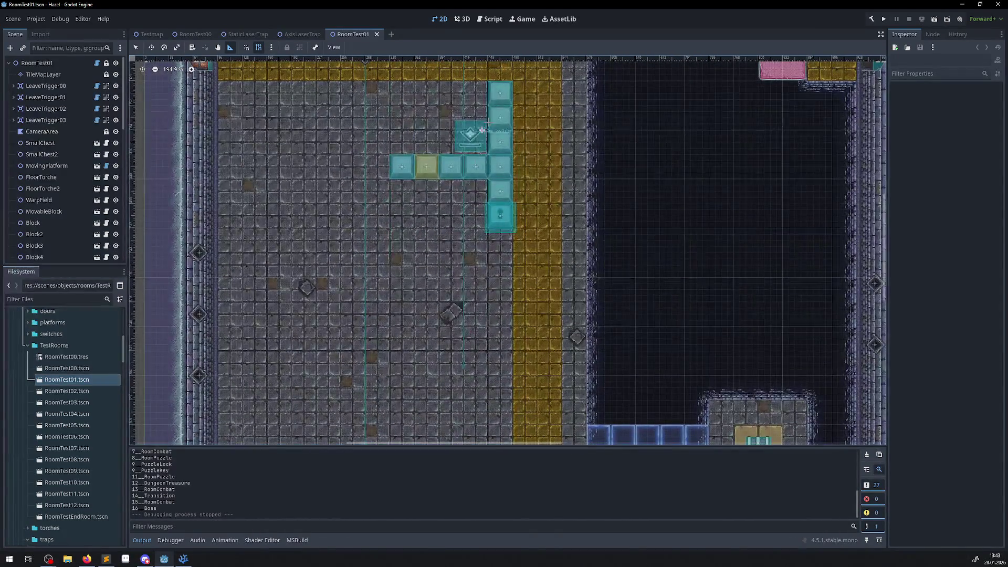
scroll(441, 333, "up", 7)
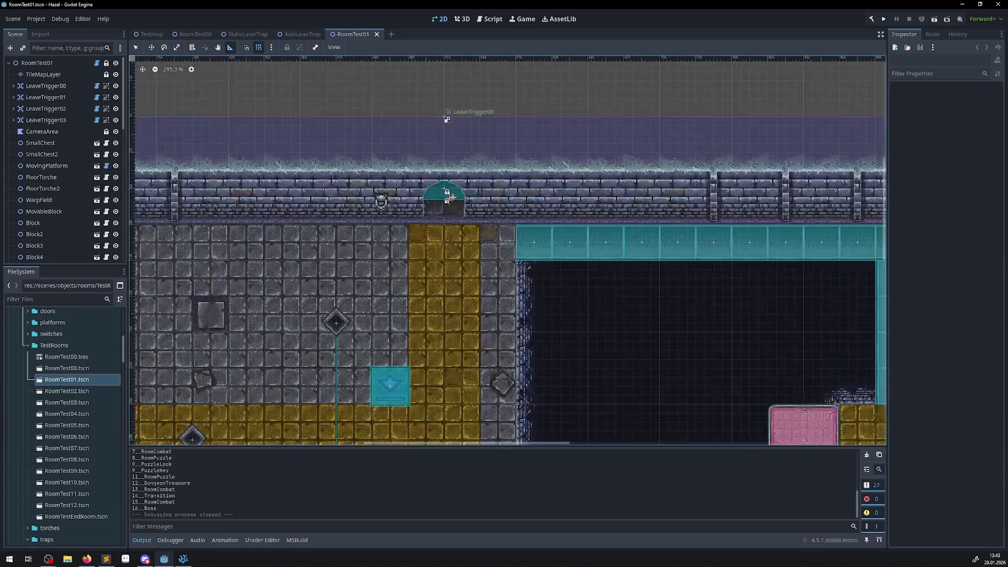
scroll(438, 224, "up", 1)
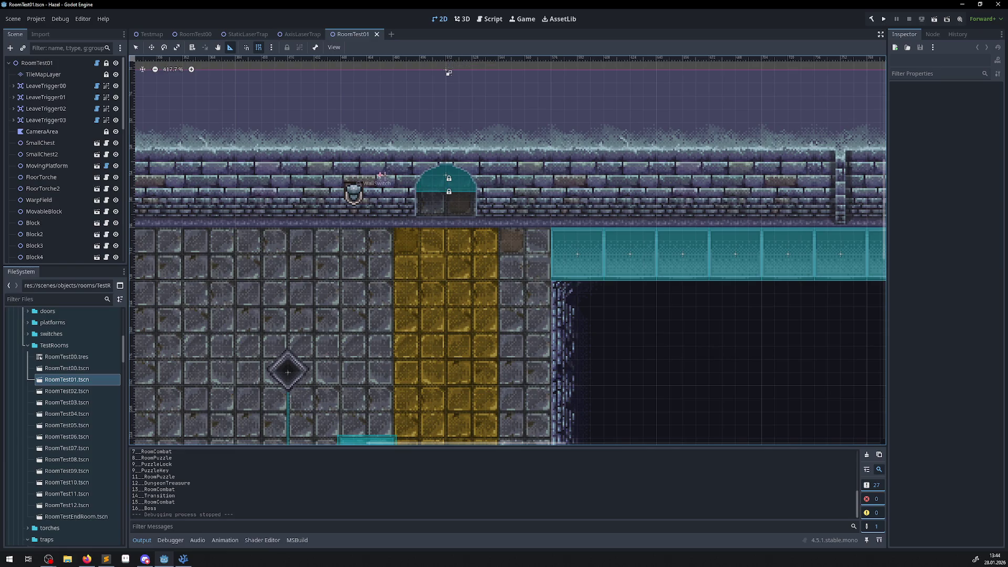
left_click_drag(301, 175, 444, 178)
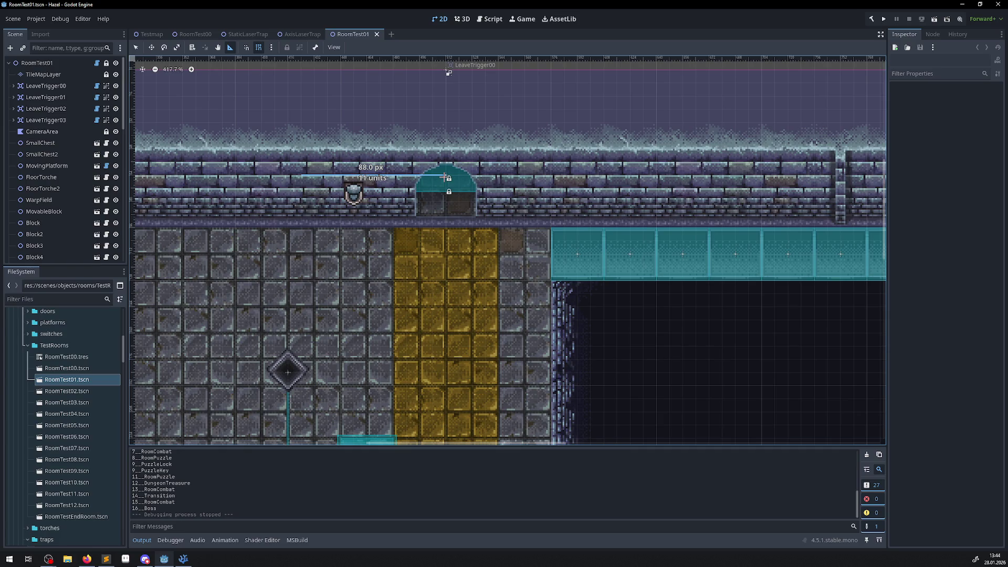
left_click_drag(444, 178, 444, 177)
left_click_drag(446, 179, 445, 256)
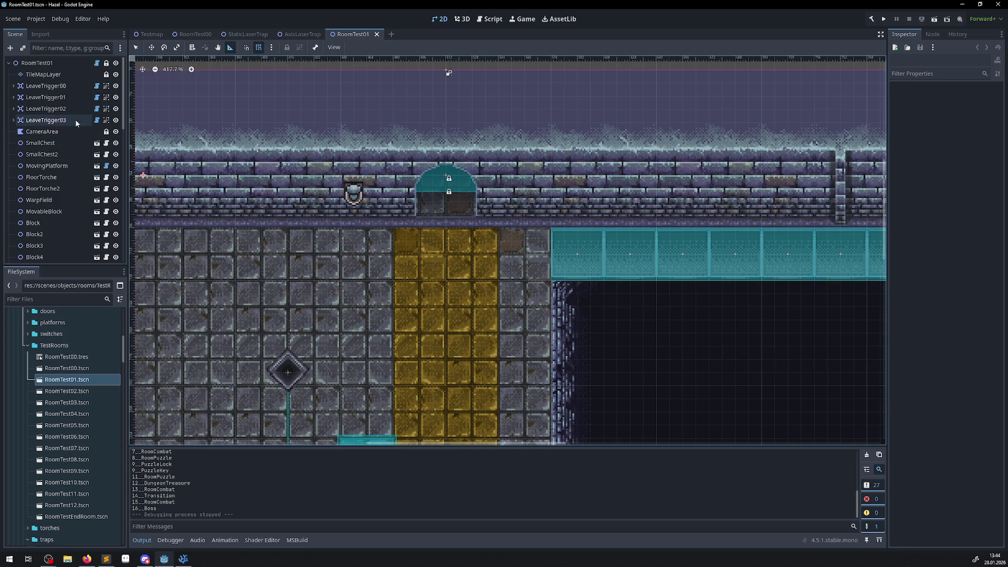
Instance Hero.tscn as a child of the RoomTest01 root node
left_click(23, 66)
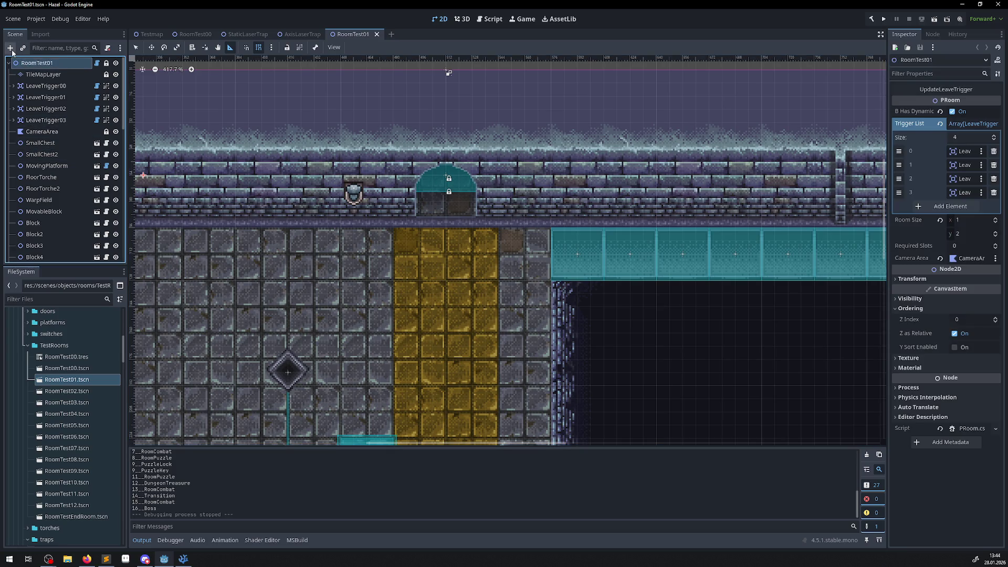
left_click(21, 49)
type("hero")
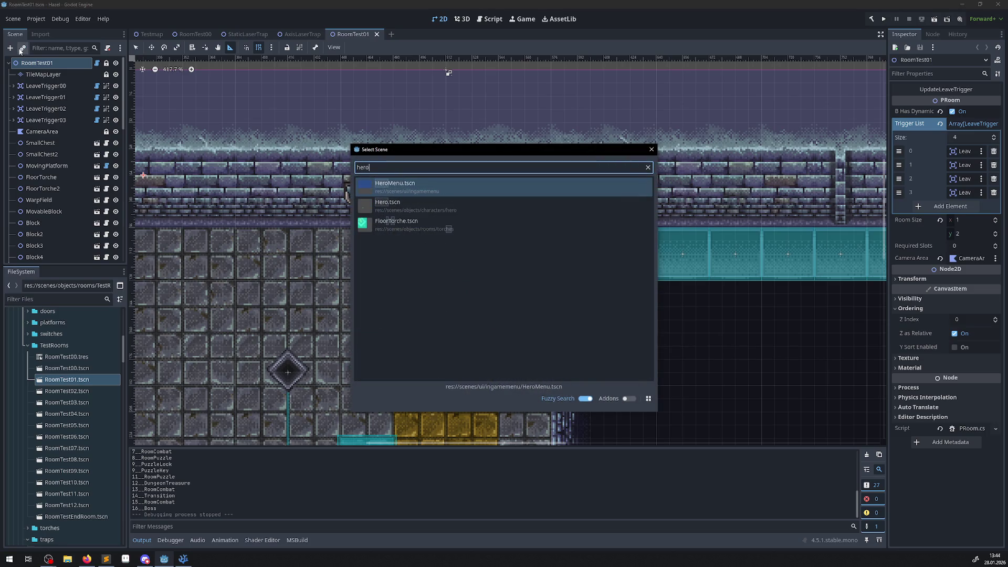
double_click(383, 206)
Drag the Hero beside the wall switch near the north door, at (456, 88)
scroll(671, 202, "down", 3)
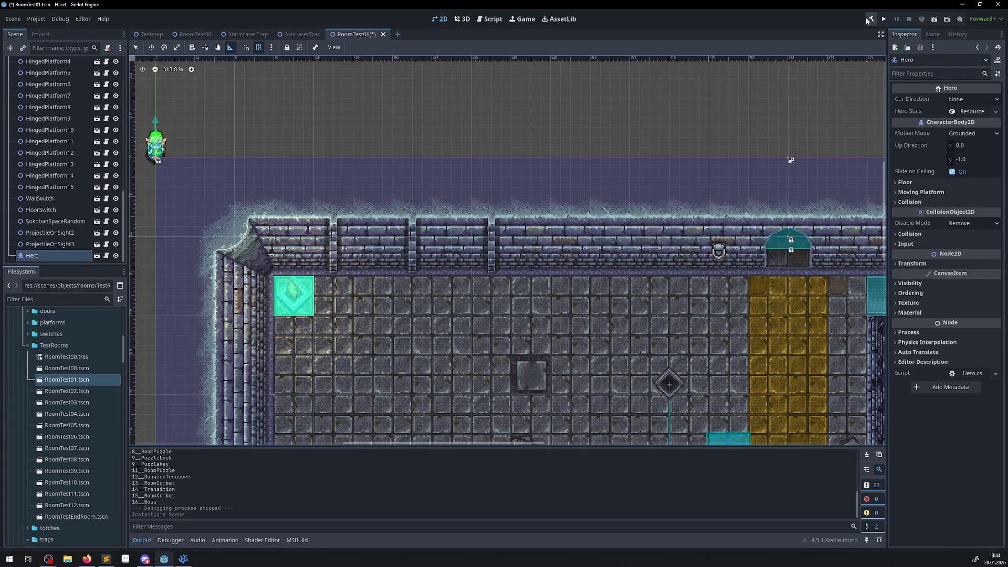
mouse_move(156, 146)
left_mouse_down()
mouse_move(378, 265)
mouse_move(798, 254)
mouse_move(768, 240)
left_mouse_up()
scroll(768, 241, "up", 5)
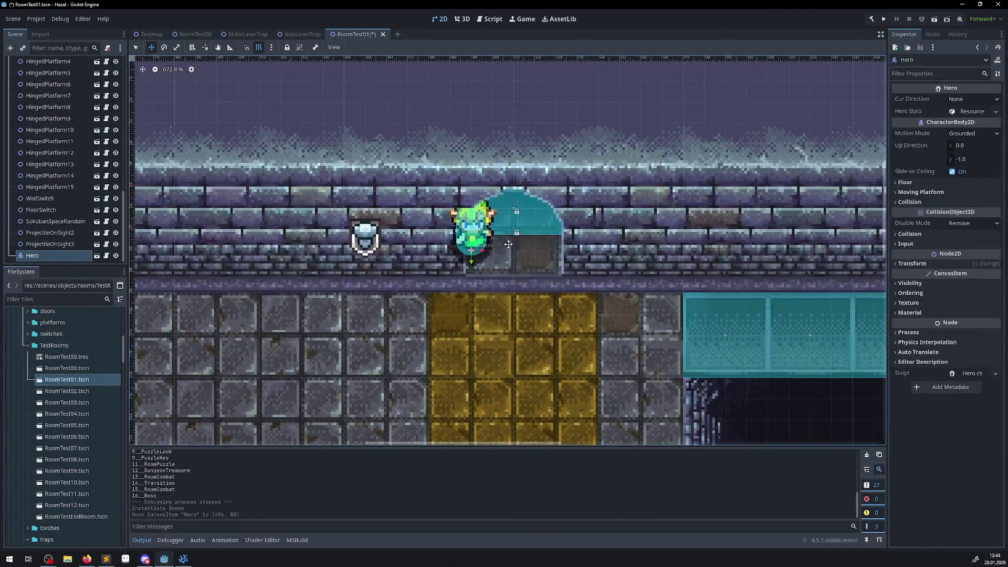
mouse_move(469, 236)
left_mouse_down()
mouse_move(475, 221)
mouse_move(510, 226)
mouse_move(509, 277)
mouse_move(509, 222)
mouse_move(425, 237)
left_mouse_up()
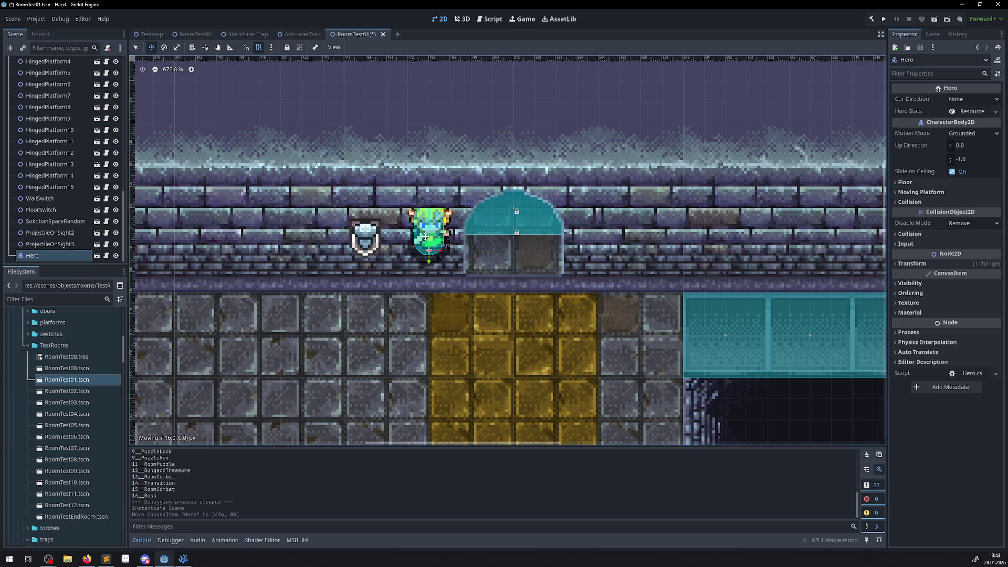
mouse_move(425, 237)
left_mouse_down()
mouse_move(427, 247)
mouse_move(427, 185)
mouse_move(389, 181)
mouse_move(512, 195)
mouse_move(513, 245)
mouse_move(512, 190)
mouse_move(391, 190)
mouse_move(423, 219)
mouse_move(352, 215)
mouse_move(359, 235)
left_mouse_up()
left_click(913, 293)
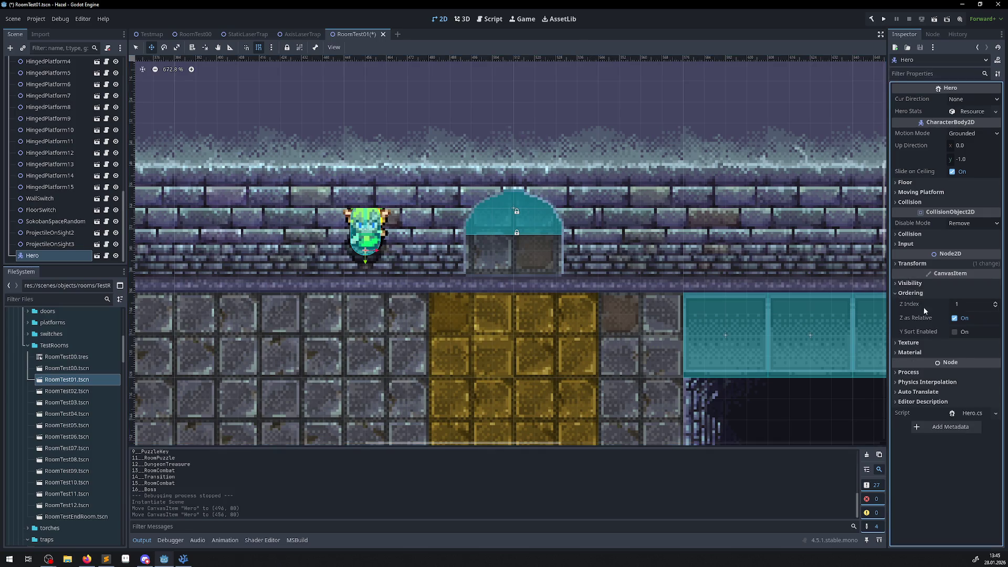
Set the Hero's Z Index to 0 and move it right into the north door
left_click(995, 306)
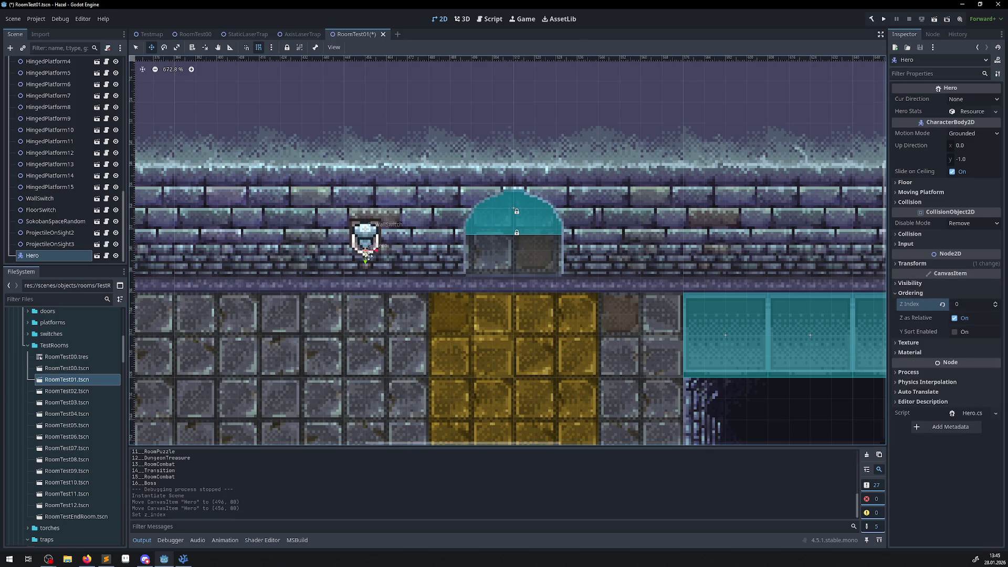
mouse_move(372, 256)
left_mouse_down()
mouse_move(512, 245)
mouse_move(461, 244)
mouse_move(491, 243)
left_mouse_up()
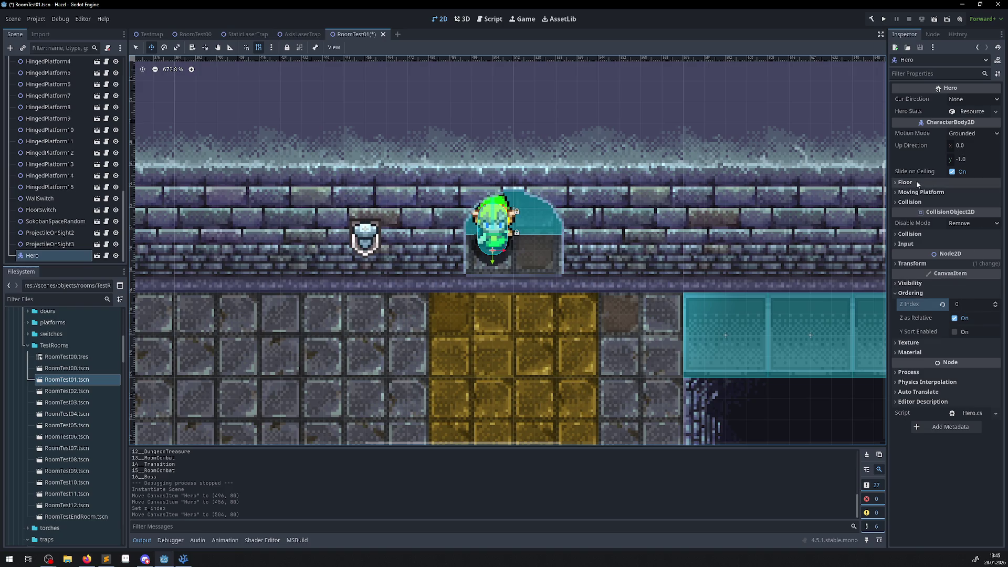
left_click(899, 264)
Try rotation 270, reset it to 0, and centre the Hero in the doorway at (512, 80)
left_click(966, 304)
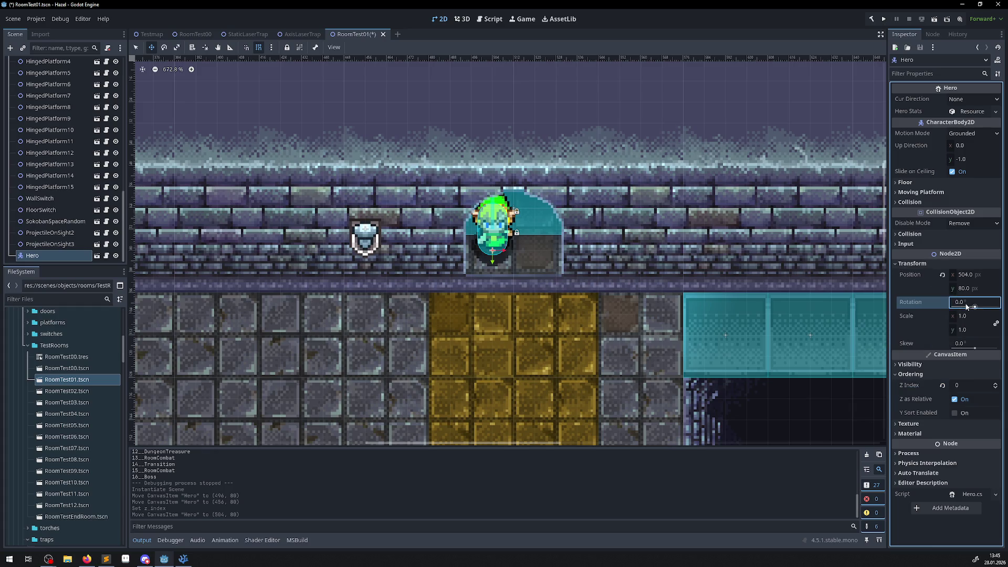
type("270")
key("Return")
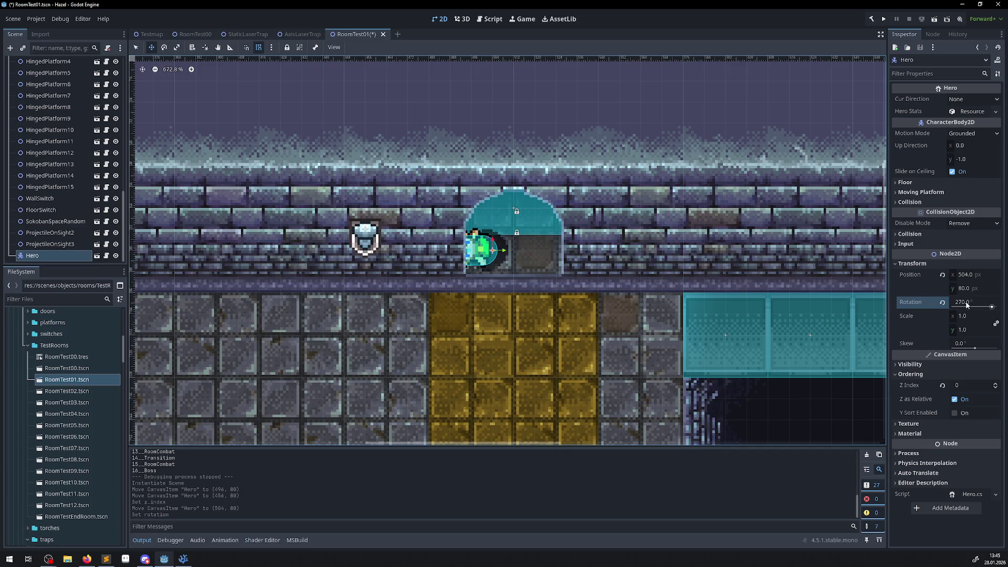
left_click(968, 304)
type("0")
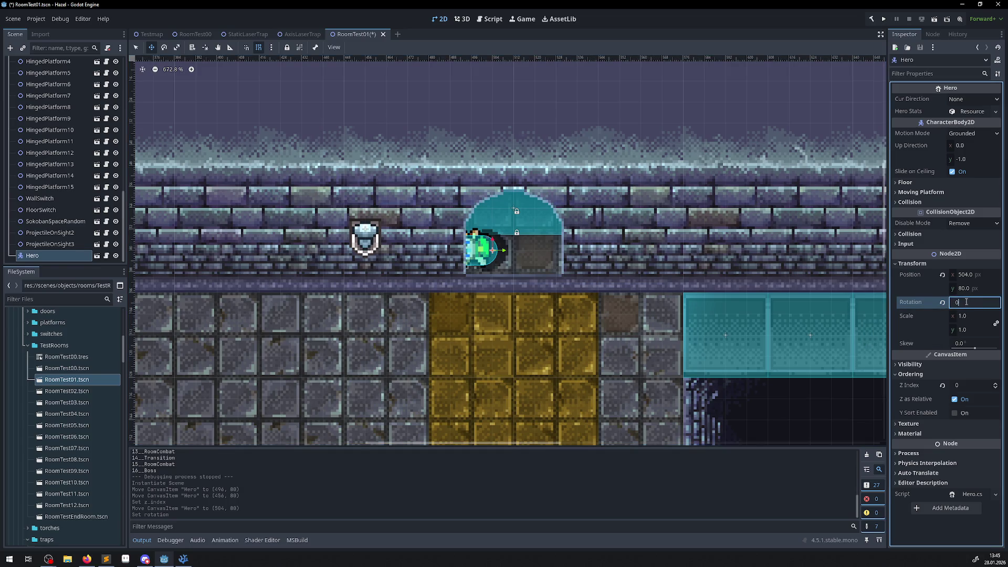
key("Return")
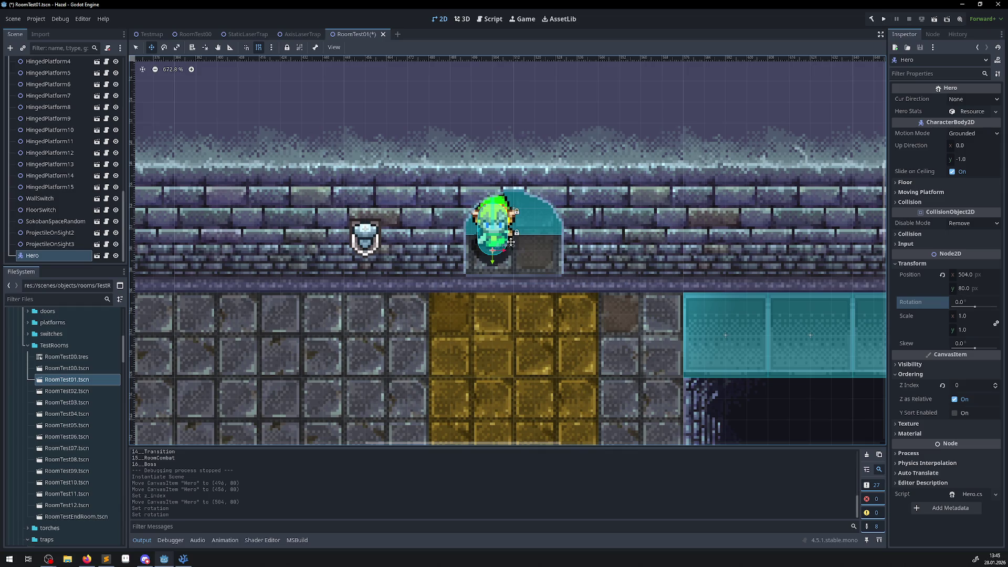
mouse_move(506, 250)
left_mouse_down()
mouse_move(388, 241)
mouse_move(520, 245)
left_mouse_up()
scroll(519, 250, "down", 4)
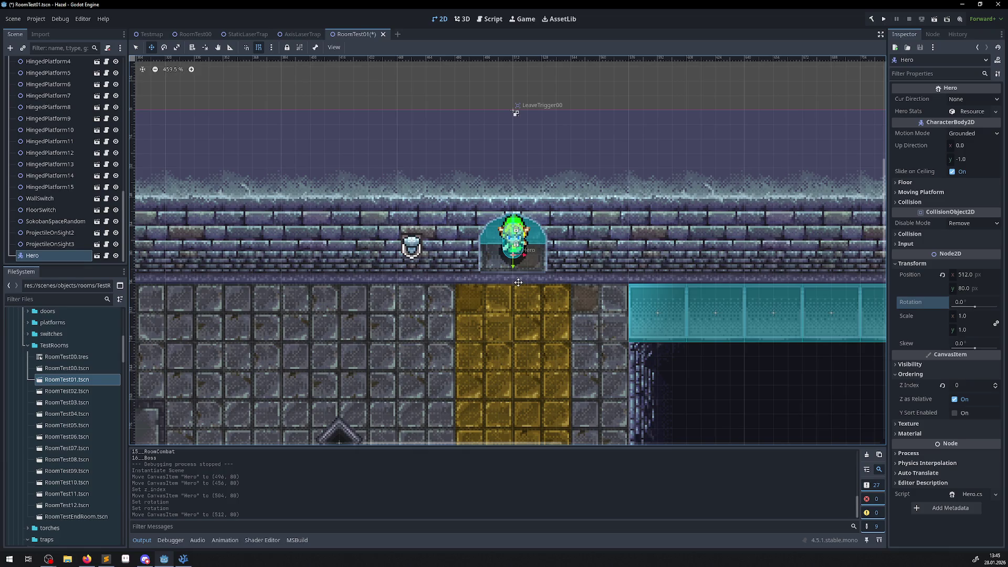
mouse_move(514, 269)
left_mouse_down()
mouse_move(514, 357)
mouse_move(516, 233)
left_mouse_up()
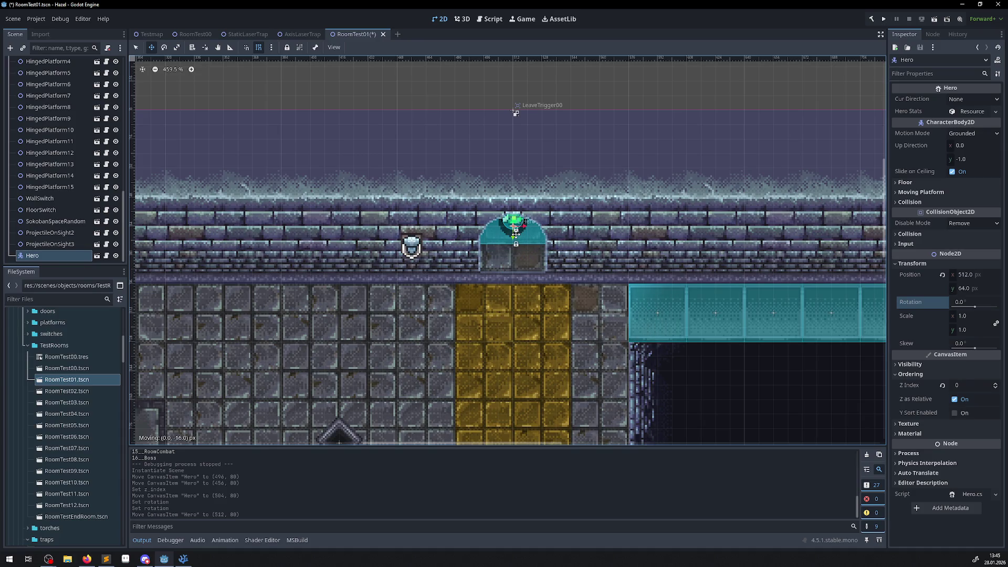
mouse_move(516, 234)
left_mouse_down()
mouse_move(407, 216)
mouse_move(518, 217)
mouse_move(510, 238)
mouse_move(451, 225)
left_mouse_up()
mouse_move(423, 223)
left_mouse_down()
mouse_move(512, 229)
mouse_move(510, 282)
mouse_move(514, 139)
mouse_move(512, 258)
left_mouse_up()
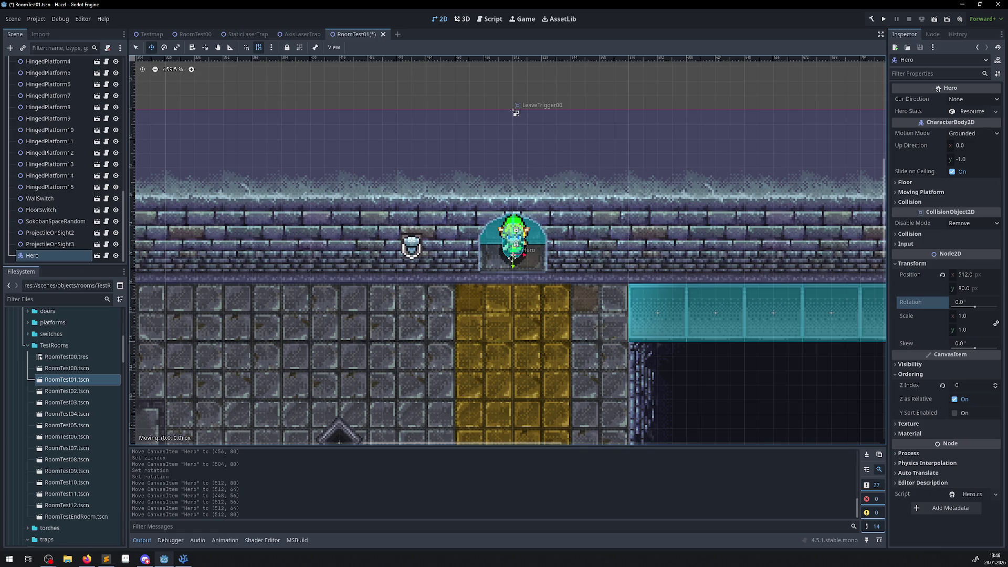
left_click_drag(512, 258, 512, 257)
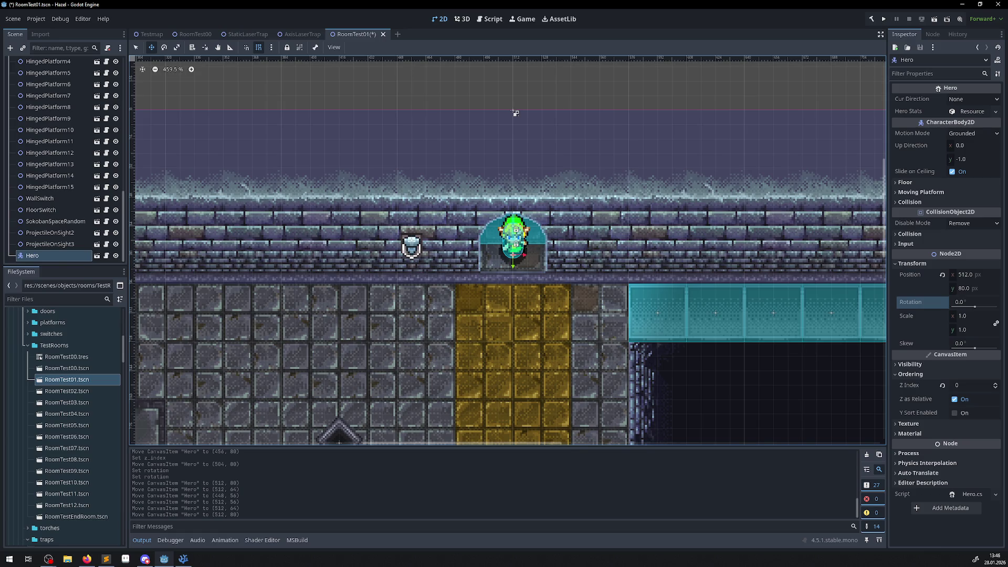
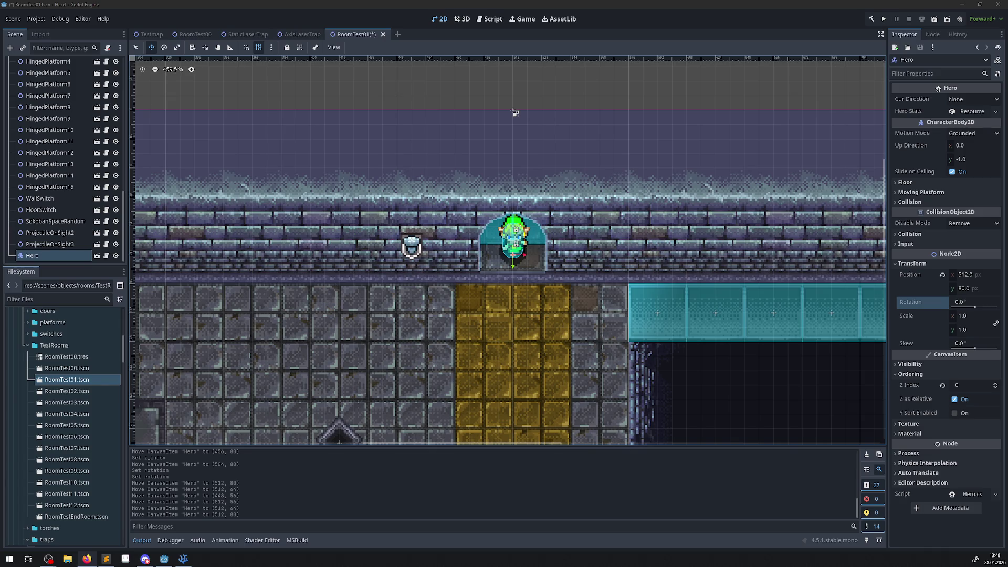
Bring the Firefox 'Die Kerker Hyrules' walkthrough over Godot at its dungeon map and maximize it
mouse_move(2, 44)
left_mouse_down()
mouse_move(300, 44)
mouse_move(384, 106)
left_mouse_up()
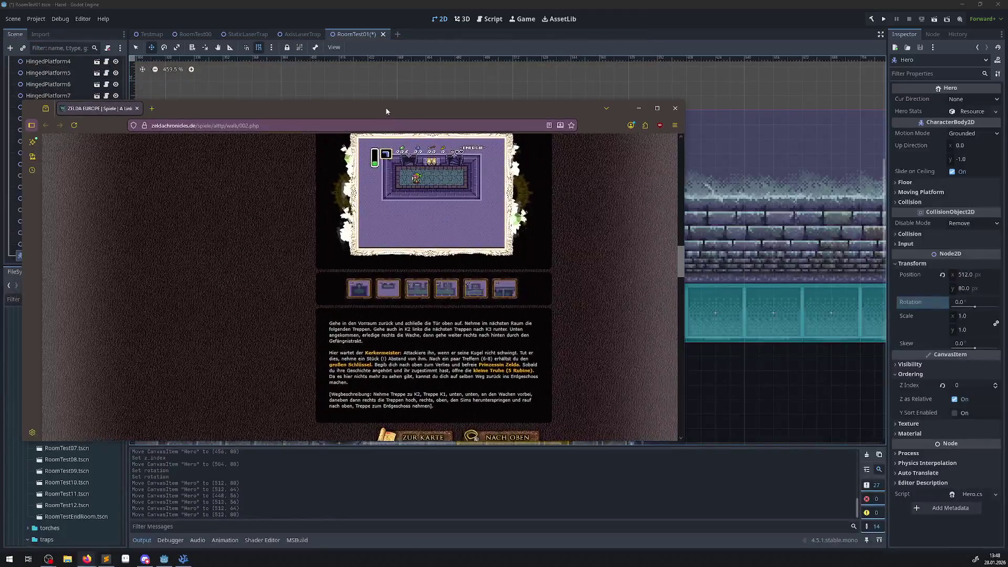
scroll(444, 209, "up", 3)
scroll(444, 209, "down", 2)
scroll(476, 235, "up", 5, "ctrl")
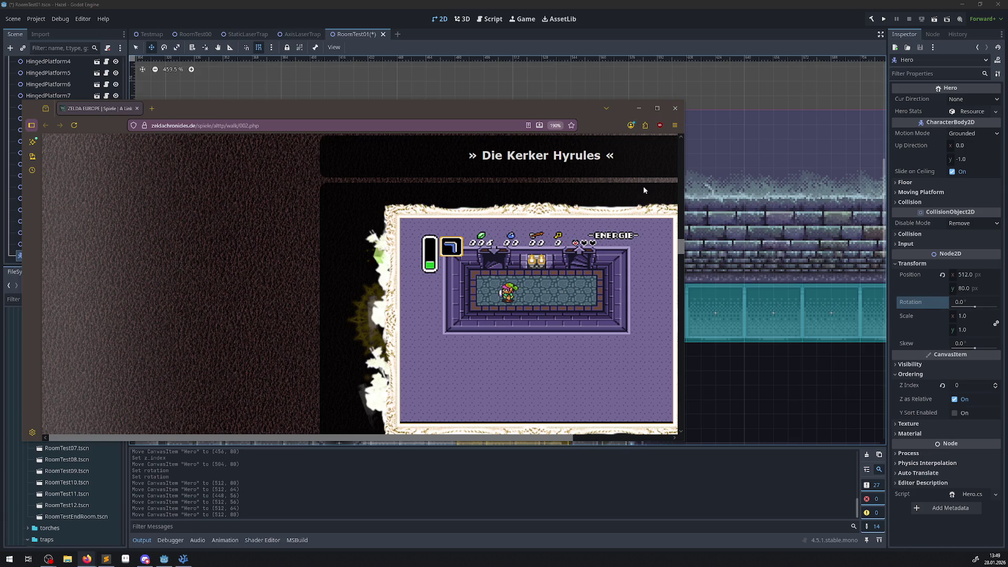
left_click(657, 108)
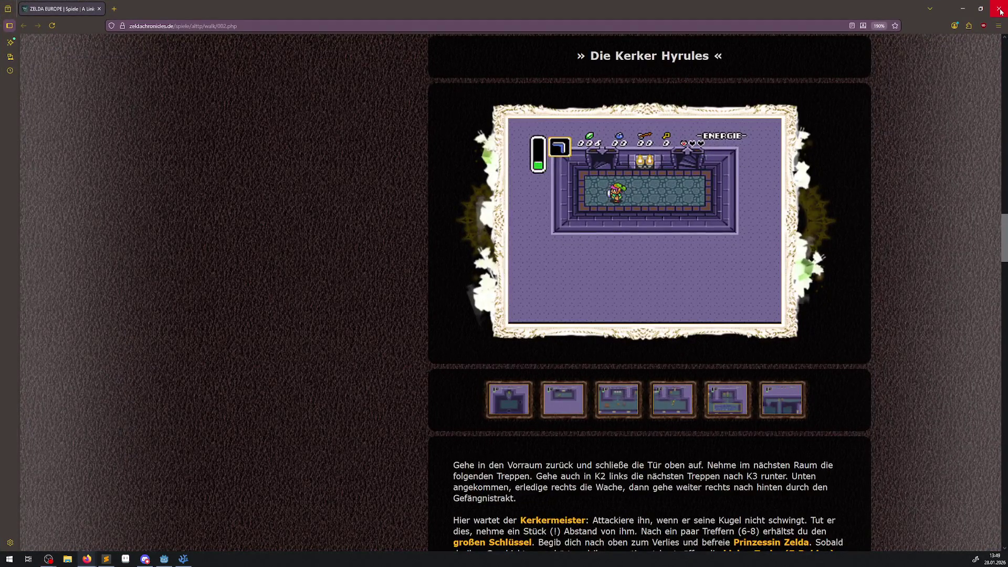
Close Firefox to return to the Godot editor showing RoomTest01.tscn
left_click(1000, 11)
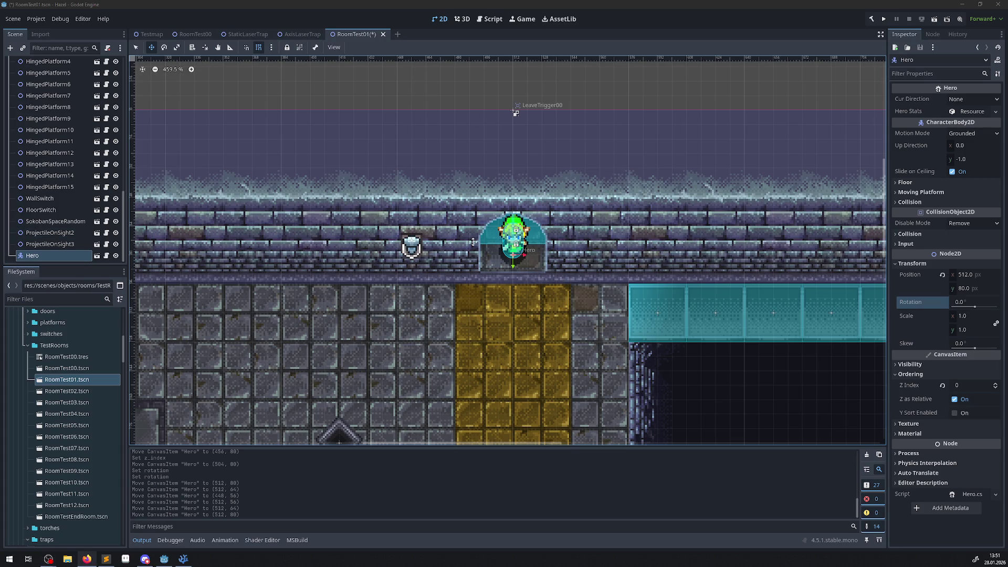
scroll(90, 390, "up", 5)
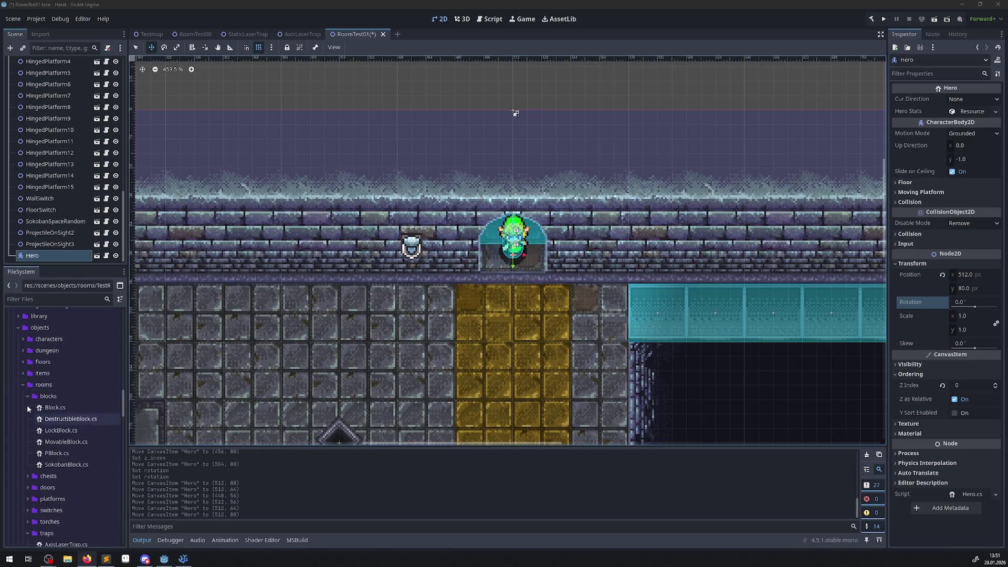
Collapse the blocks, traps, sokoban and rooms folders, then open the context menu of scripts/objects
left_click(25, 396)
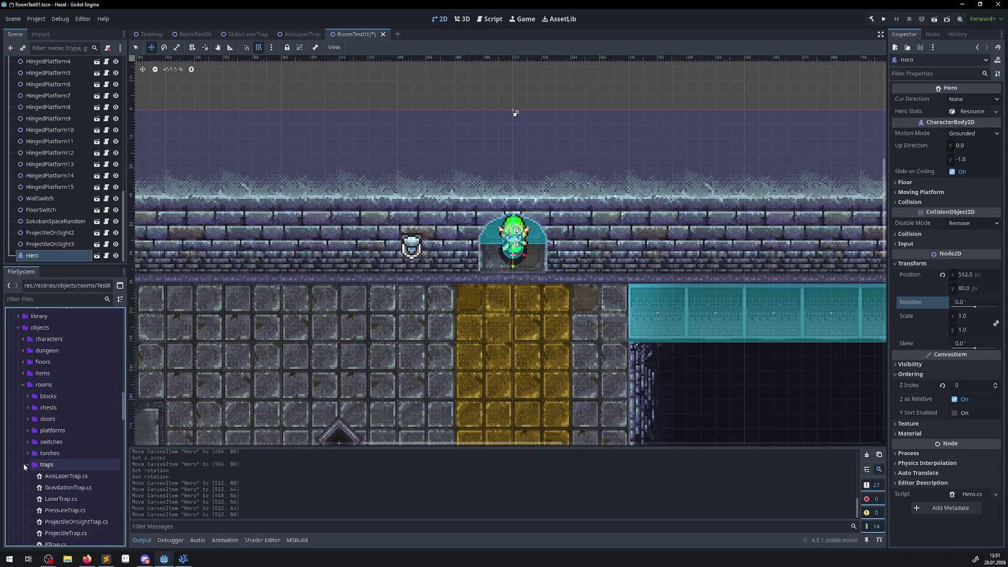
left_click(27, 465)
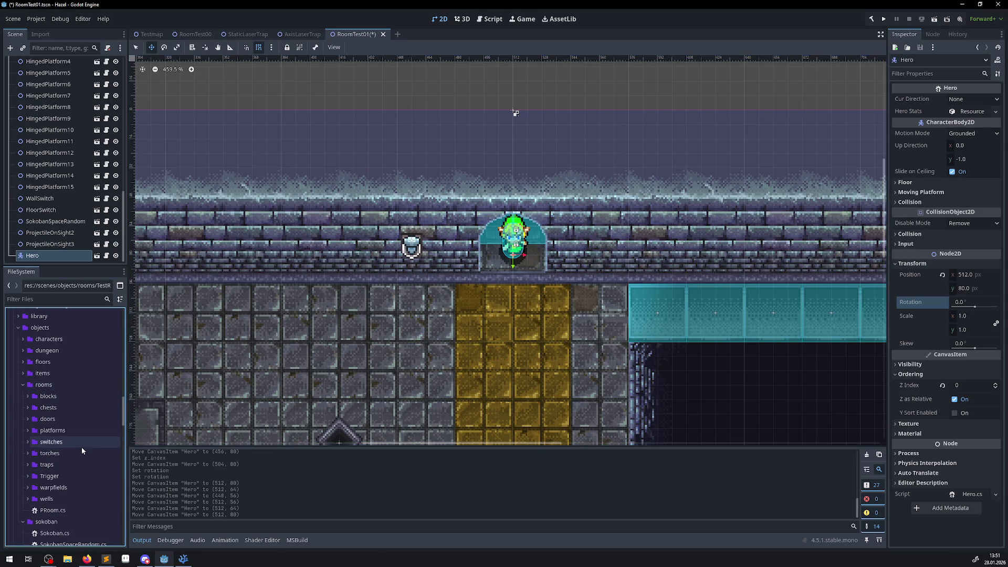
left_click(22, 522)
scroll(67, 472, "down", 3)
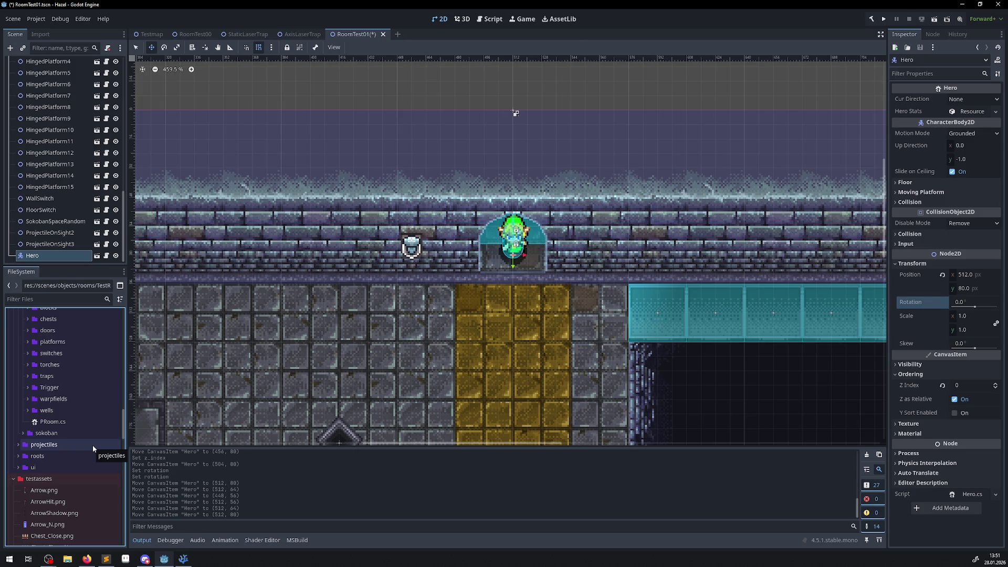
scroll(93, 446, "up", 2)
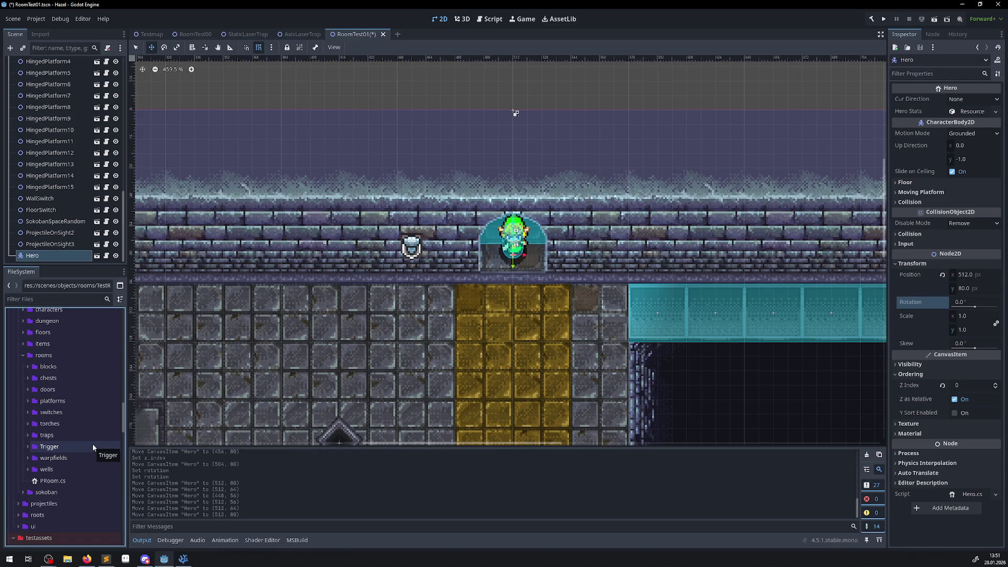
scroll(92, 443, "up", 1)
scroll(55, 398, "up", 1)
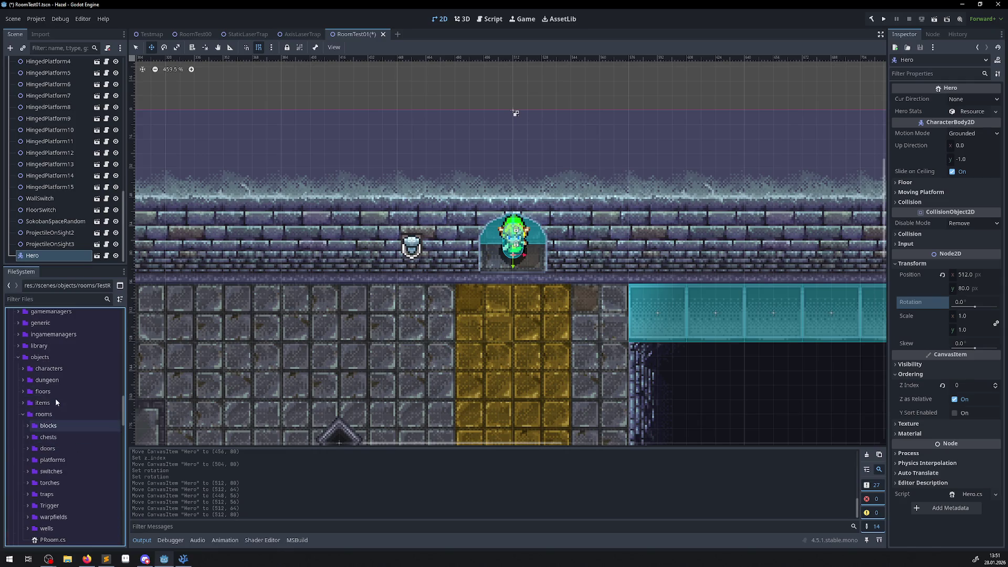
left_click(22, 415)
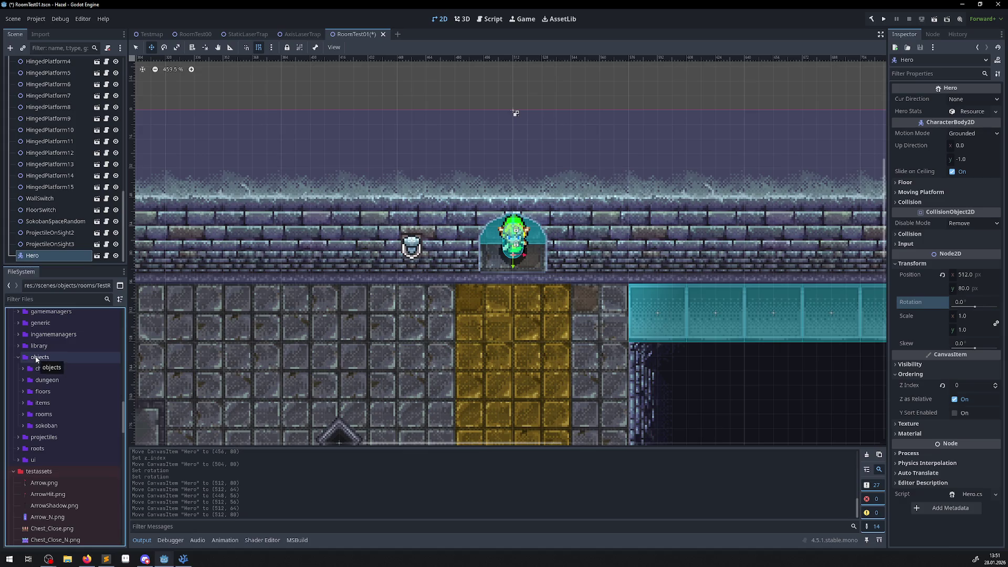
left_click(36, 358)
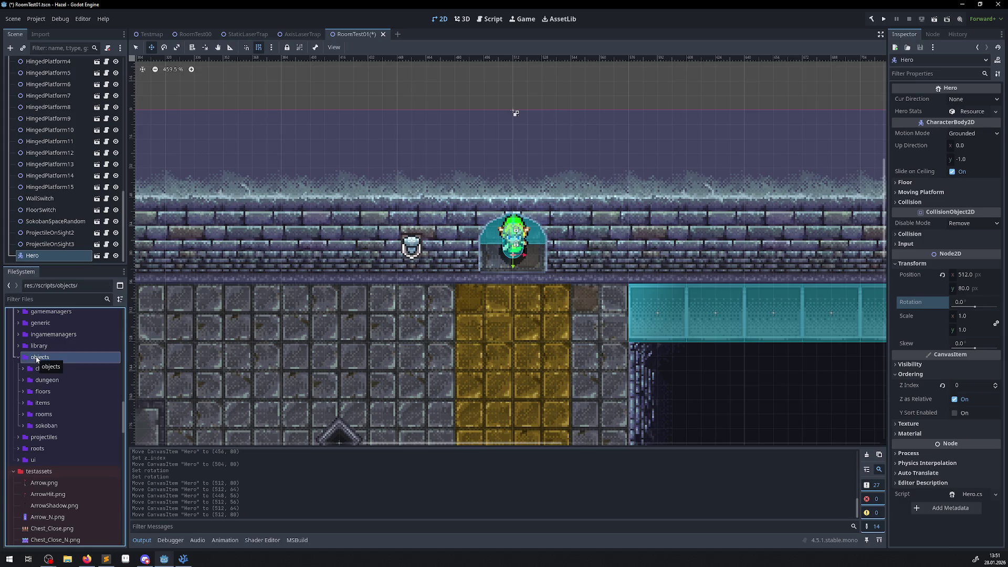
right_click(36, 359)
Create an ActiveEquipment folder inside res://scripts/objects/ and select it
mouse_move(67, 364)
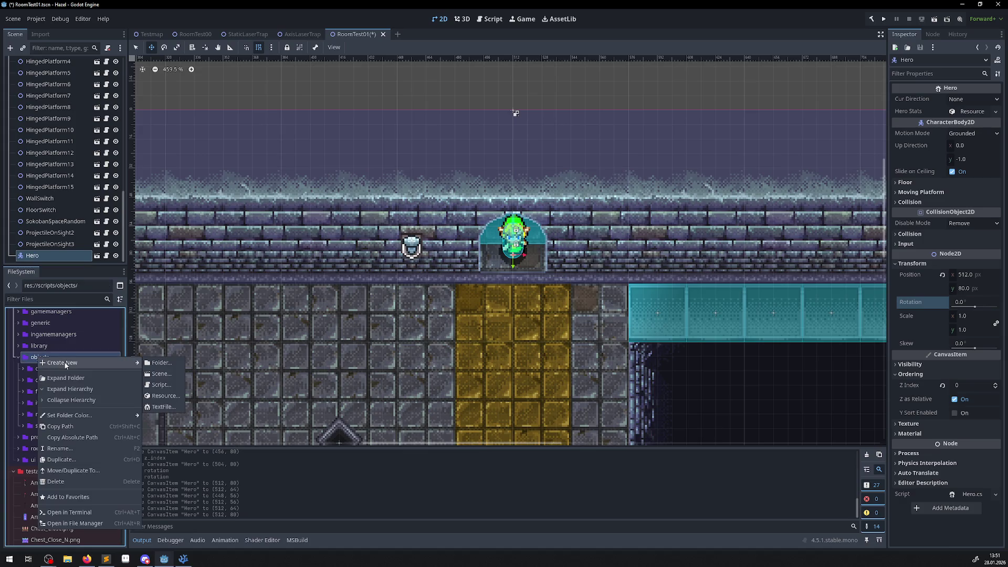
left_click(168, 362)
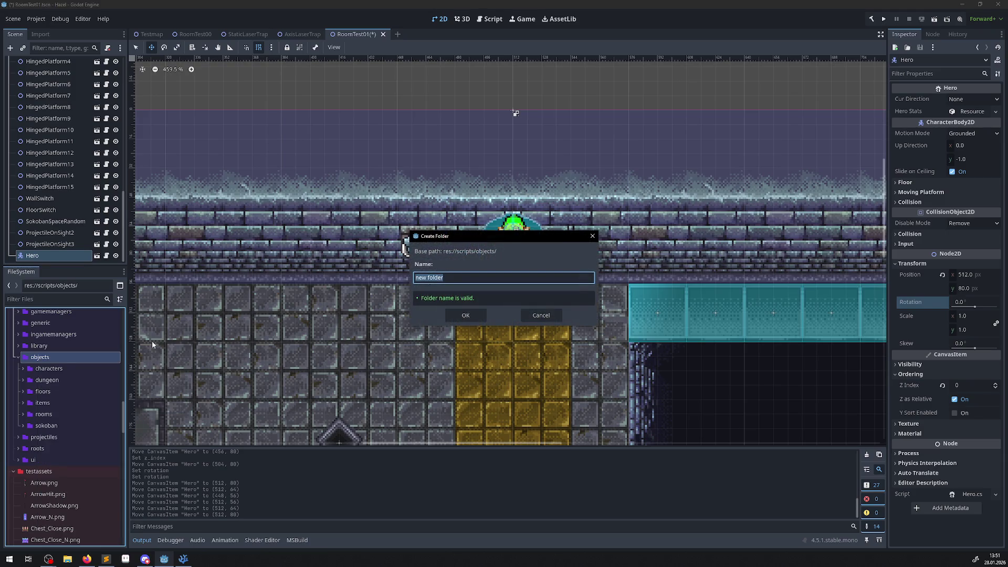
key("alt+Tab")
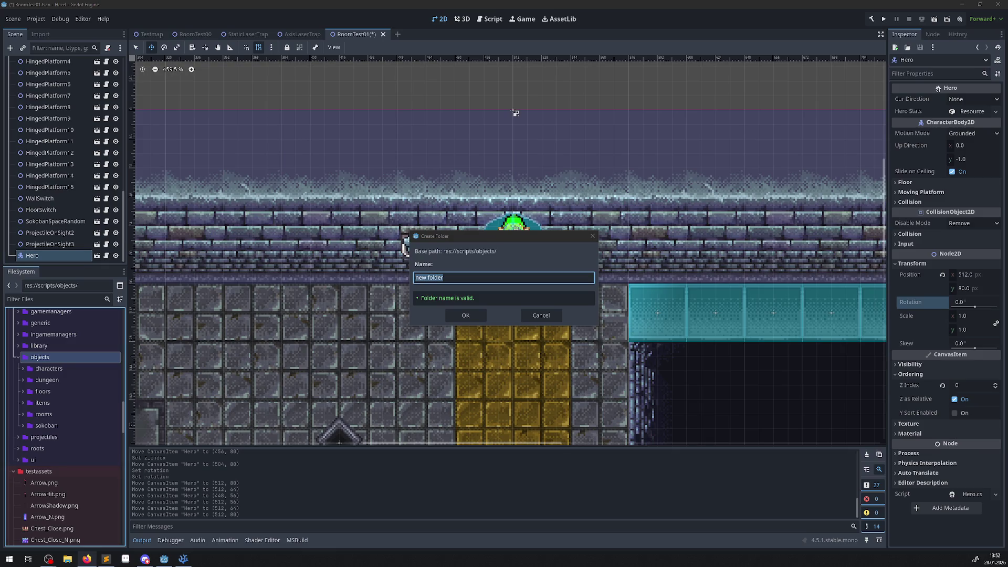
type("ActiveEquipment")
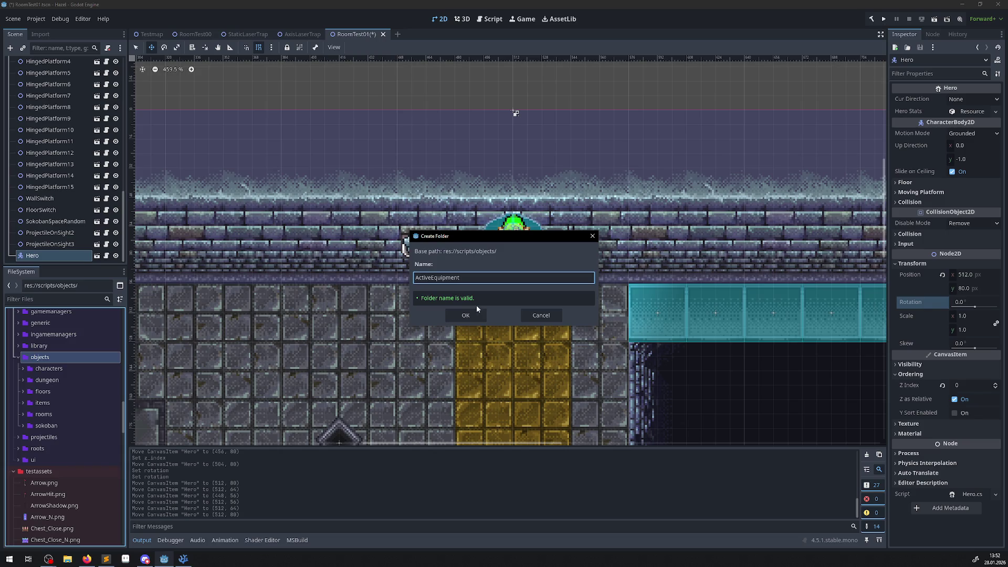
left_click(464, 314)
left_click(44, 369)
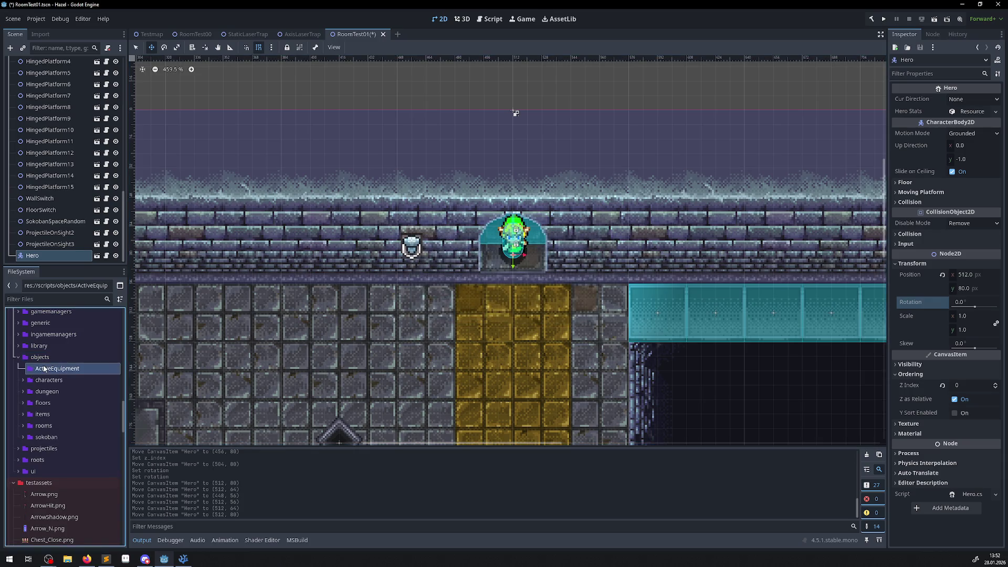
Rename the scripts/objects ActiveEquipment folder to lowercase activeEquipment
right_click(44, 369)
left_click(75, 461)
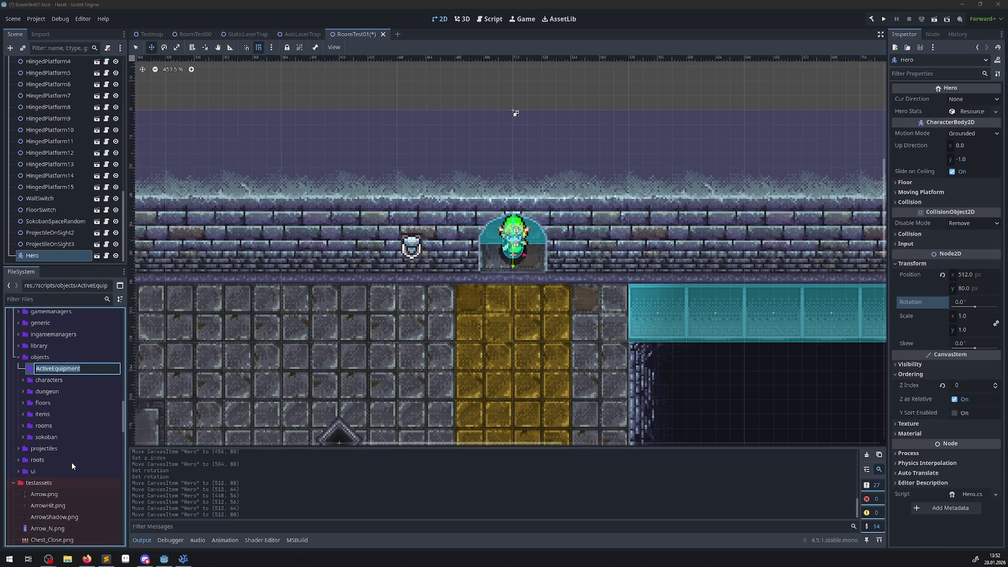
key("Home")
key("Delete")
type("a")
key("Return")
Collapse the rooms, hero, characters, simpleSokoban and projectiles folders in the FileSystem dock
scroll(70, 377, "down", 10)
scroll(69, 402, "up", 6)
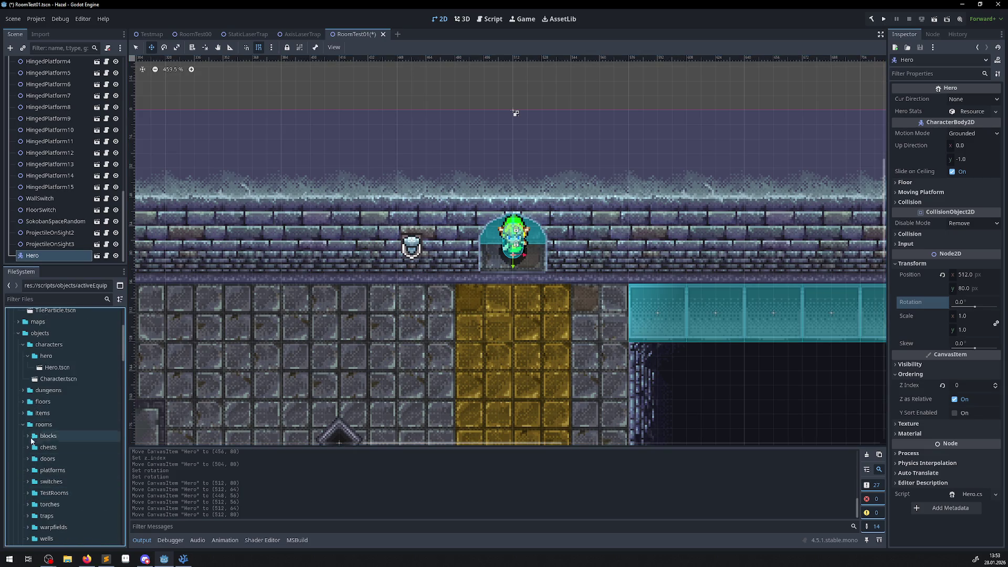
left_click(24, 424)
left_click(28, 356)
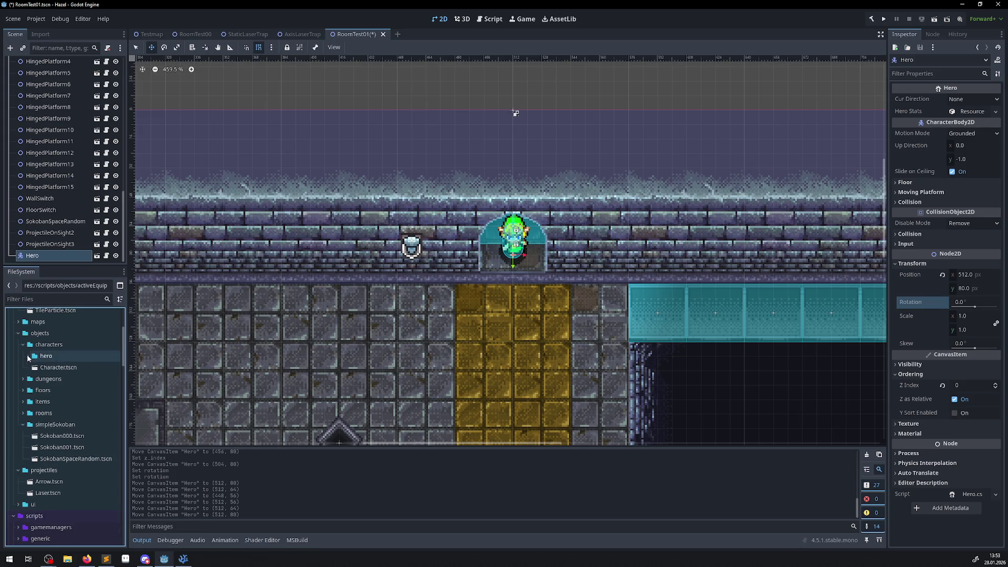
left_click(24, 345)
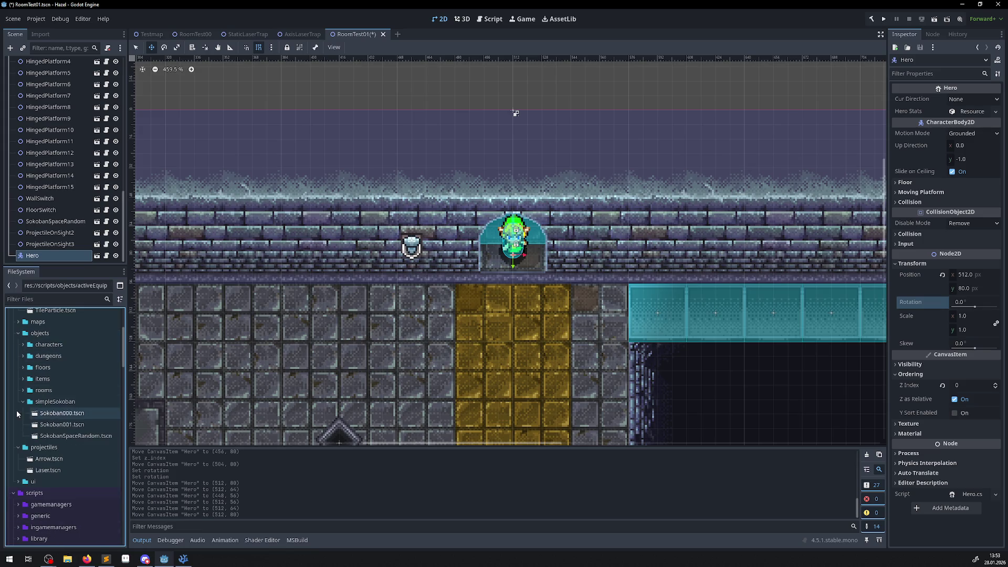
left_click(23, 402)
left_click(19, 412)
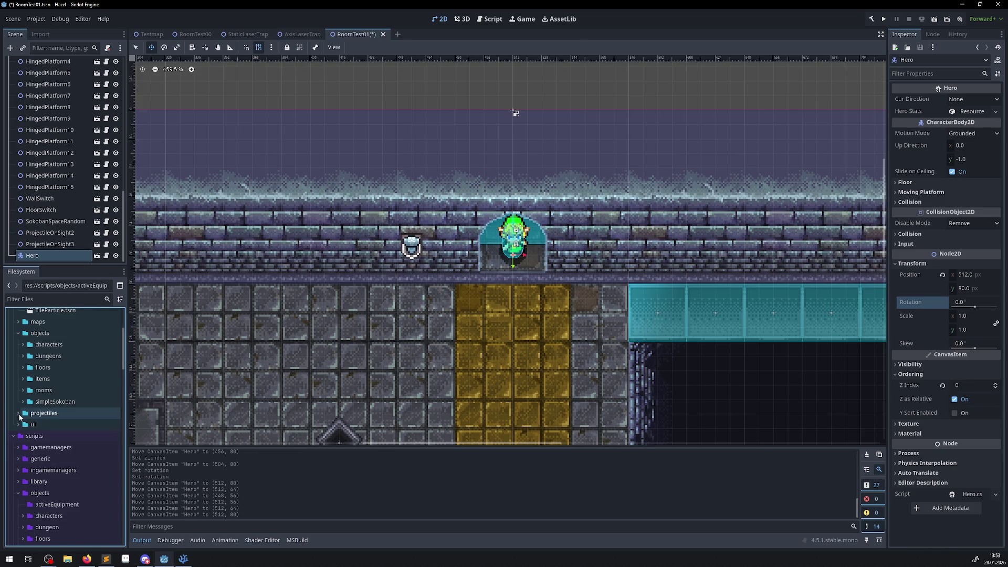
scroll(47, 431, "up", 3)
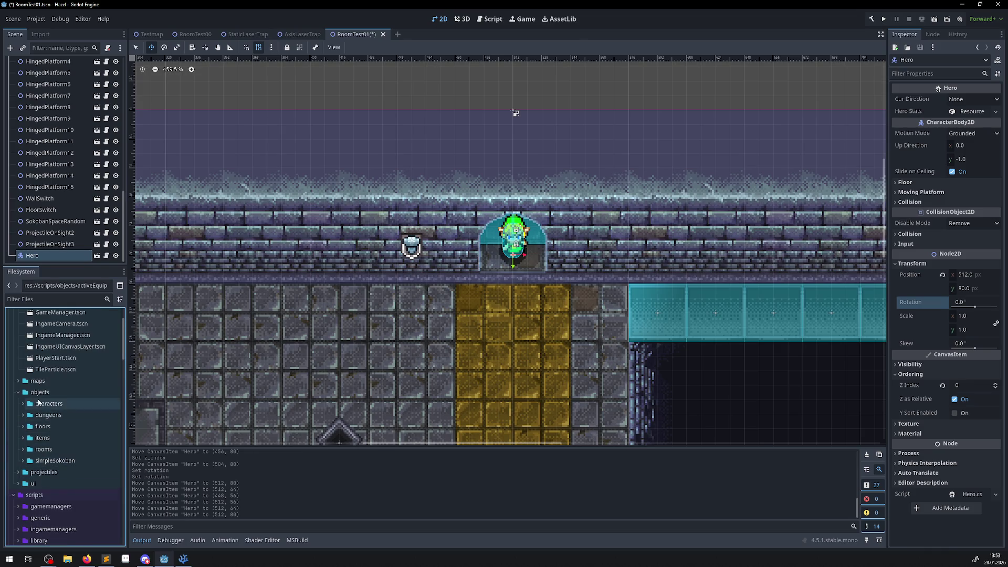
Create an activeEquipment folder inside res://scenes/objects/
right_click(45, 398)
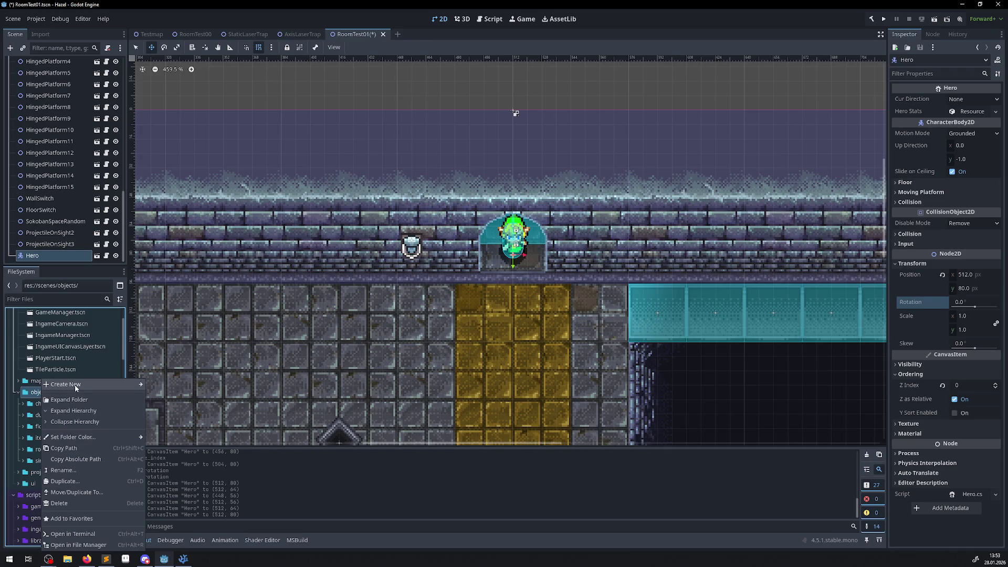
mouse_move(105, 385)
left_click(163, 385)
type("ActiveEquipment")
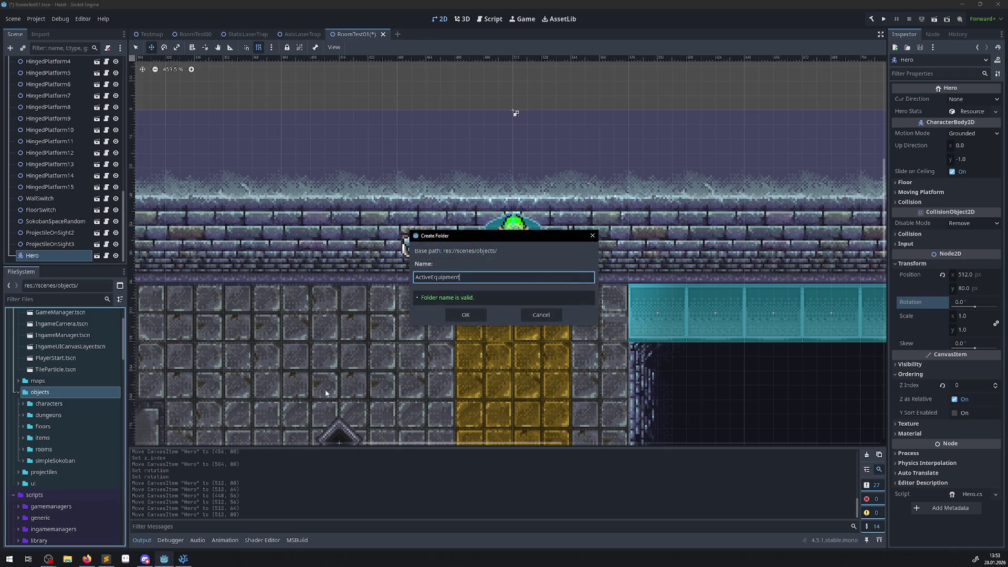
key("Home")
key("Delete")
type("a")
key("Return")
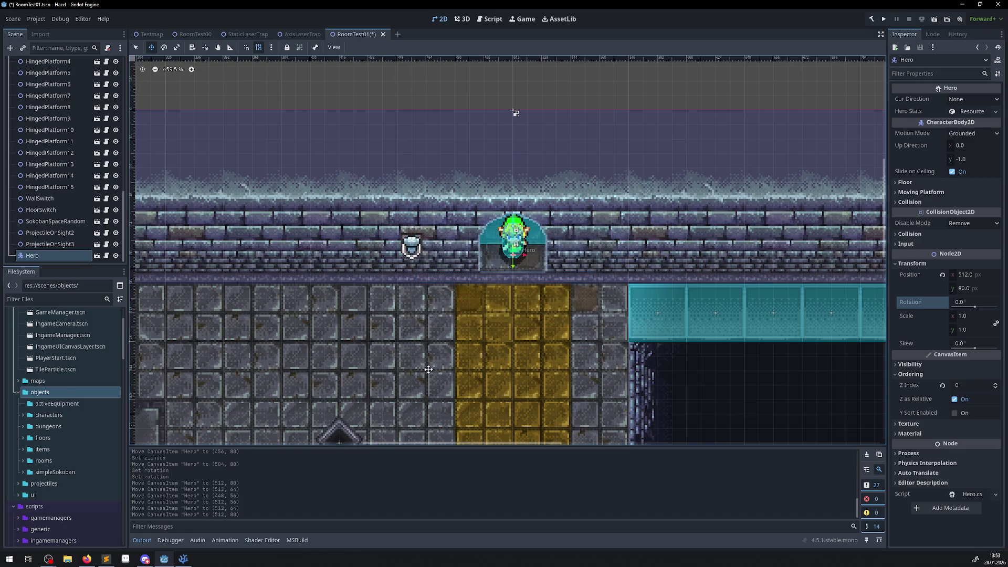
Collapse testassets and select the scripts/objects/activeEquipment folder
scroll(84, 397, "down", 10)
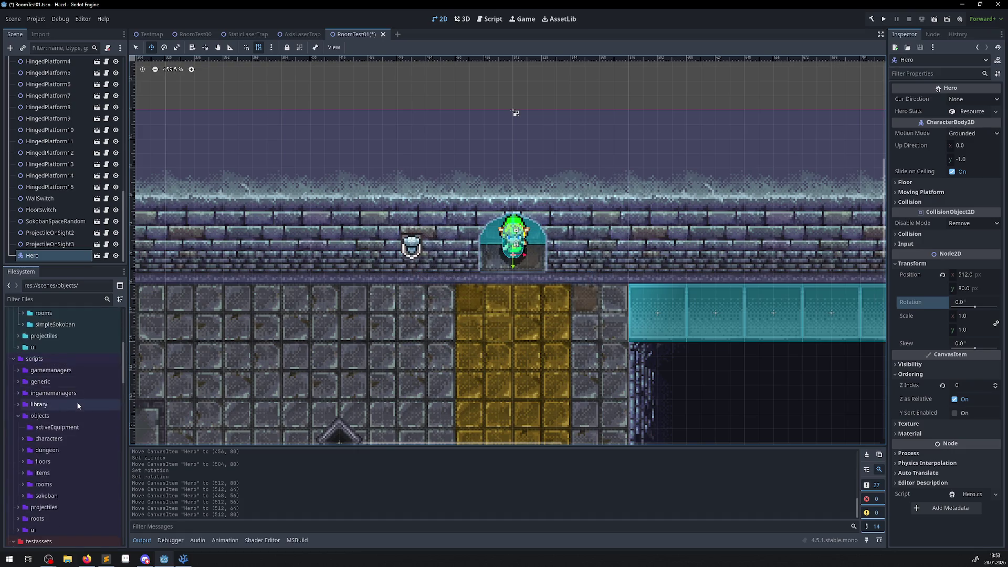
left_click(13, 363)
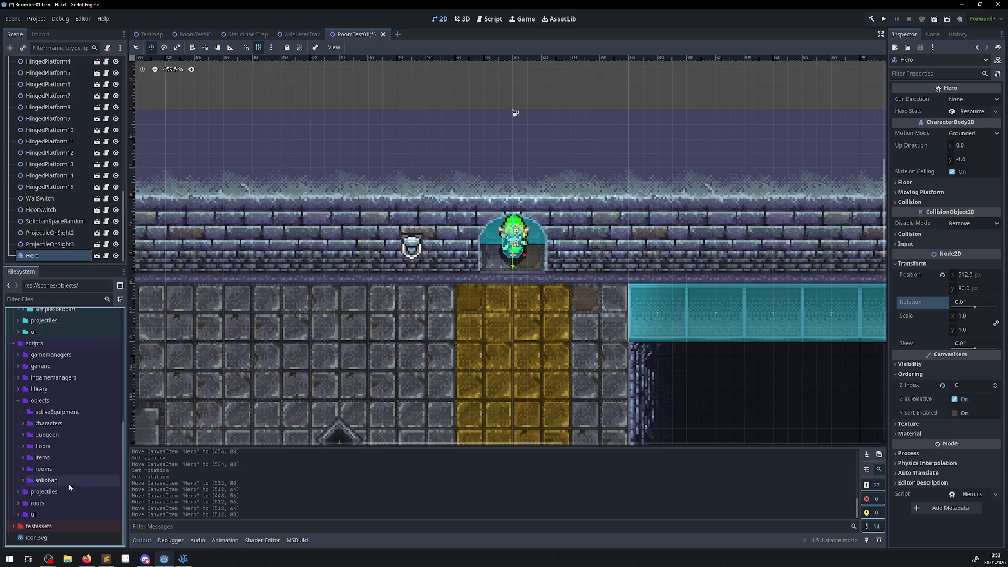
left_click(64, 412)
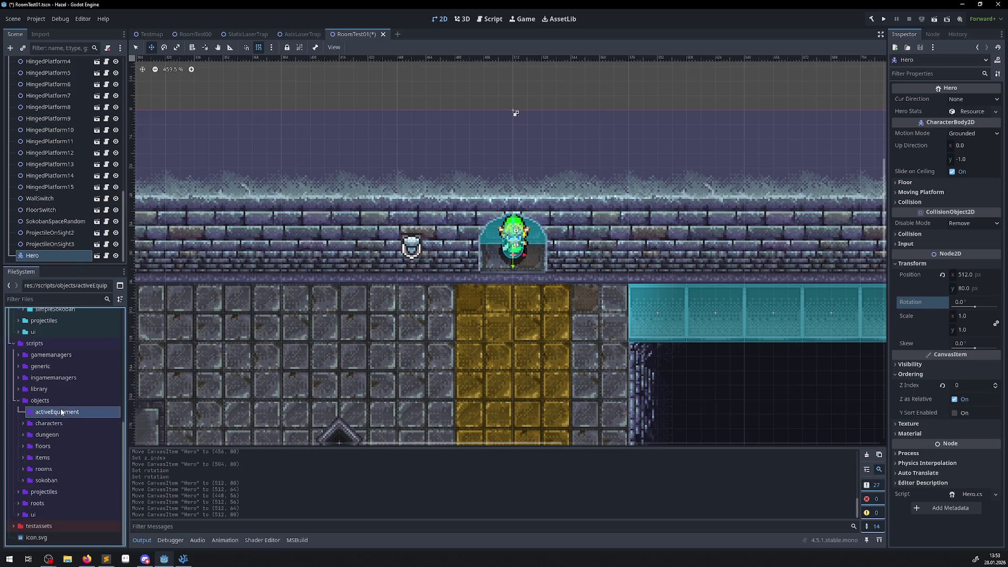
Start a new script in activeEquipment with the file name PActiveEquipment.cs
right_click(65, 410)
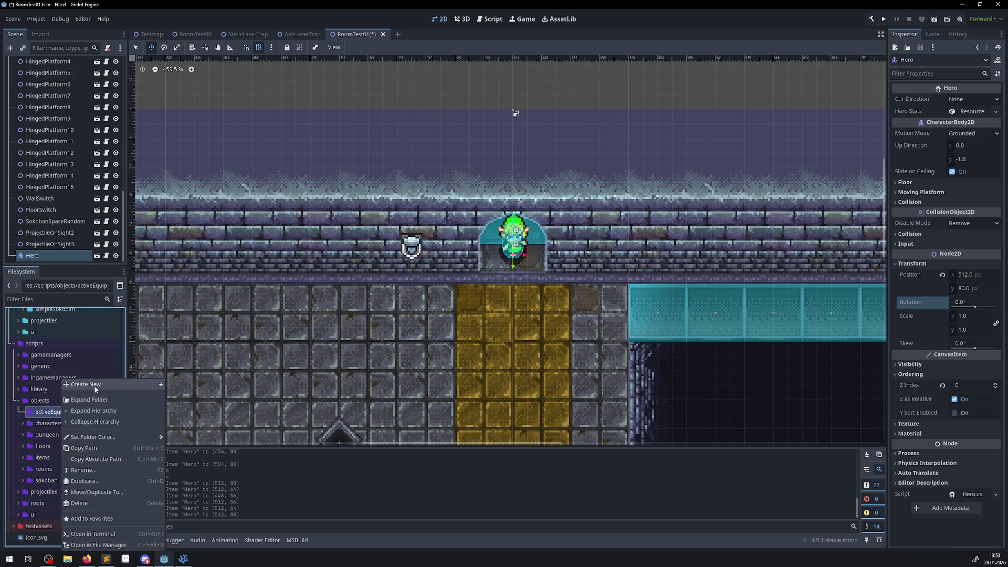
mouse_move(96, 388)
left_click(185, 407)
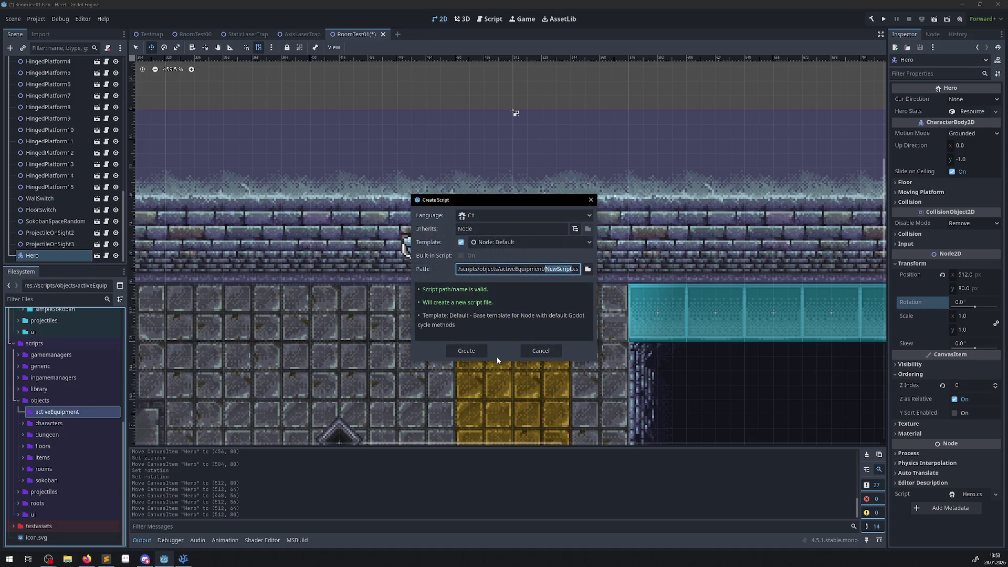
type("ActiveEquipment")
key("alt+Tab")
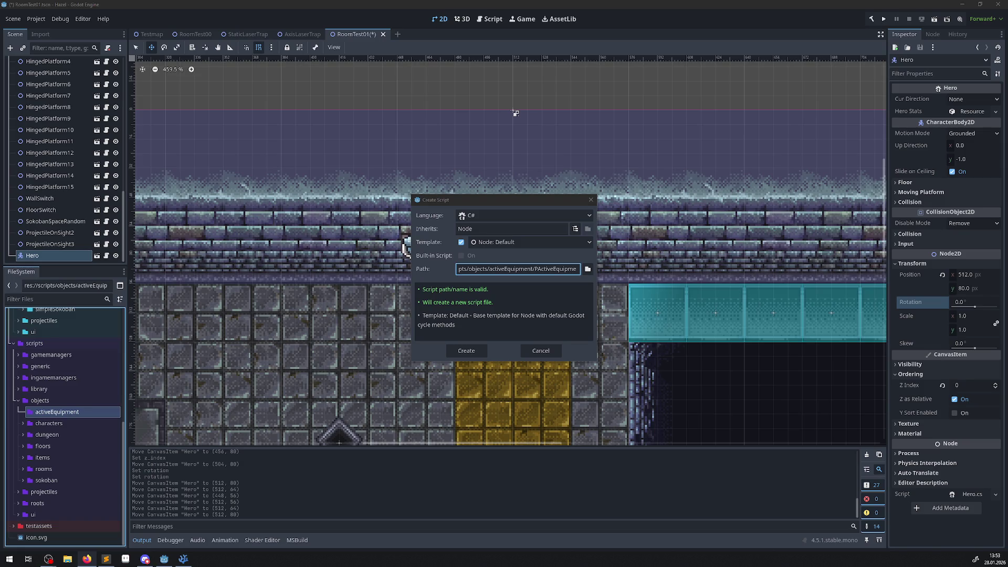
key("alt+Tab")
key("Right")
key("Right")
key("Right")
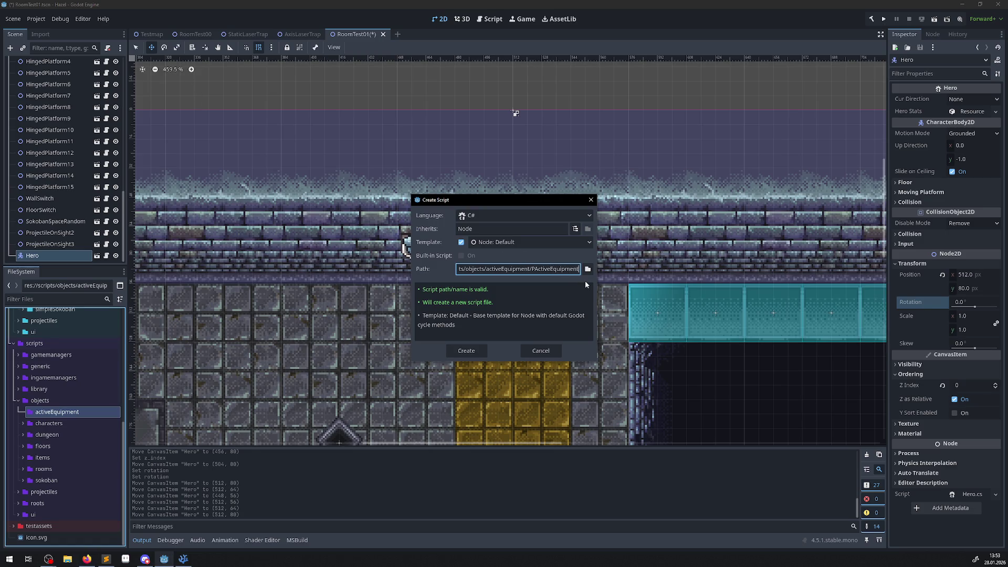
Set the script to inherit Node2D, create it, and reveal it in the FileSystem
left_click(576, 229)
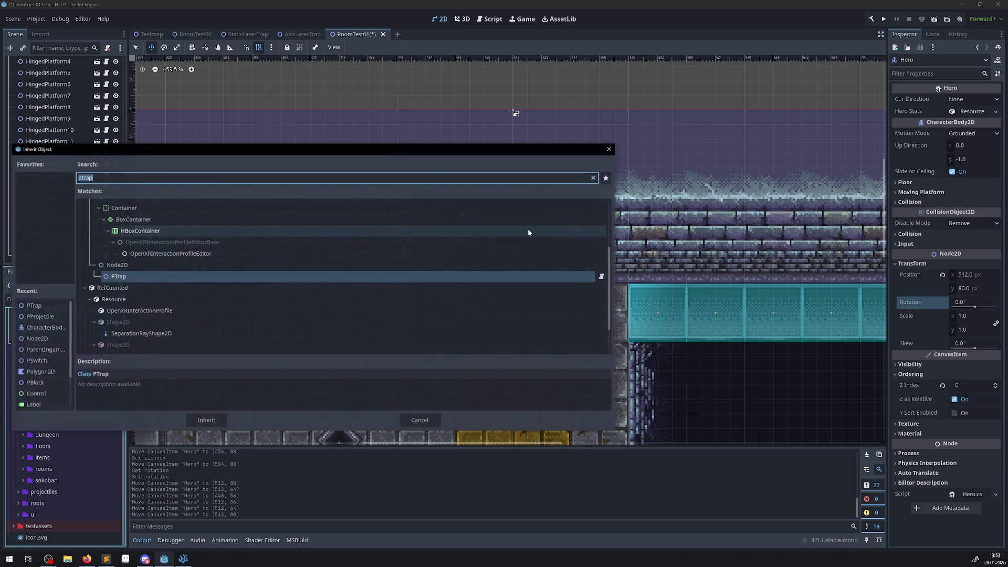
type("node2")
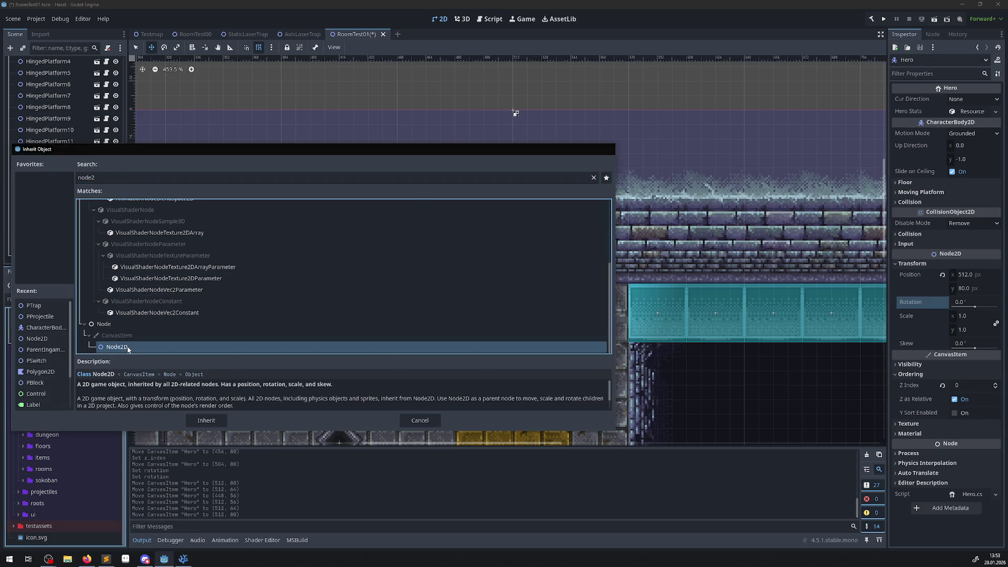
double_click(125, 346)
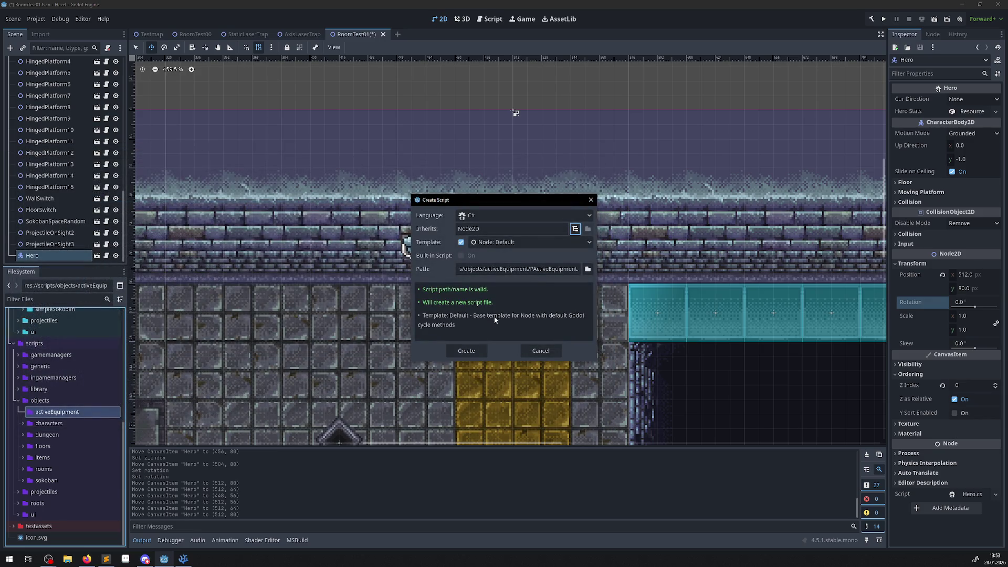
left_click(575, 229)
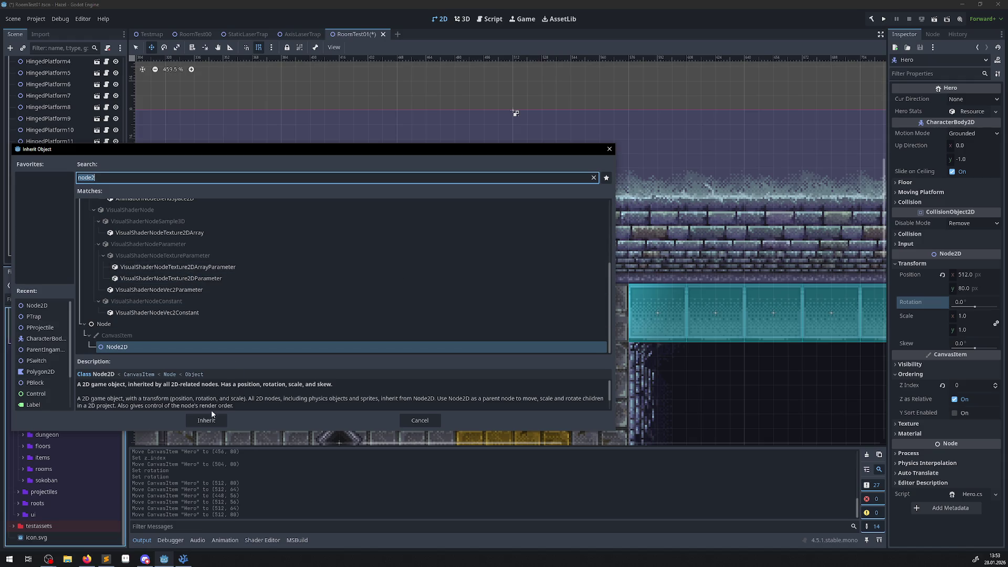
left_click(610, 149)
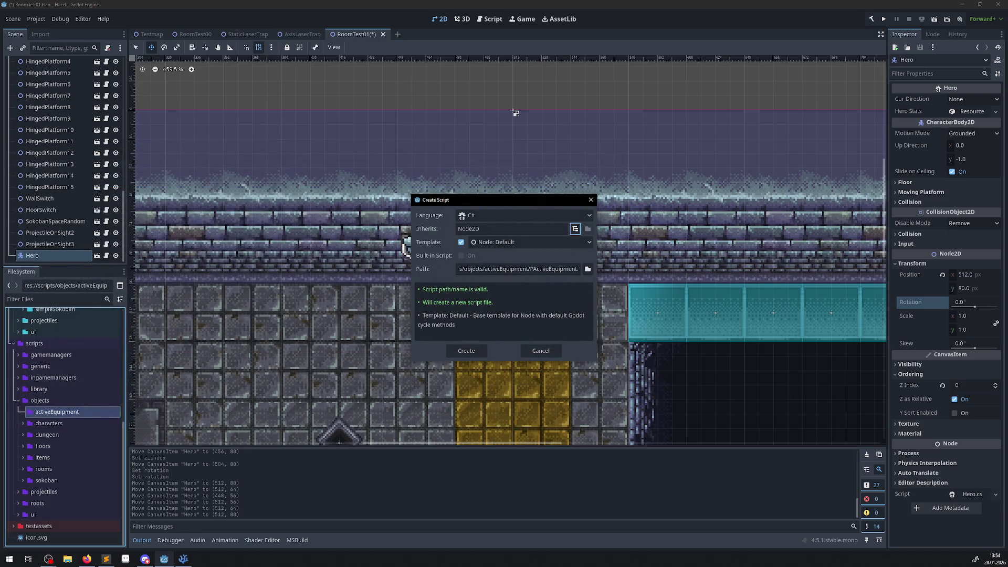
left_click(482, 348)
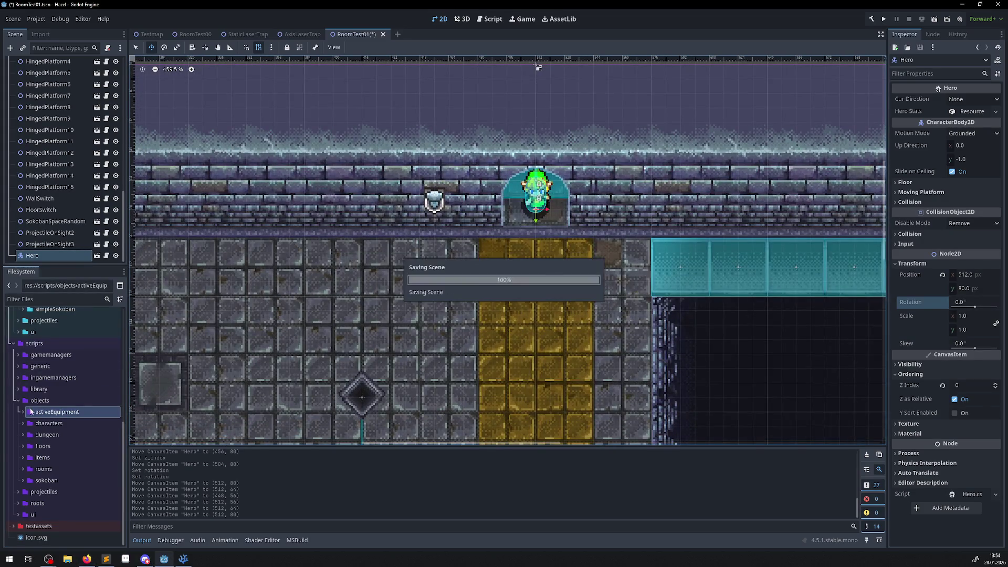
left_click(22, 412)
Delete the _Process method and the template comments from PActiveEquipment.cs
left_click(60, 423)
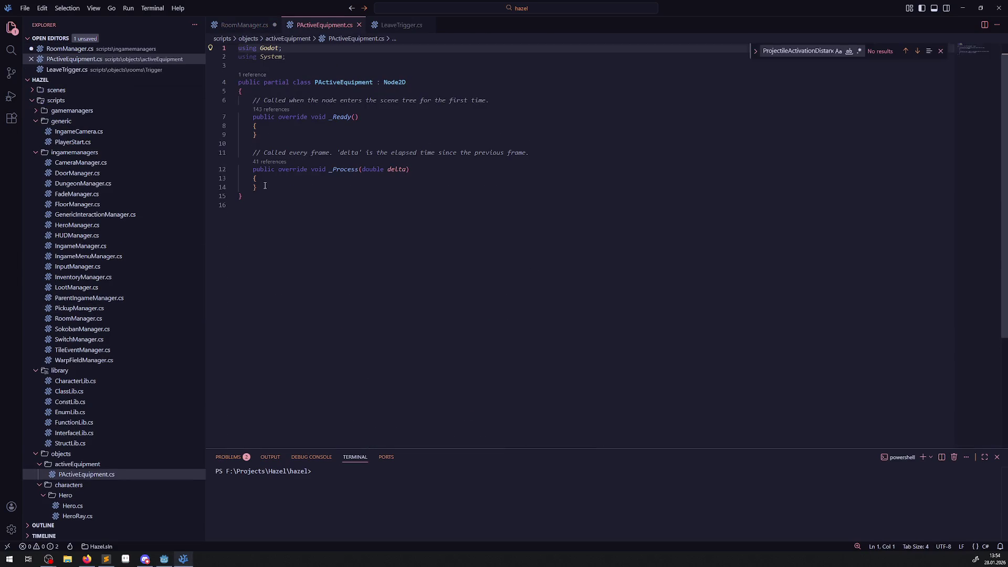
left_click_drag(265, 186, 236, 153)
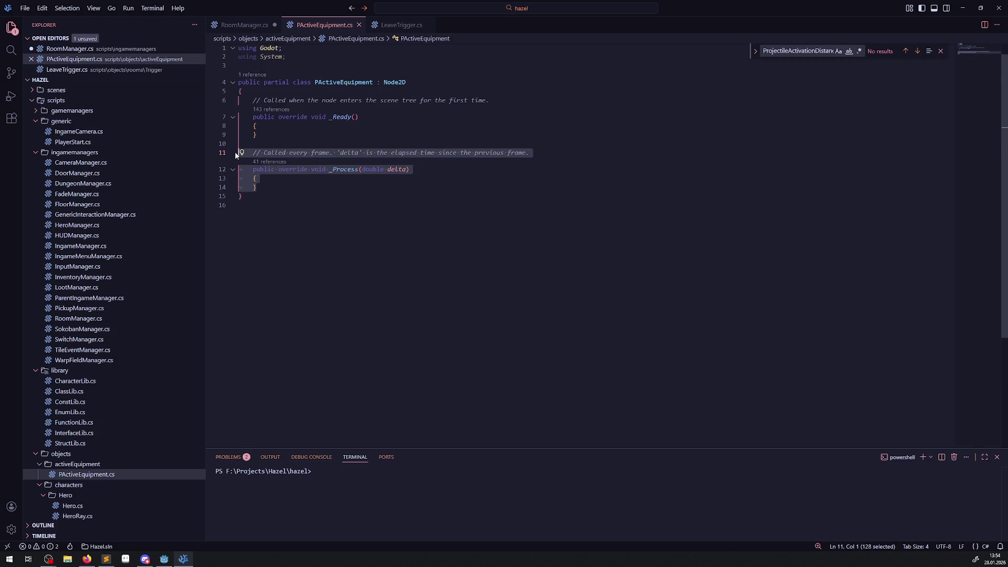
key("BackSpace")
key("BackSpace")
key("BackSpace")
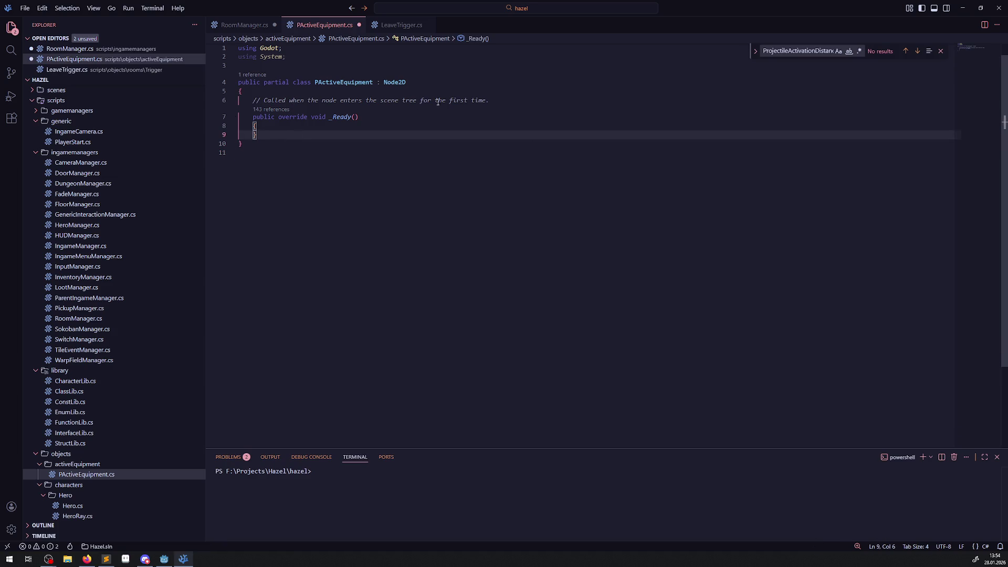
left_click_drag(491, 100, 238, 100)
key("BackSpace")
Add a 'using Hazel;' line below 'using Godot;'
left_click(293, 49)
key("Return")
type("usi")
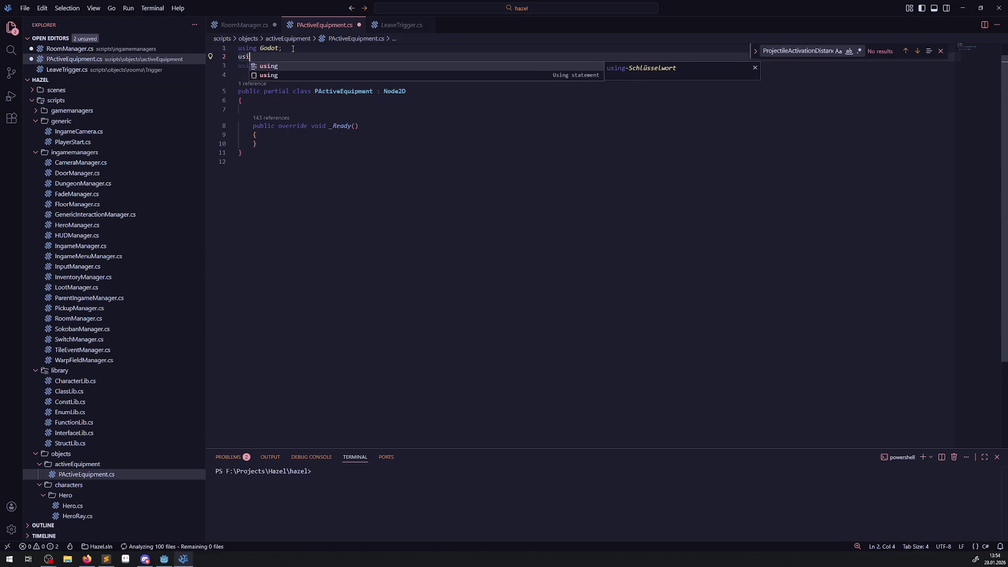
type("ng Hazel")
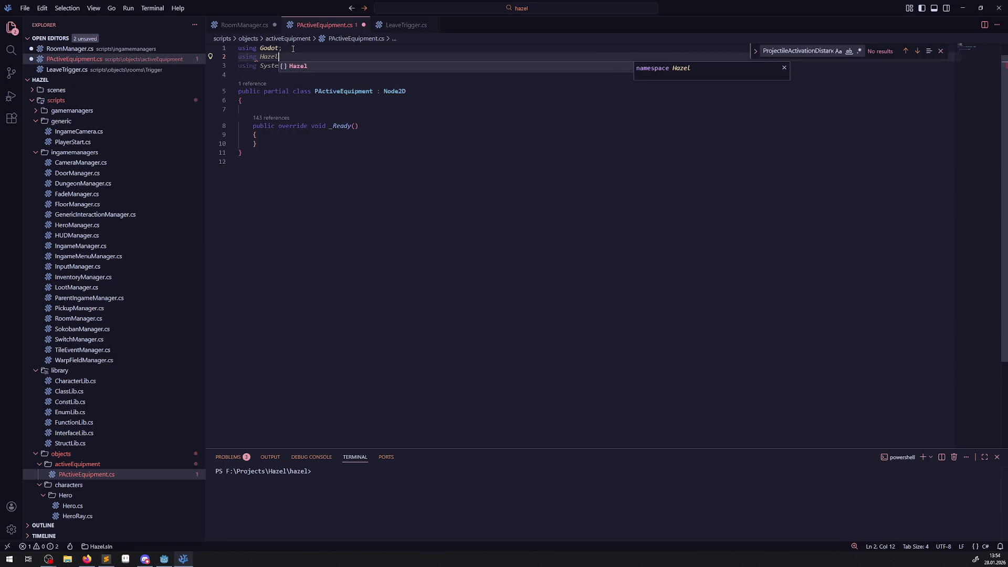
type(";")
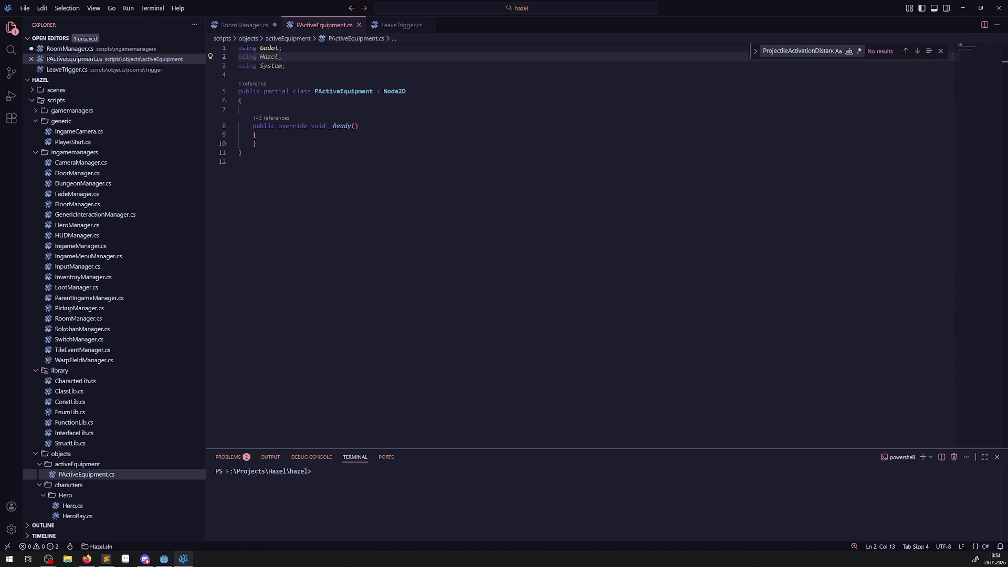
mouse_move(163, 558)
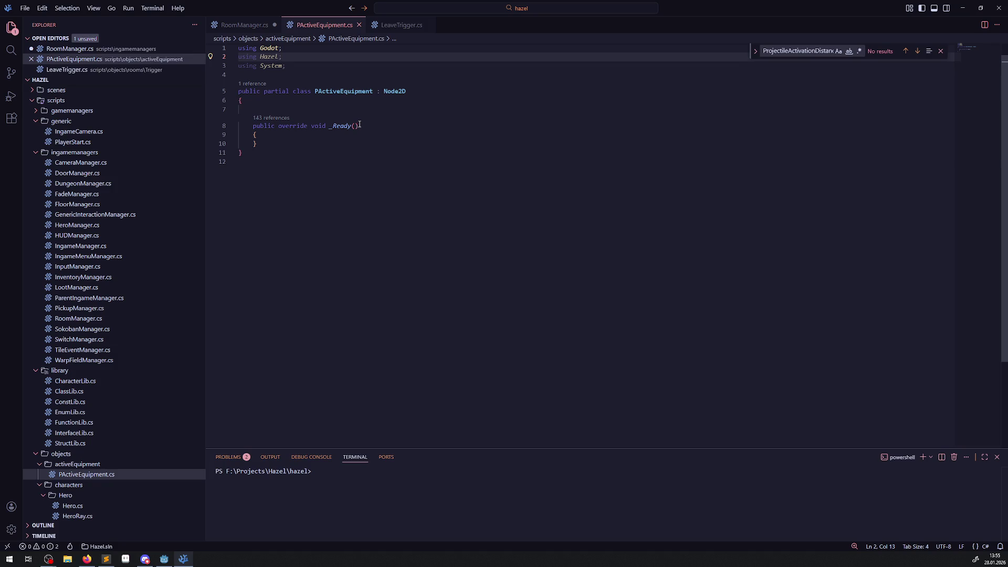
left_click(389, 68)
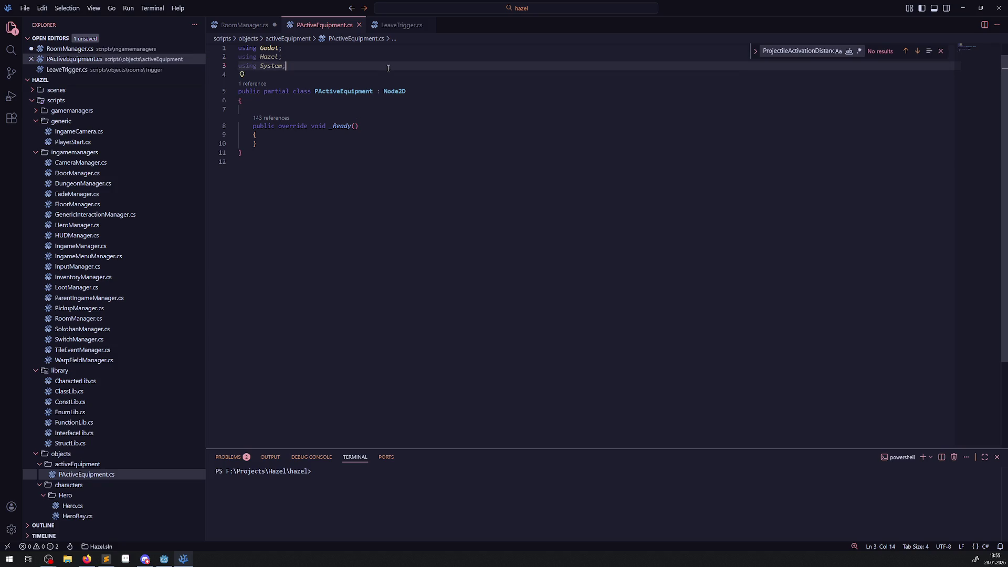
left_click(282, 160)
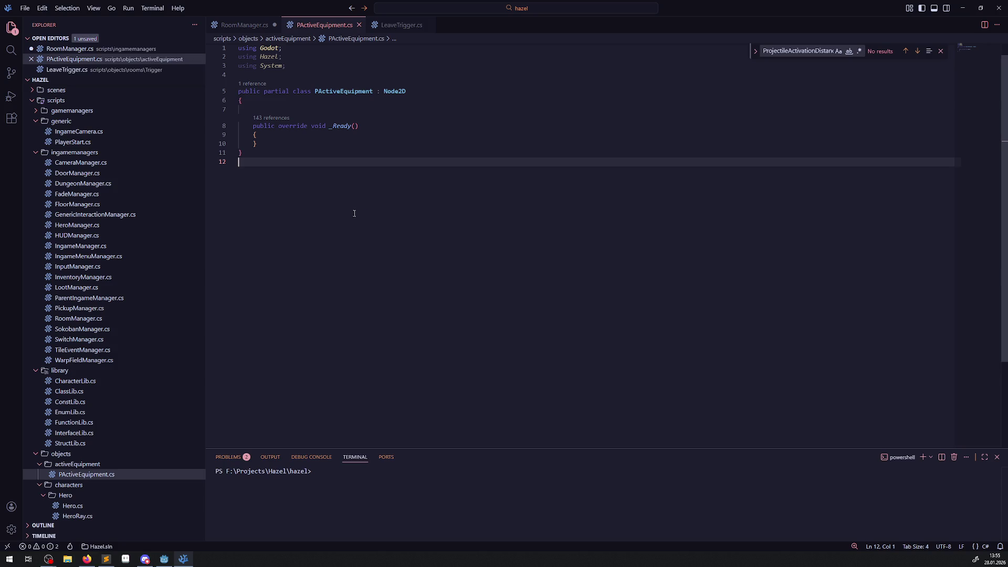
Add the [GlobalClass] attribute above the class and save the script
left_click(168, 560)
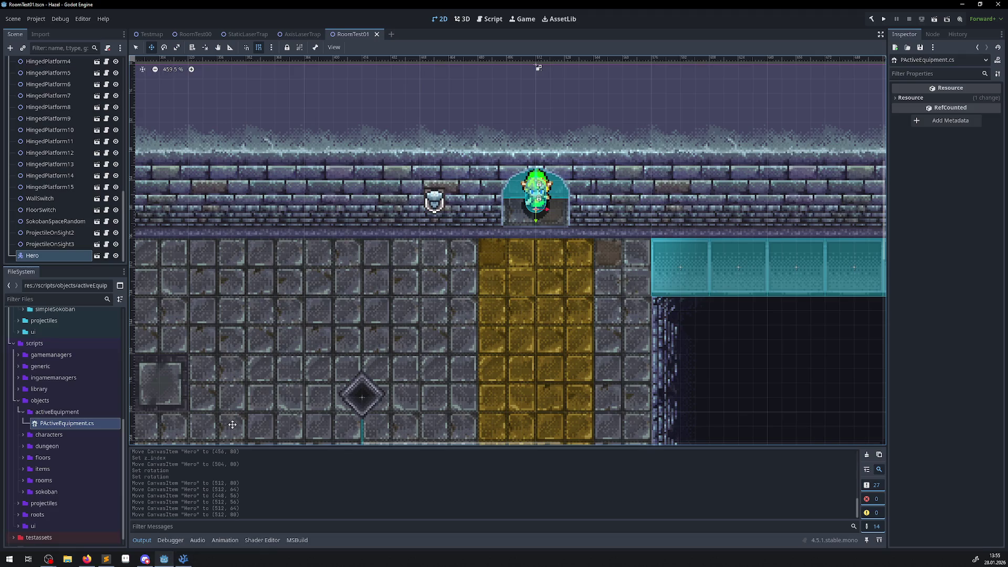
double_click(67, 425)
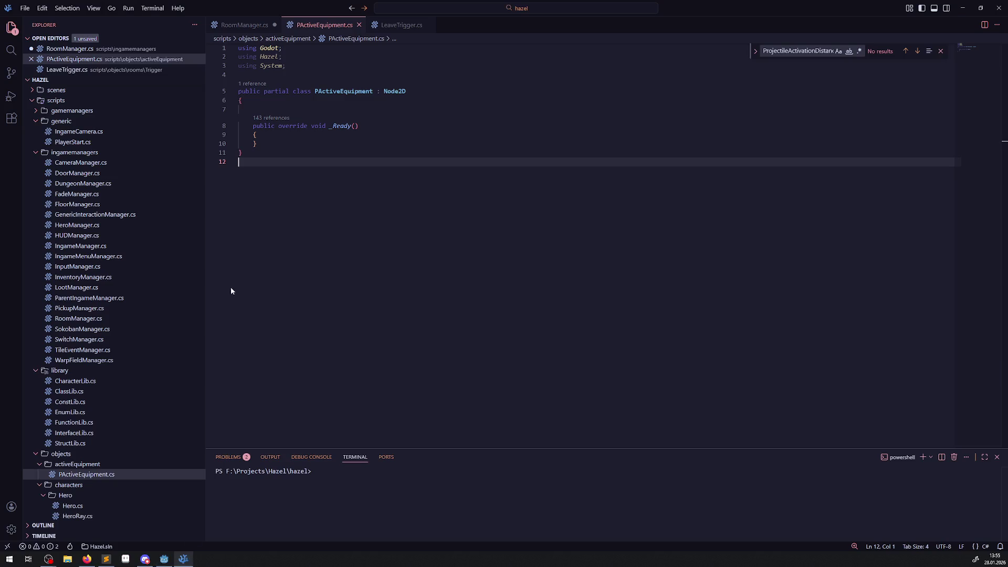
left_click(251, 74)
key("Return")
type("[")
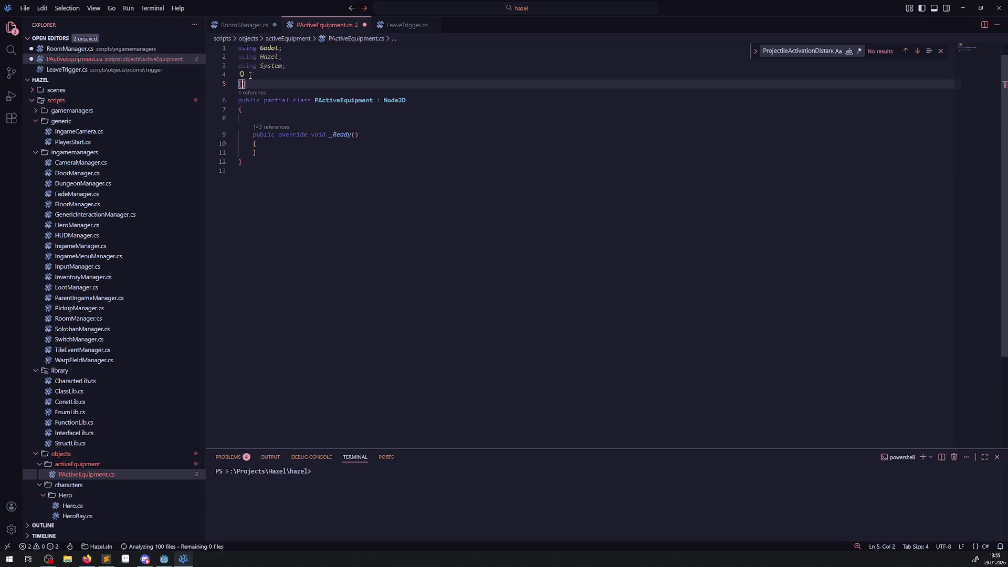
type("Glo")
key("Tab")
key("ctrl+s")
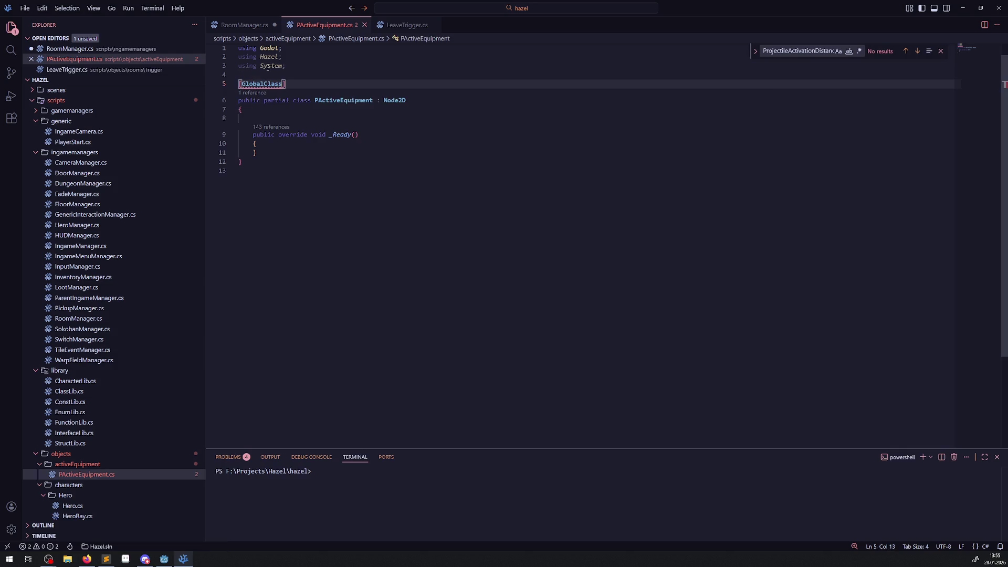
Back in Godot, build the .NET project
key("Return")
left_click(382, 185)
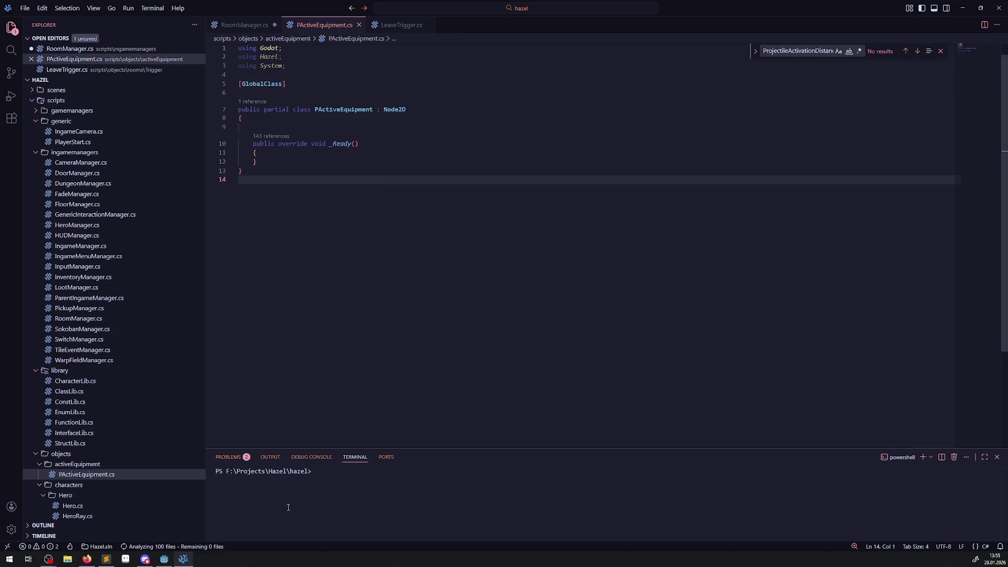
key("alt+Tab")
left_click(871, 20)
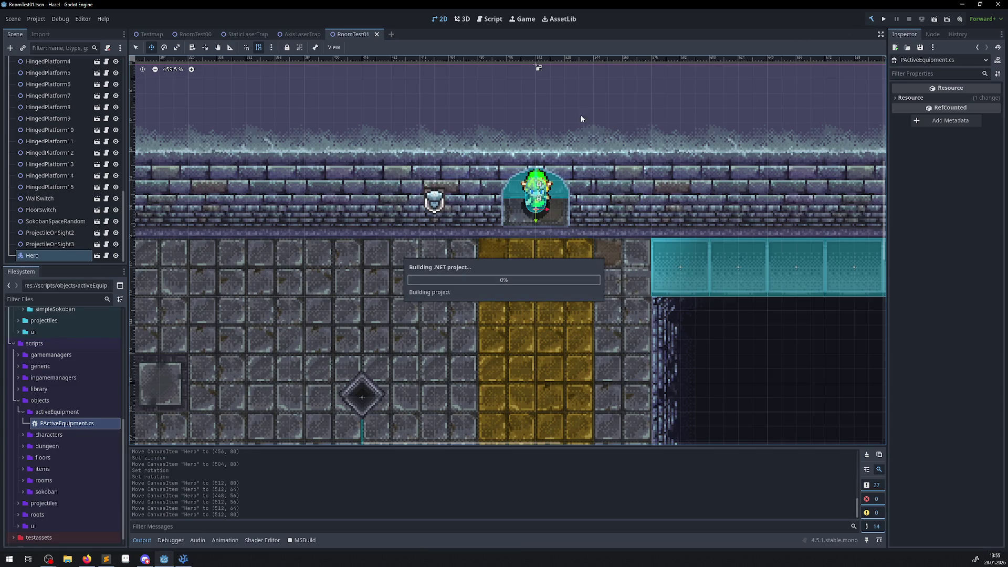
Start a new script in activeEquipment with its path ending in Bow.cs
right_click(57, 413)
mouse_move(92, 384)
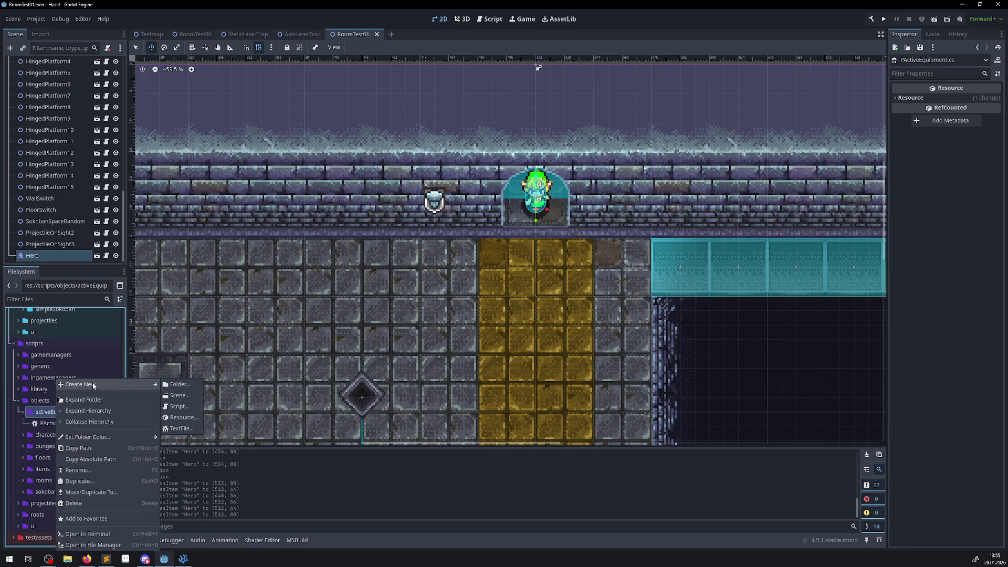
left_click(186, 408)
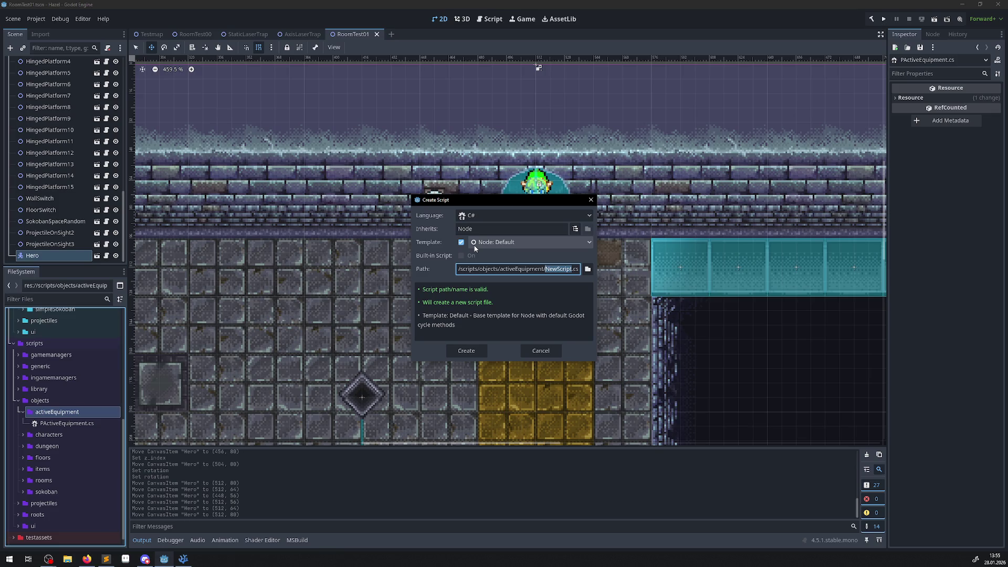
type("Bow")
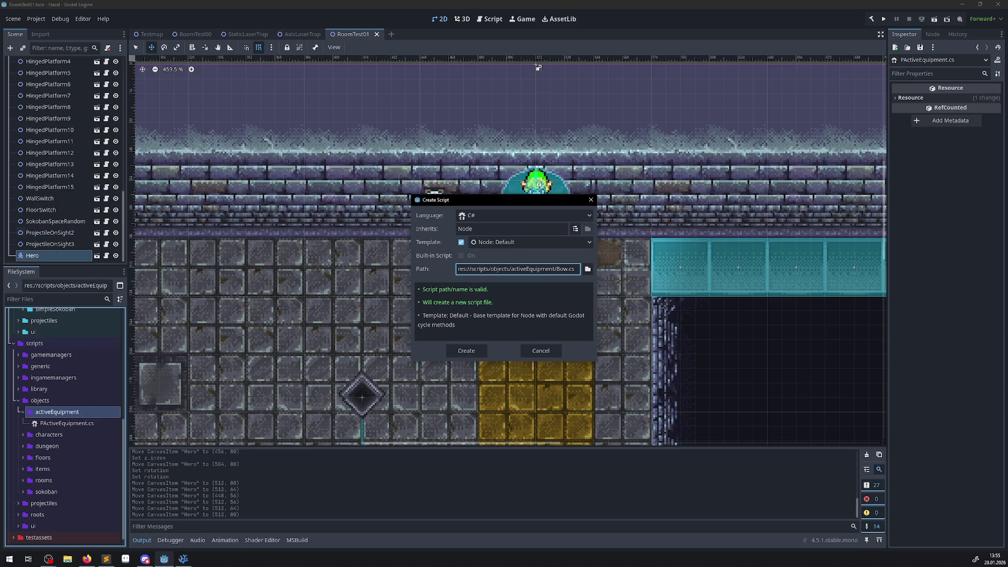
key("alt+Tab")
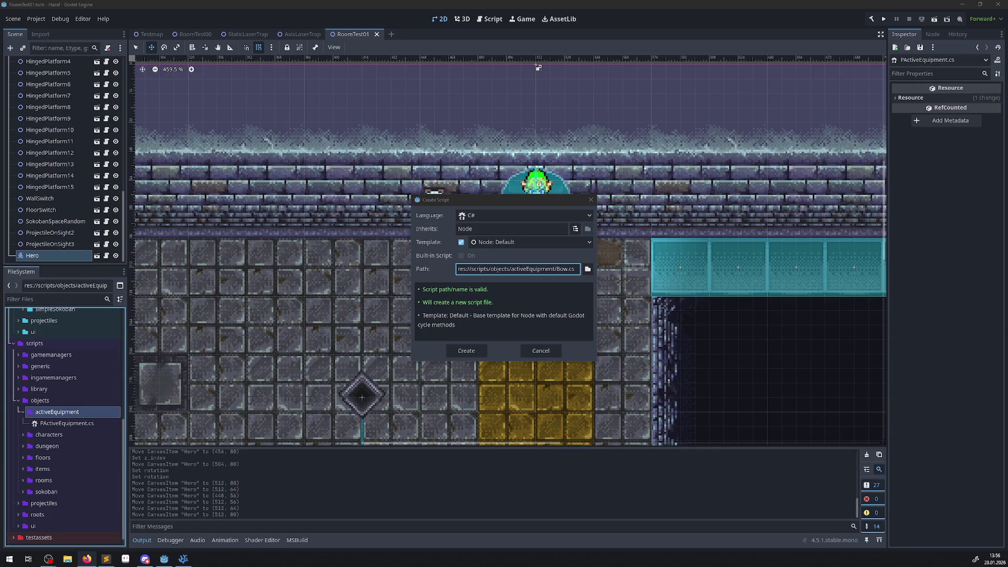
Make Bow.cs inherit PActiveEquipment, create it, and select it in the FileSystem
left_click(576, 228)
type("pac")
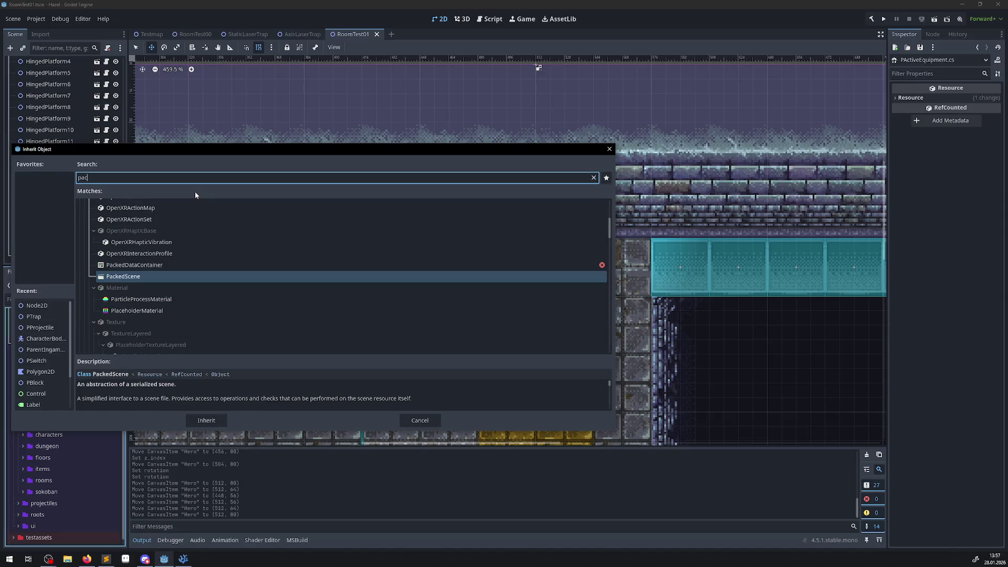
type("t")
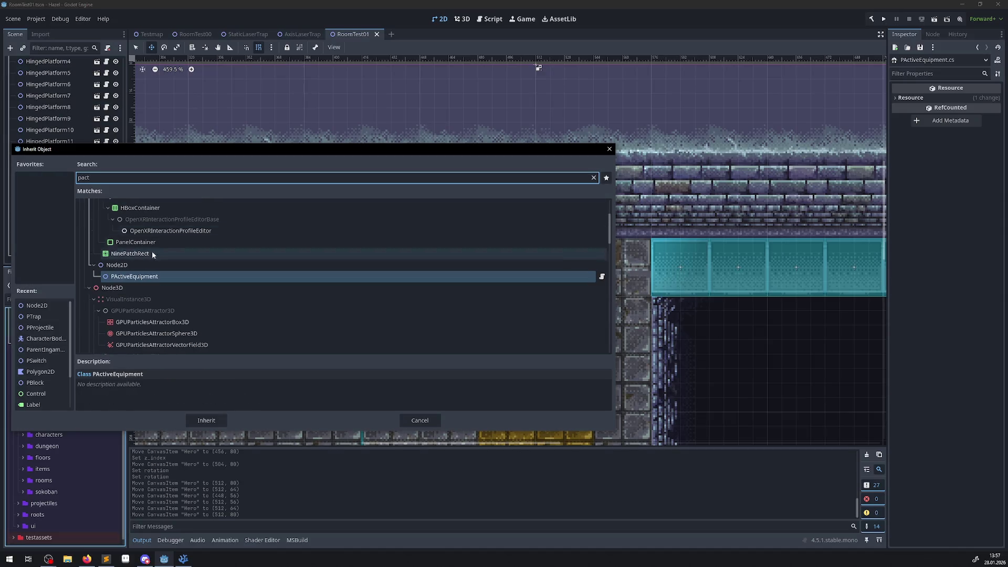
key("Return")
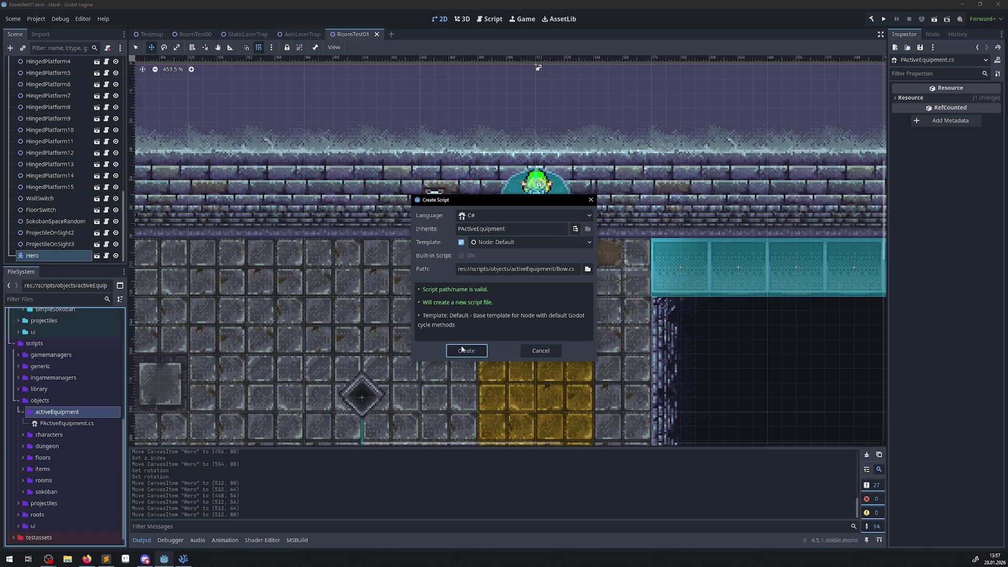
left_click(461, 348)
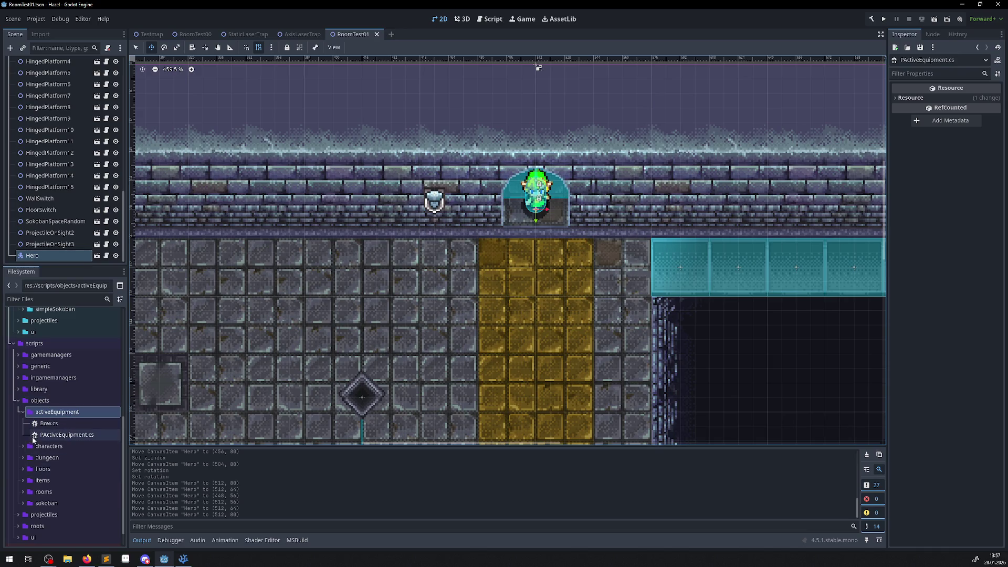
left_click(62, 425)
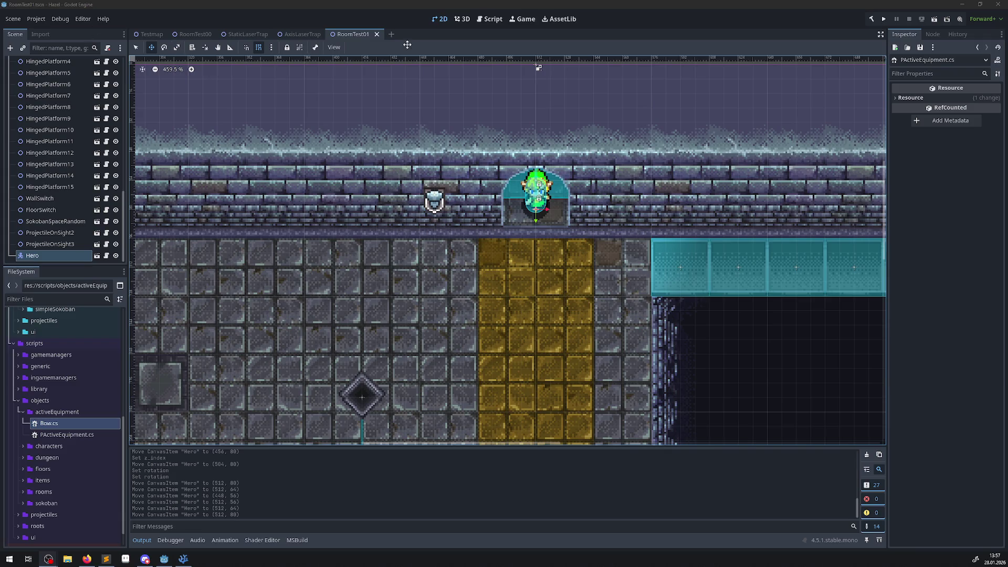
left_click(37, 19)
In Project Settings' Input Map, collapse the OpenIngameMenu, MenuToLeft/Right and Walk actions
left_click(49, 33)
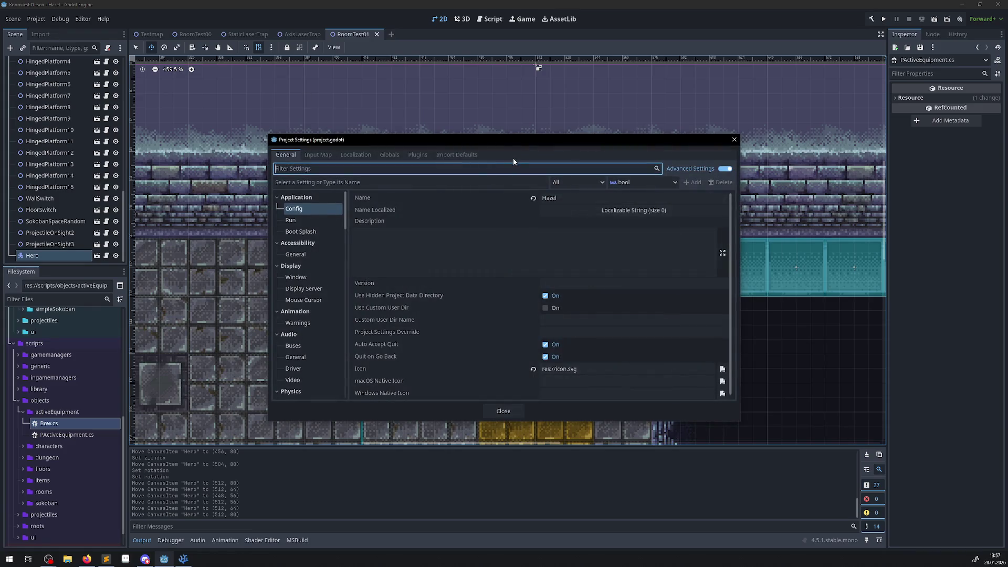
left_click(318, 155)
scroll(378, 236, "down", 2)
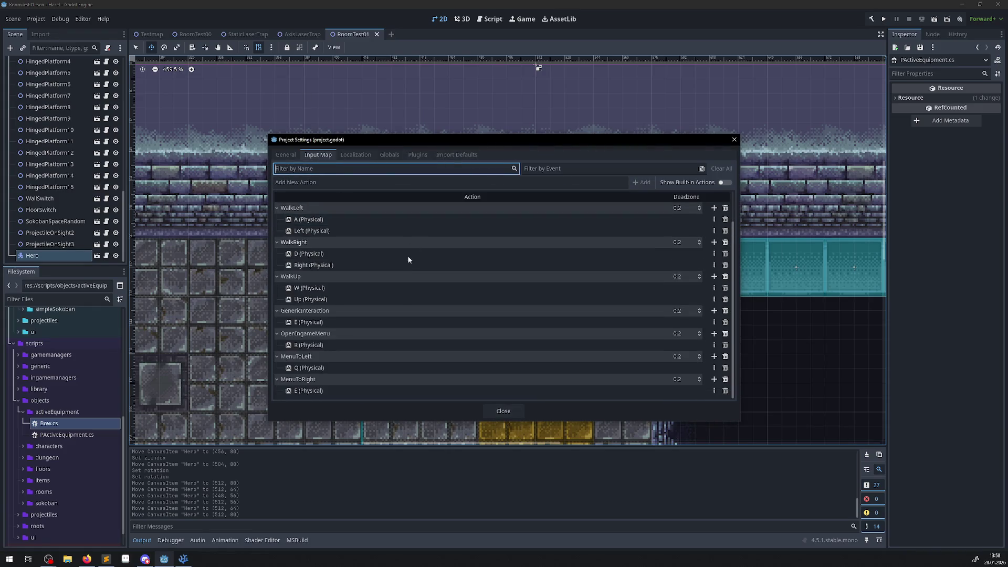
left_click(279, 335)
left_click(277, 356)
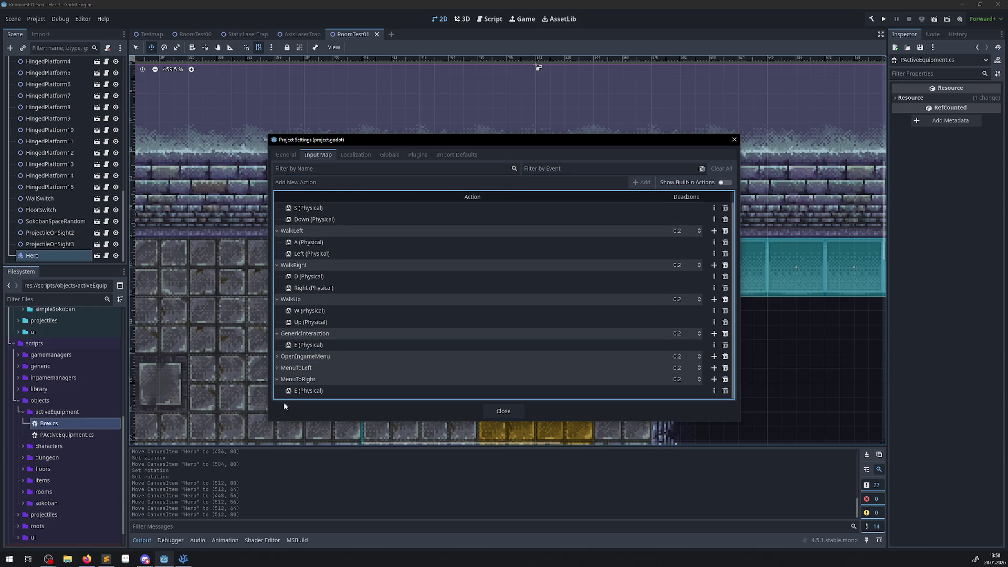
left_click(277, 380)
left_click(277, 311)
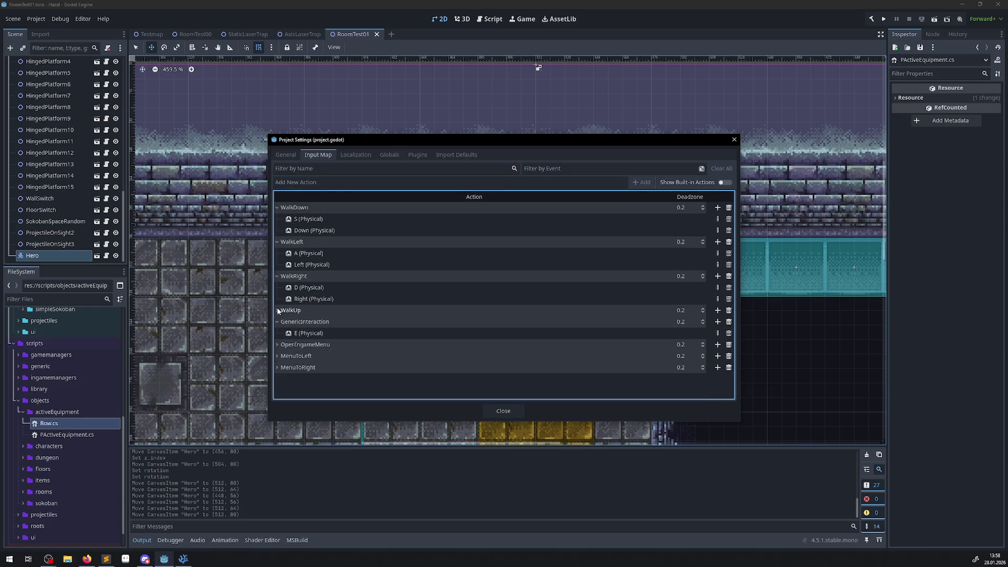
left_click(277, 276)
left_click(277, 242)
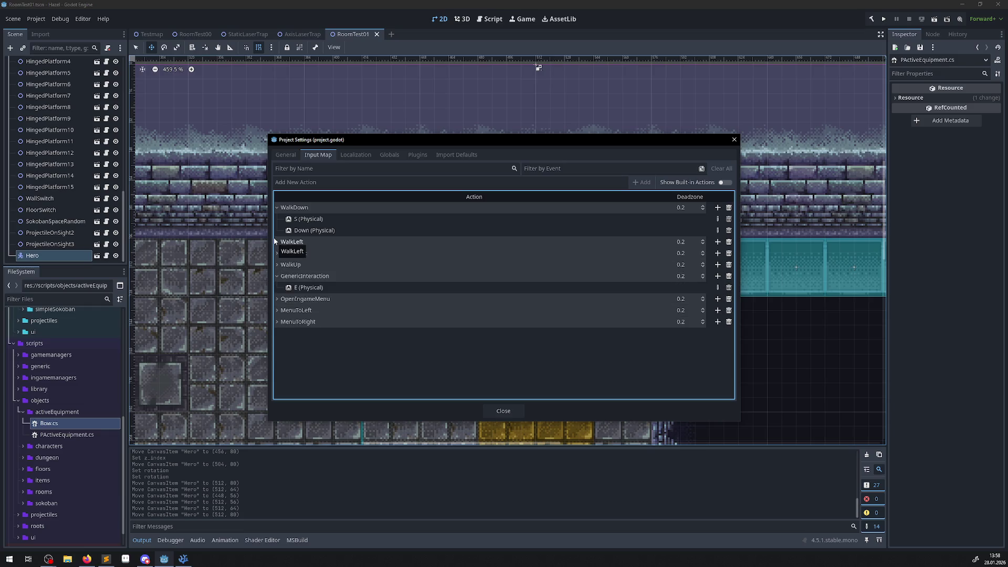
left_click(277, 208)
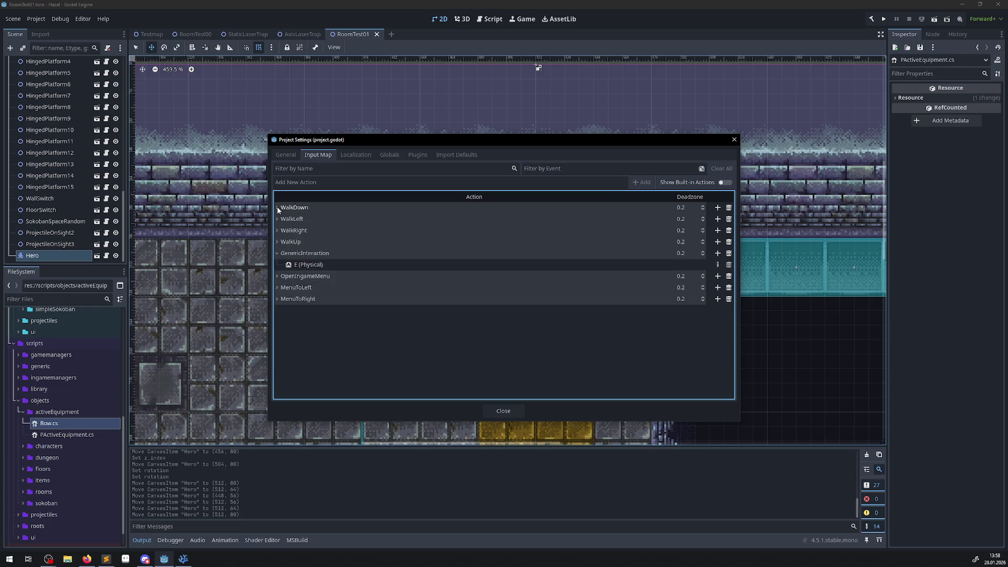
Add a new input action named DebugAction
left_click(321, 182)
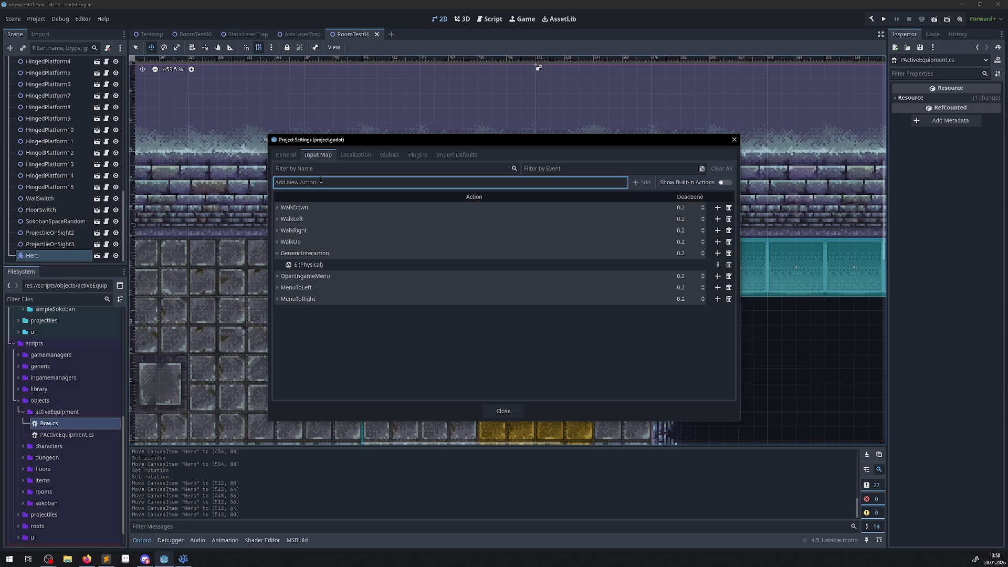
type("Debu")
type("g")
type("Action")
key("ctrl+a")
left_click(641, 182)
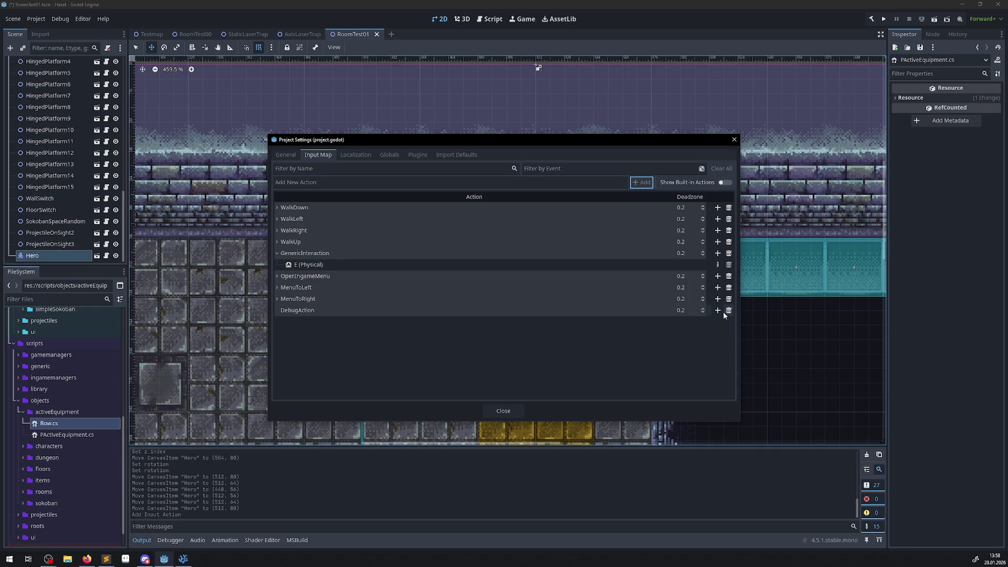
Bind DebugAction to the physical Q key, close Project Settings, and switch back to VS Code
left_click(718, 310)
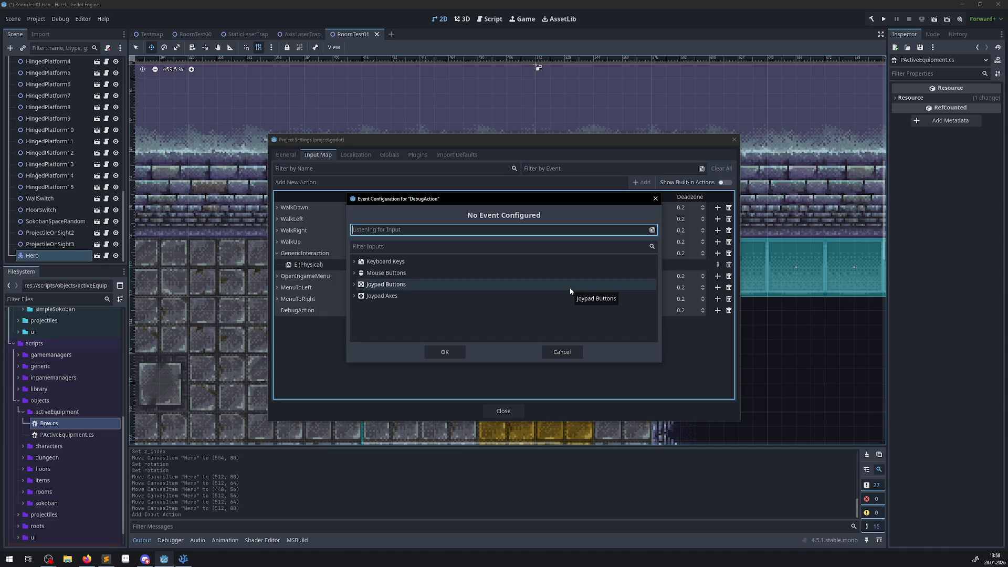
key("q")
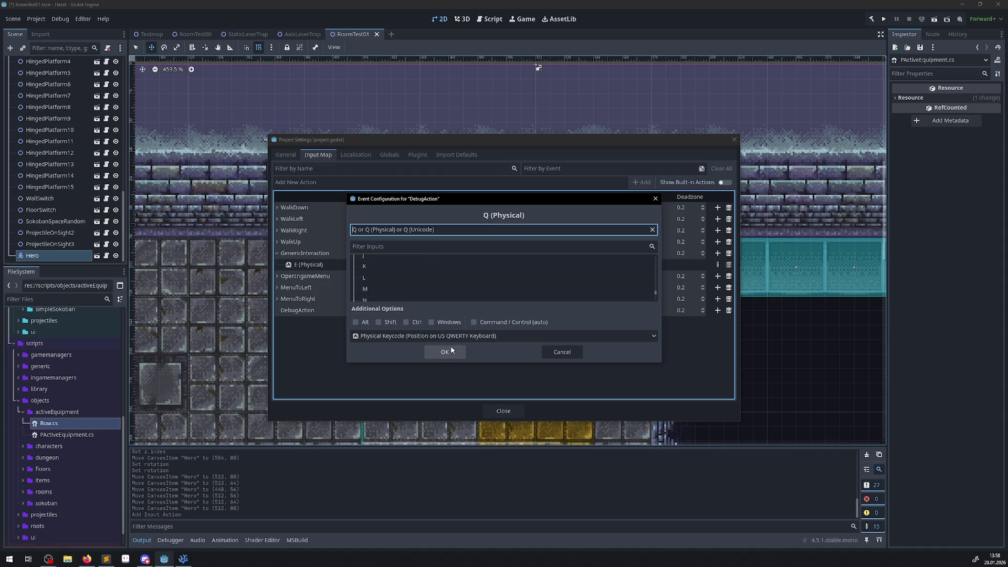
left_click(450, 351)
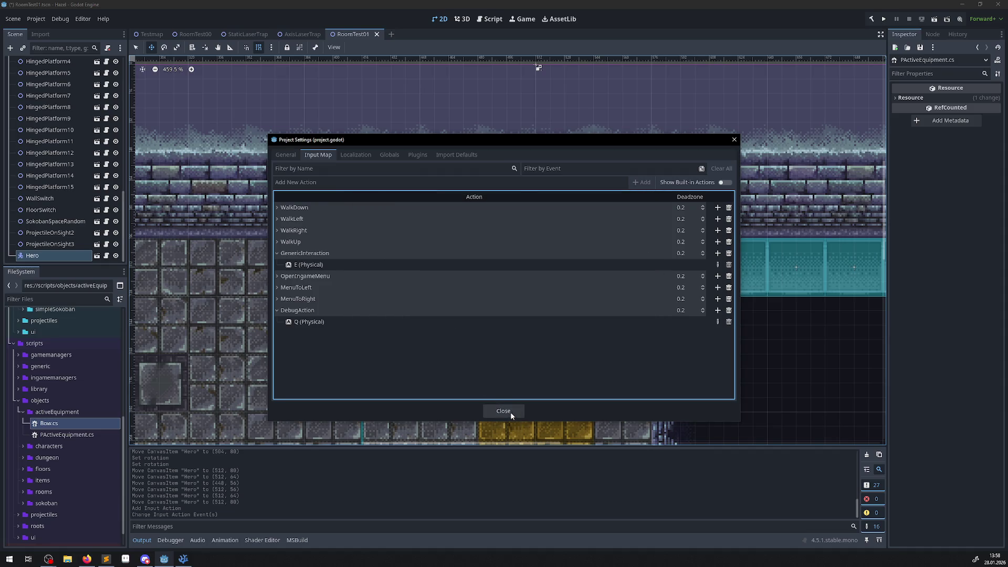
left_click(503, 411)
left_click(183, 559)
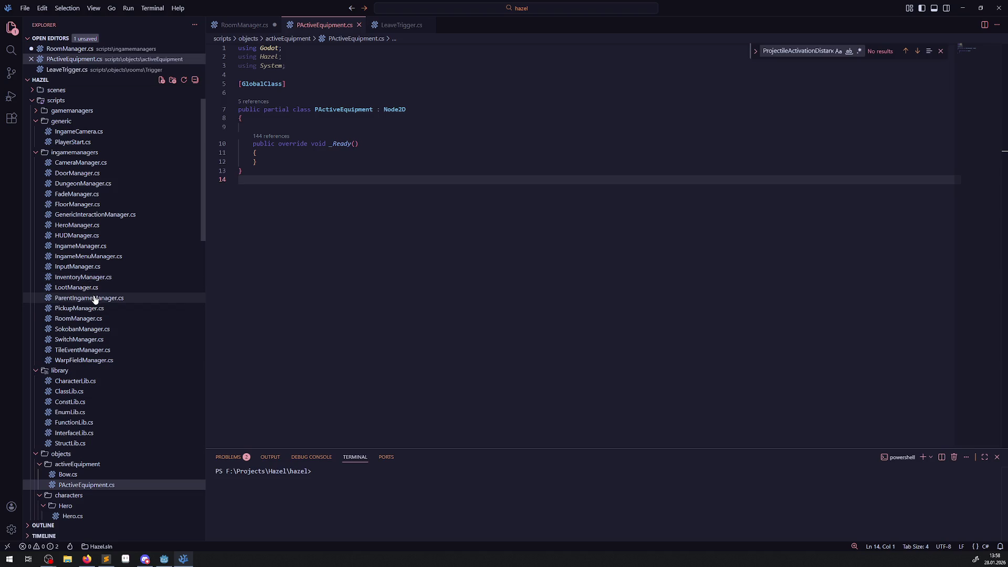
Open InputManager.cs, fold _PhysicsProcess, and add a blank line after the OpenIngameMenu branch in _Input
left_click(89, 266)
scroll(397, 240, "up", 20)
scroll(354, 229, "up", 10)
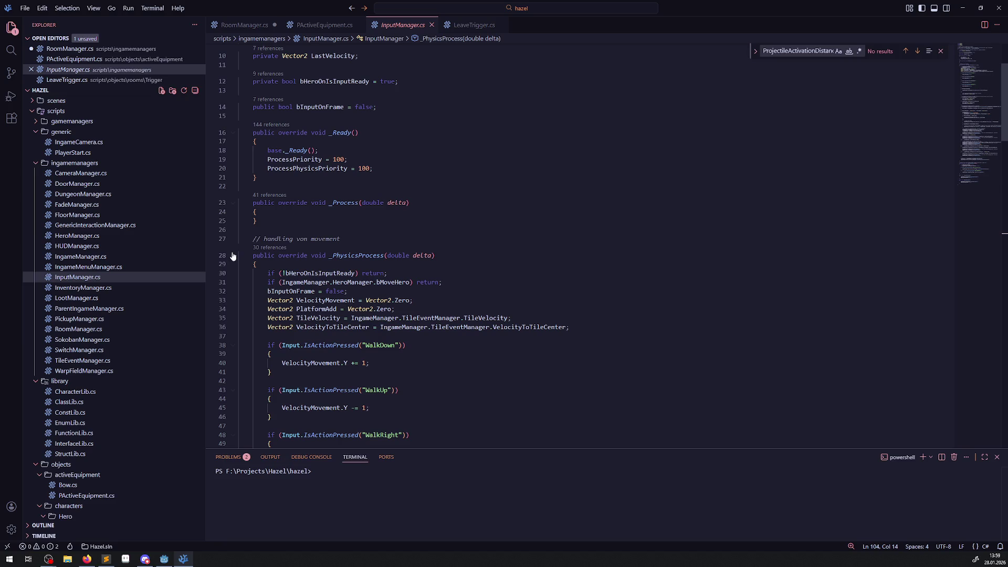
left_click(233, 256)
scroll(461, 246, "down", 2)
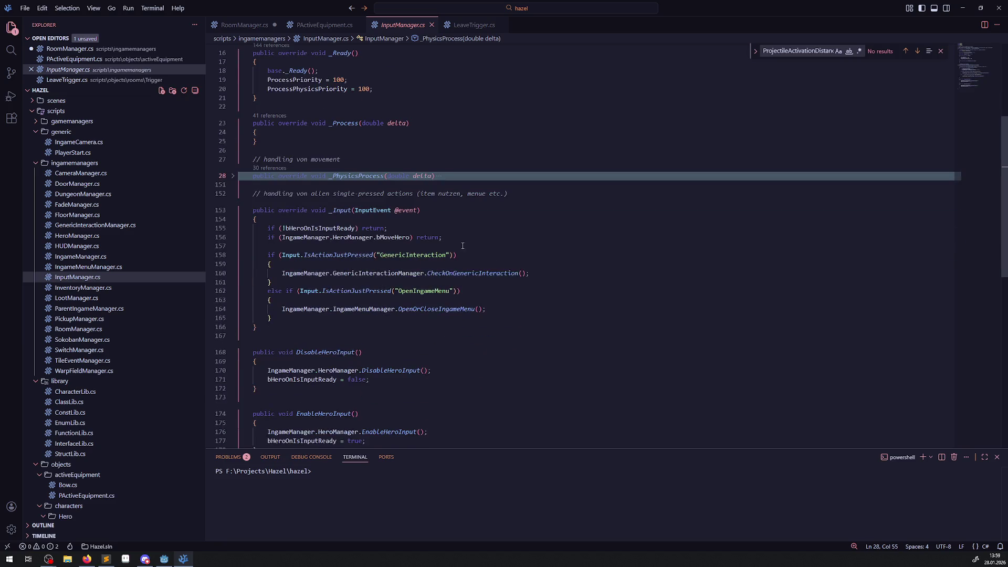
left_click(473, 237)
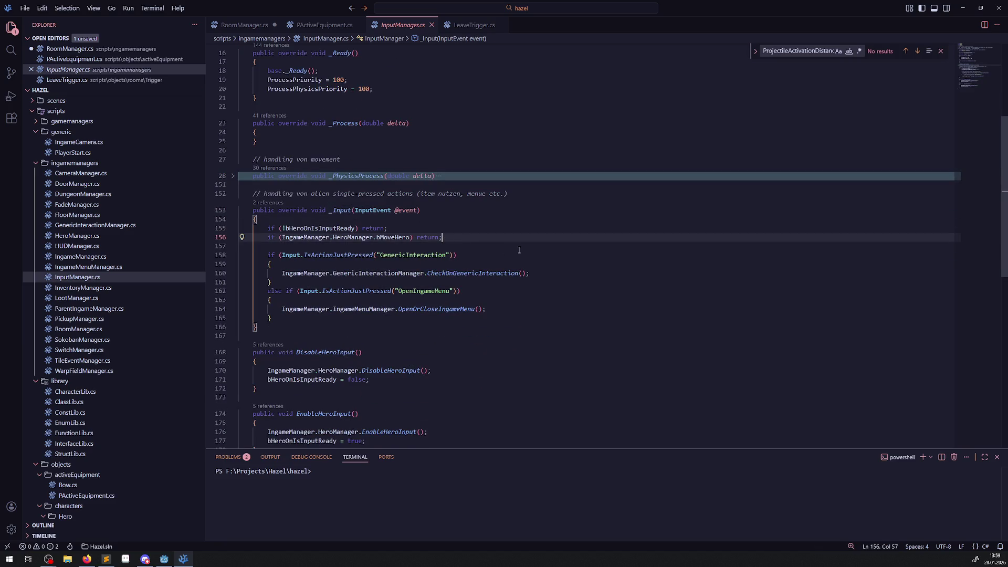
left_click(295, 318)
key("Return")
key("Return")
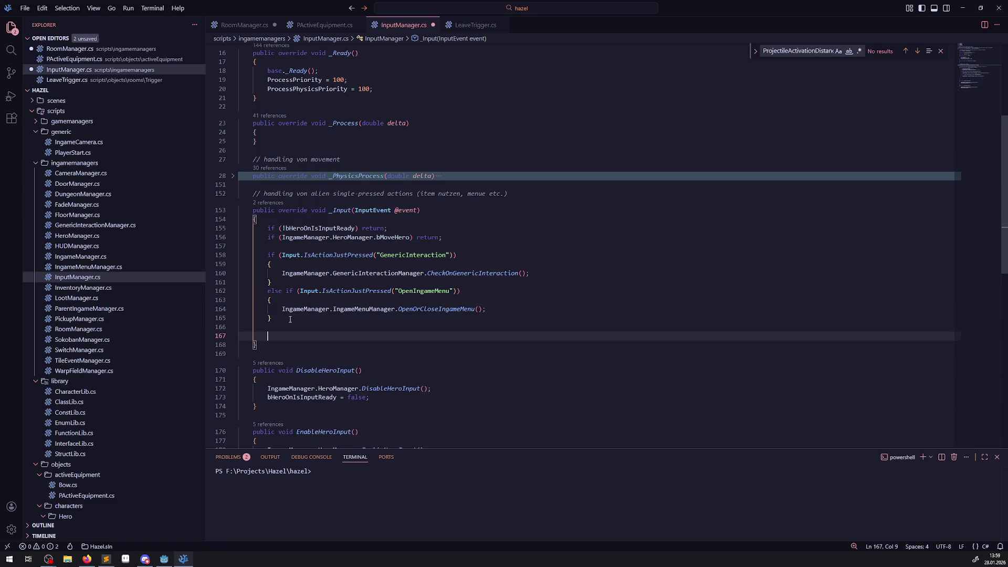
Add a DebugAction else-if branch copied from OpenIngameMenu, with its menu call commented out
type("DebugAction")
left_click_drag(275, 320, 264, 291)
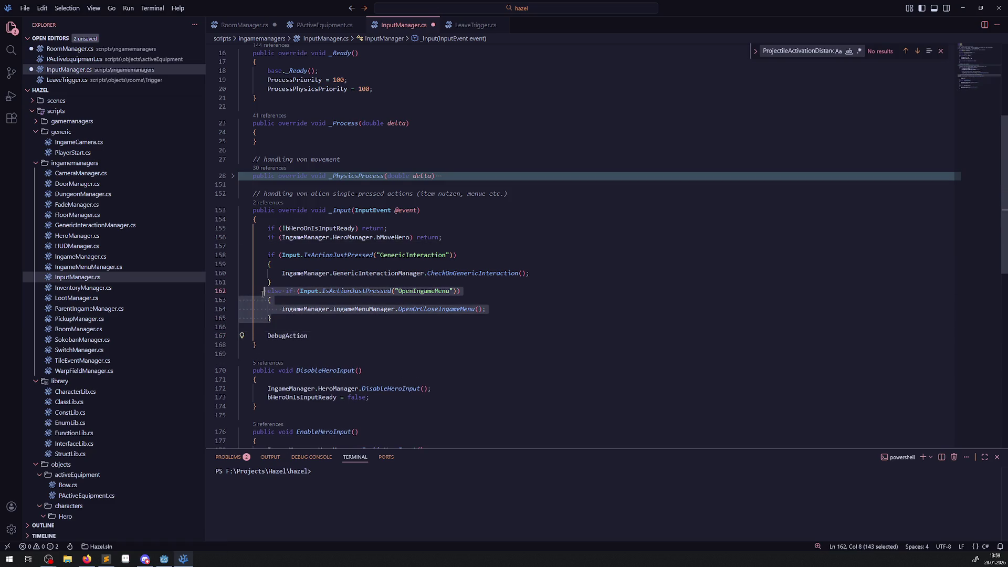
key("ctrl+c")
left_click(275, 326)
key("ctrl+v")
double_click(293, 363)
key("ctrl+s")
key("ctrl+x")
double_click(422, 327)
key("ctrl+v")
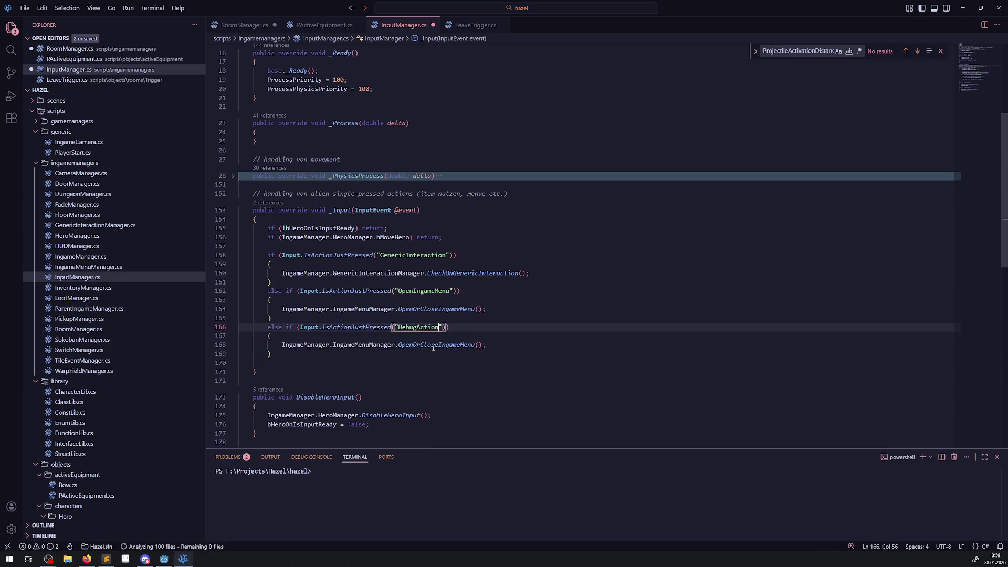
left_click(282, 344)
key("ctrl+slash")
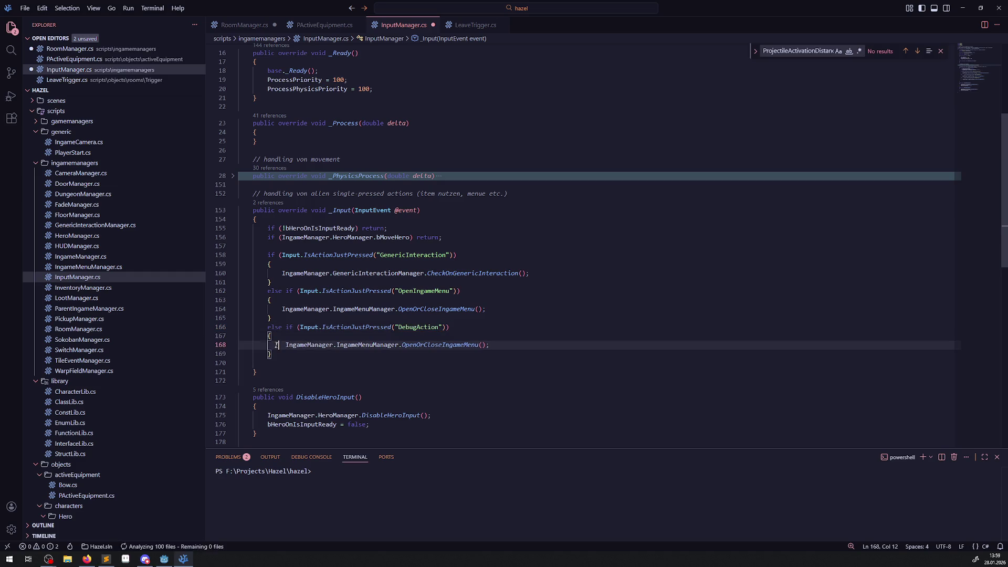
Add a '// todo' comment about a debug variant for testing AE, save, and return to Godot
key("ctrl+shift+Return")
type("// todo ")
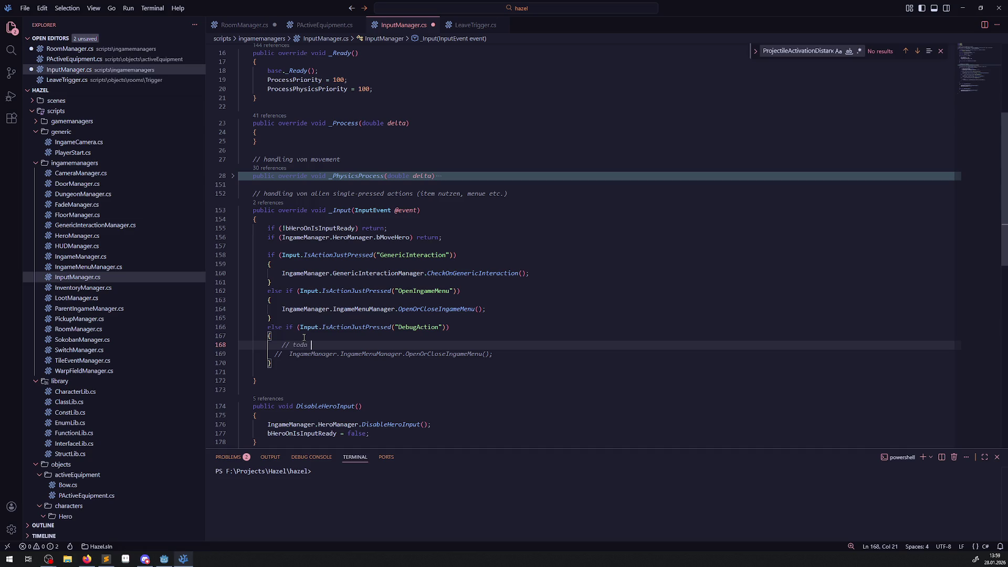
type("simpl")
type("e ")
type("debug vari")
type("ante um i")
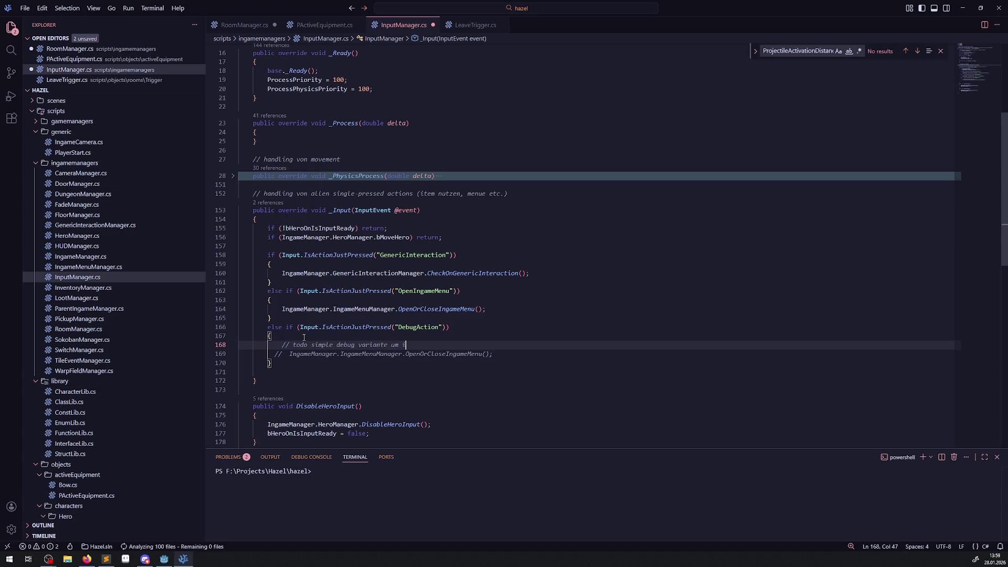
type("tems gerade zu ")
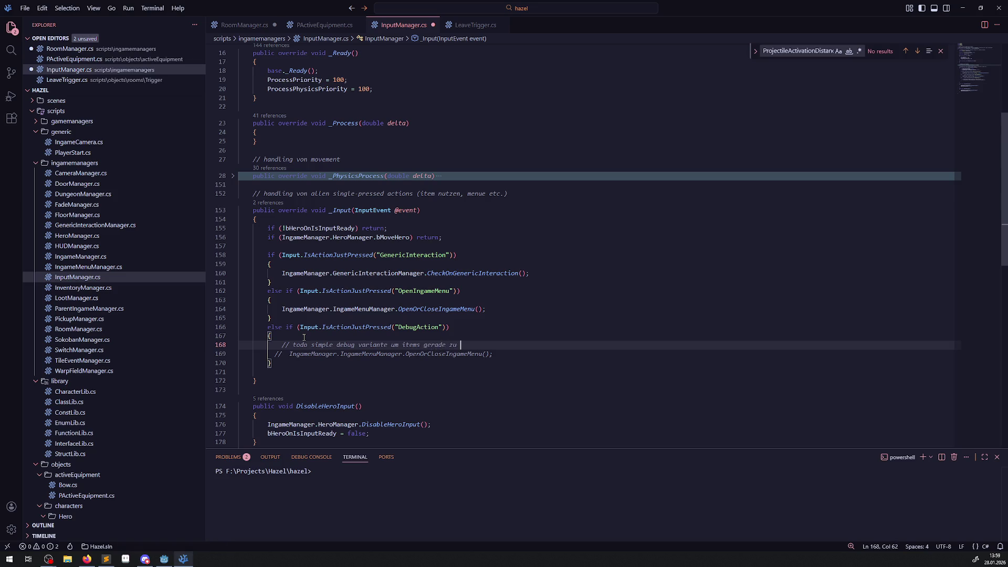
type("testen")
key("ctrl+BackSpace")
type("AE")
key("Up")
key("ctrl+s")
scroll(414, 294, "down", 3)
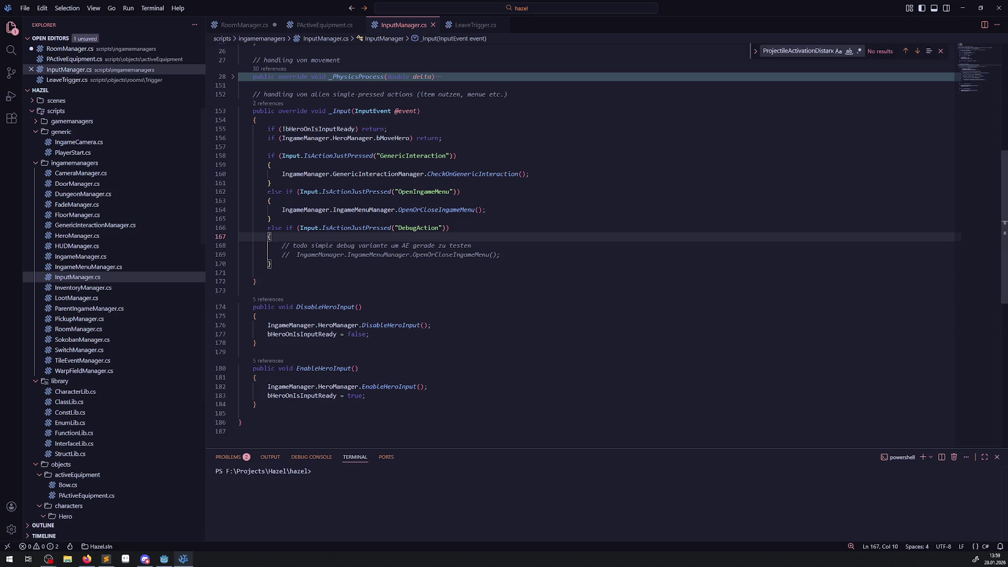
mouse_move(161, 561)
left_click(166, 525)
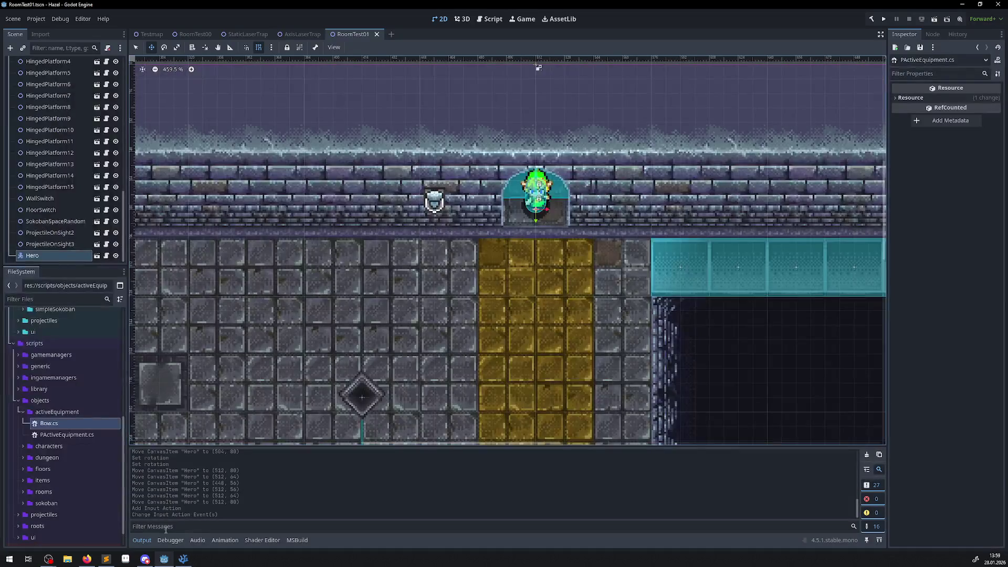
Delete the Hero node from RoomTest01 and save the scene
scroll(491, 339, "down", 3)
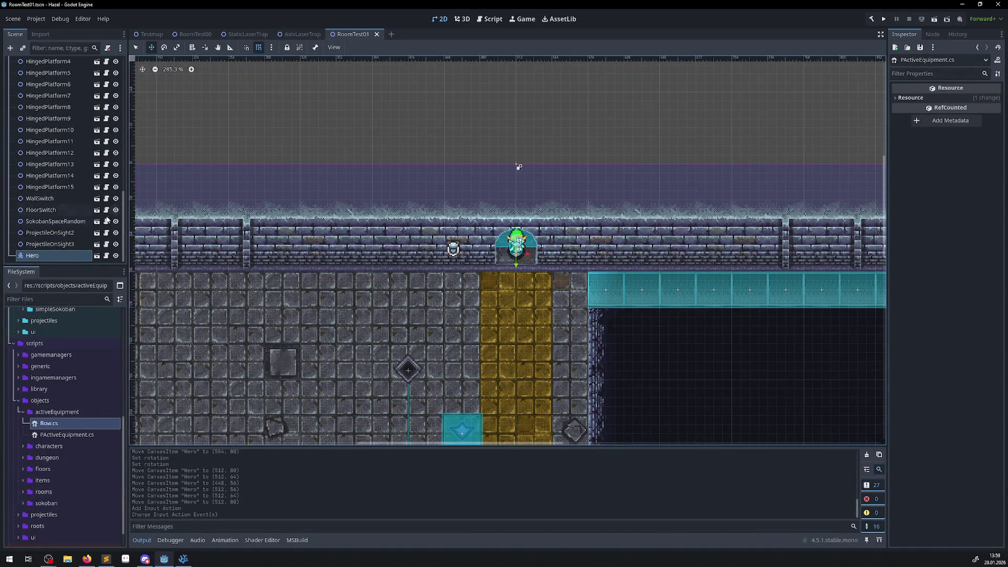
left_click(33, 256)
key("Delete")
left_click(481, 288)
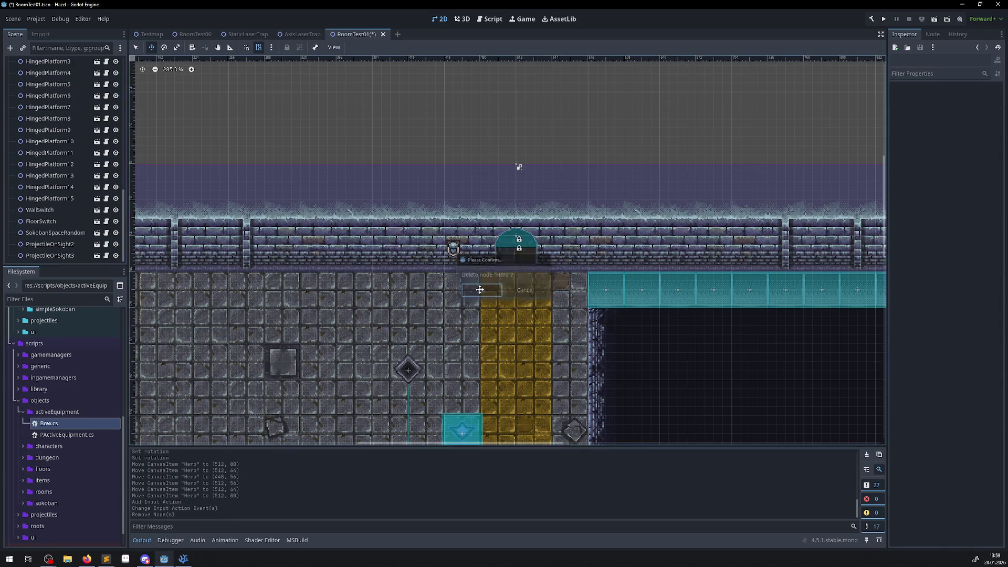
key("ctrl+s")
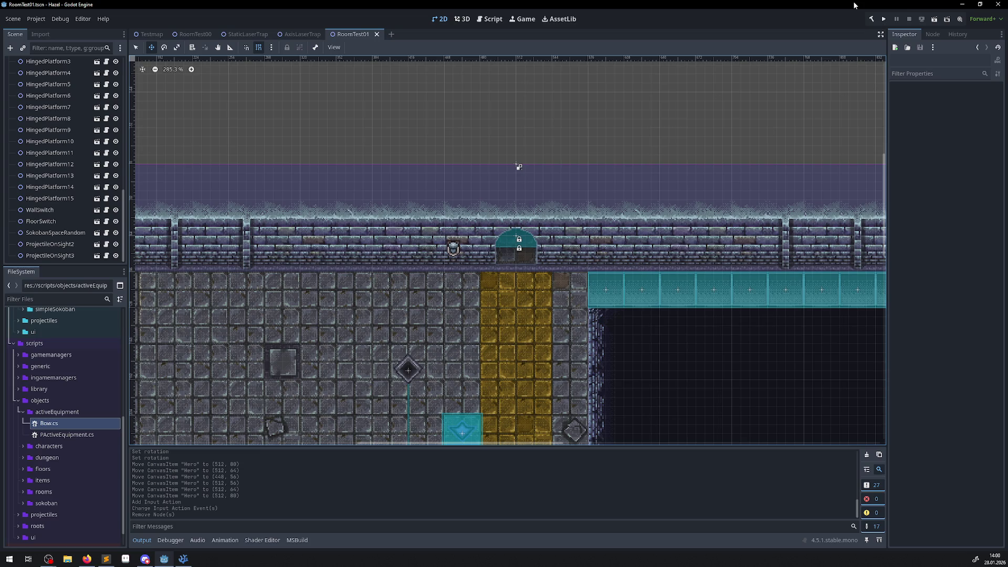
Run the project, walk the hero past a gem into the ice room, and close the hero menu
left_click(884, 19)
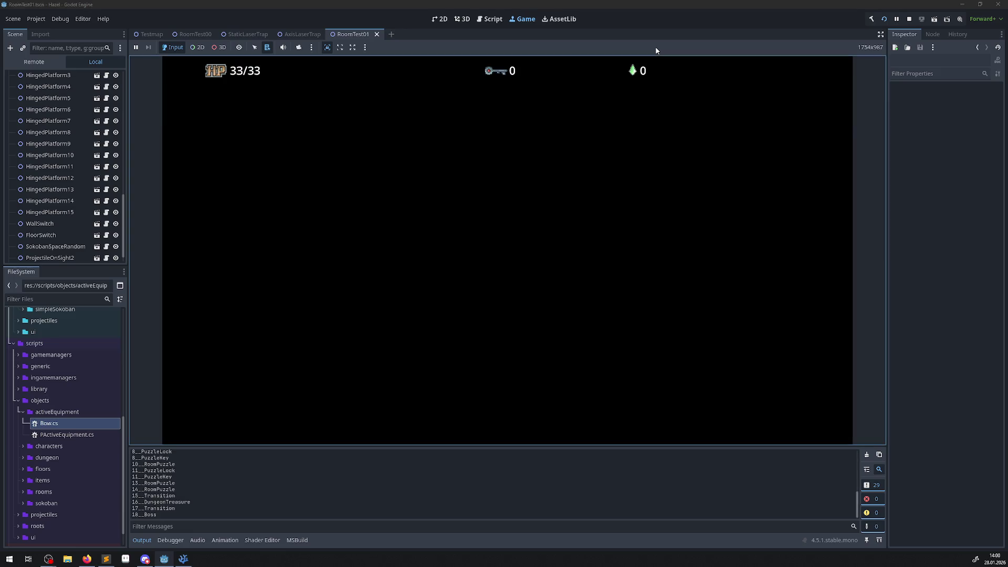
key("Up")
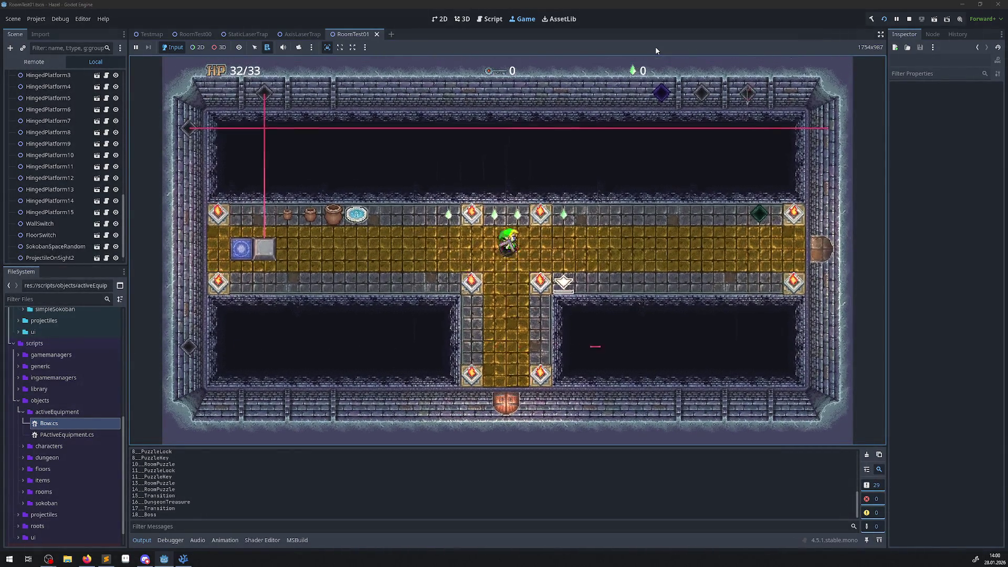
key("Right")
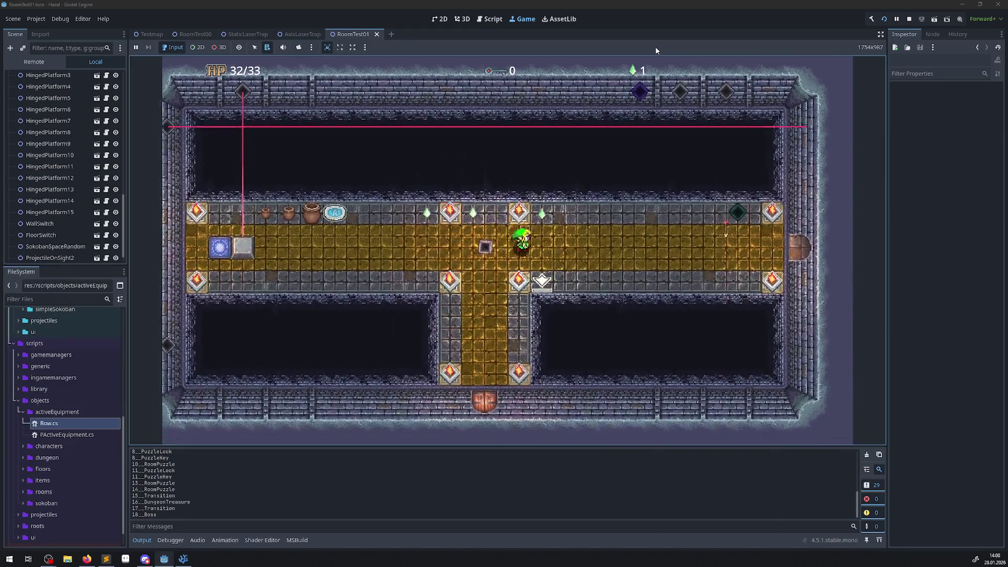
key("Right")
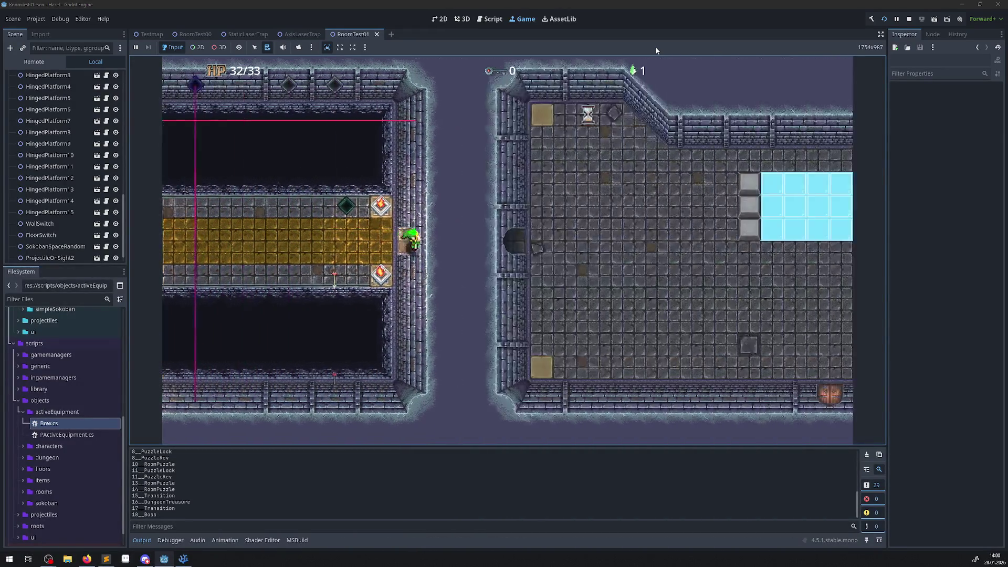
key("Right")
key("Down")
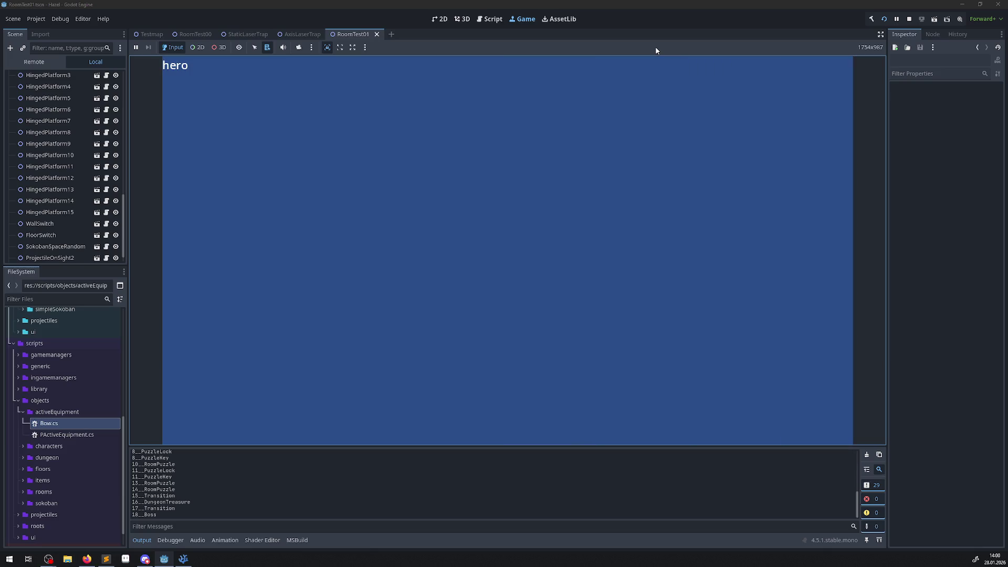
key("Escape")
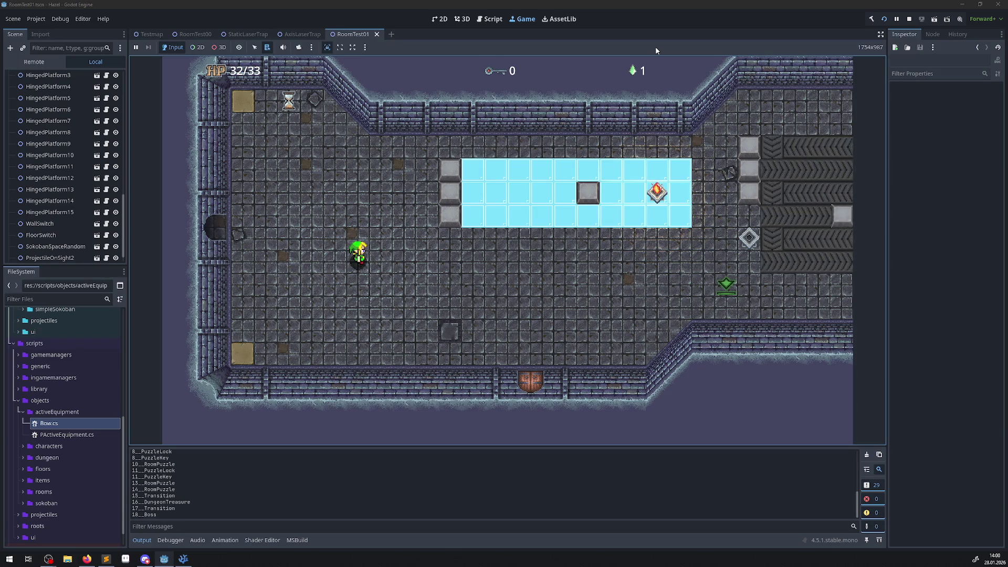
Walk the hero around the ice room up to the blocks
key("Right")
key("Left")
key("Right")
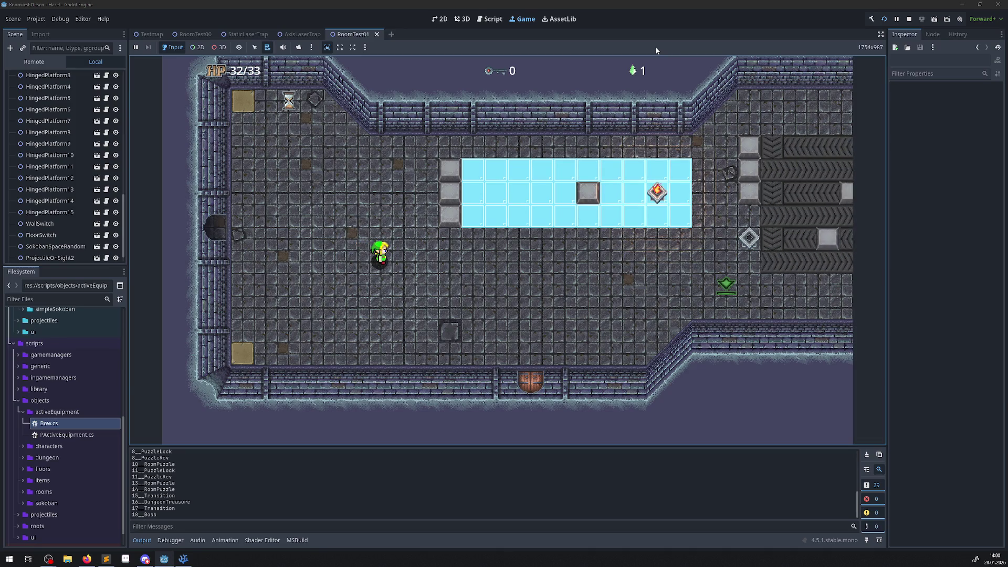
key("Right")
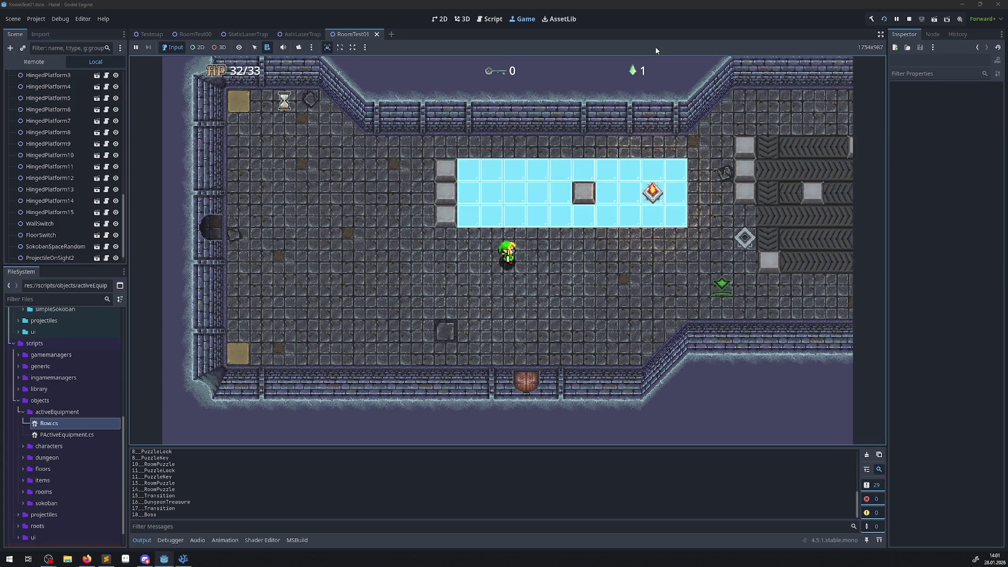
key("Left")
key("Left")
key("Down")
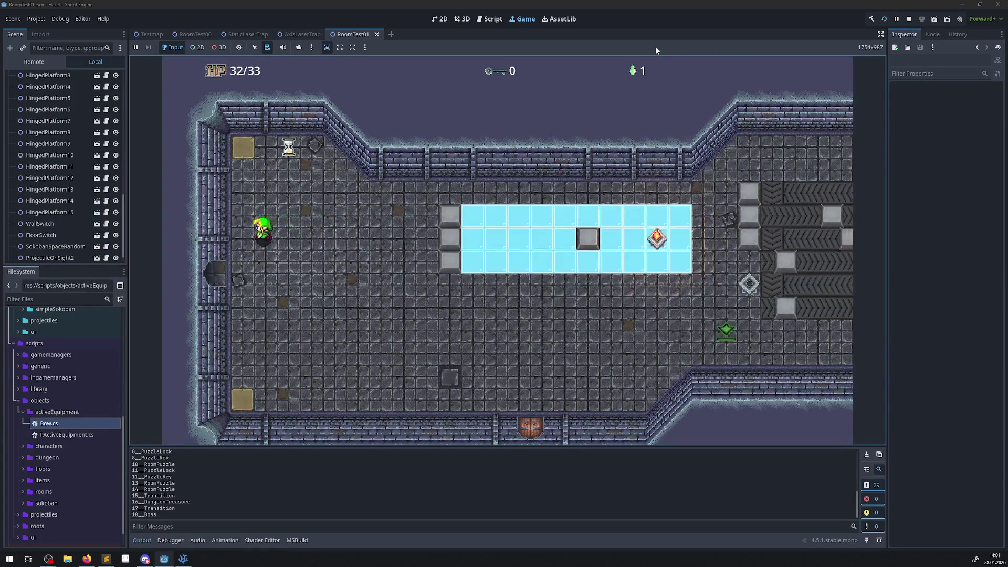
key("Right")
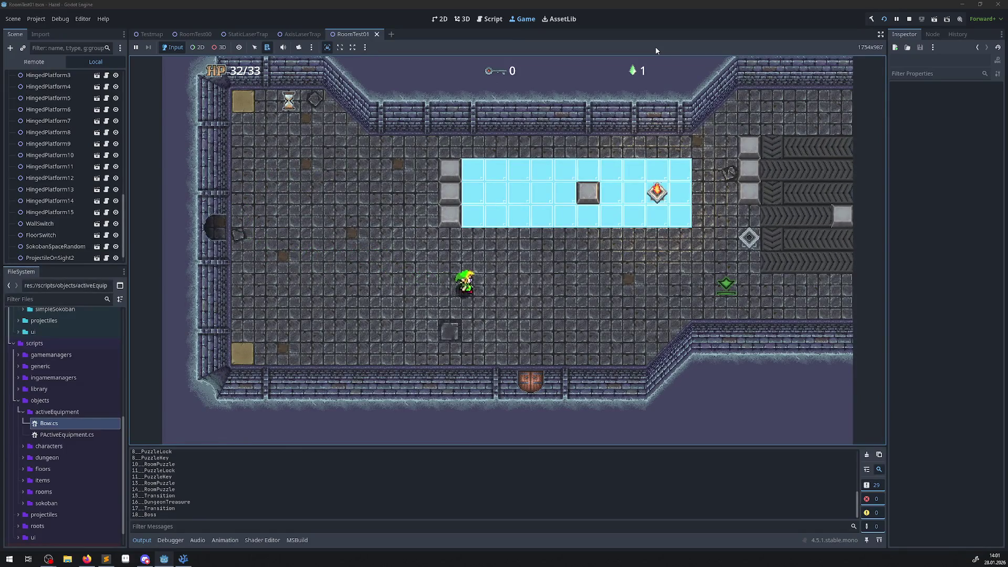
key("Right")
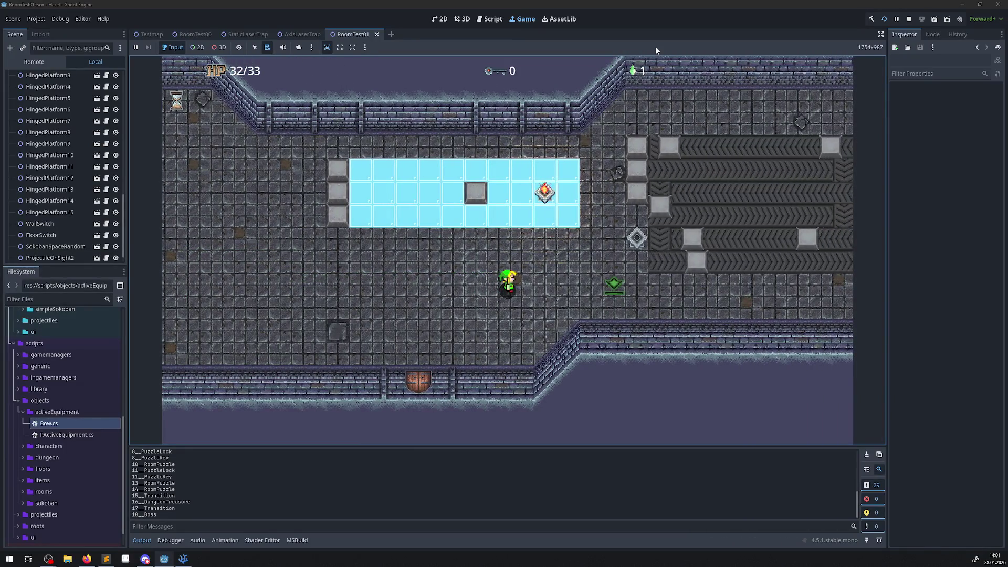
key("Left")
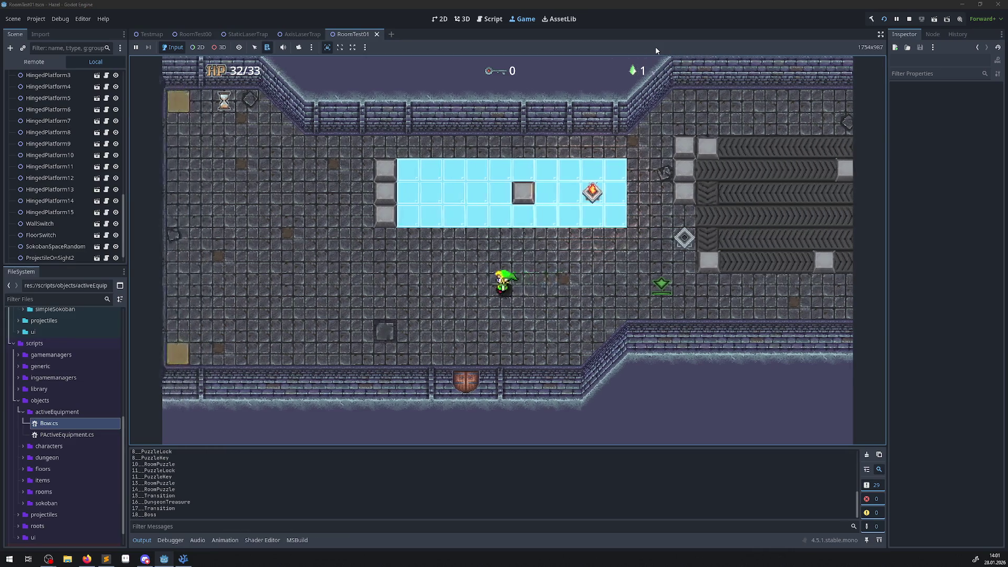
key("Up")
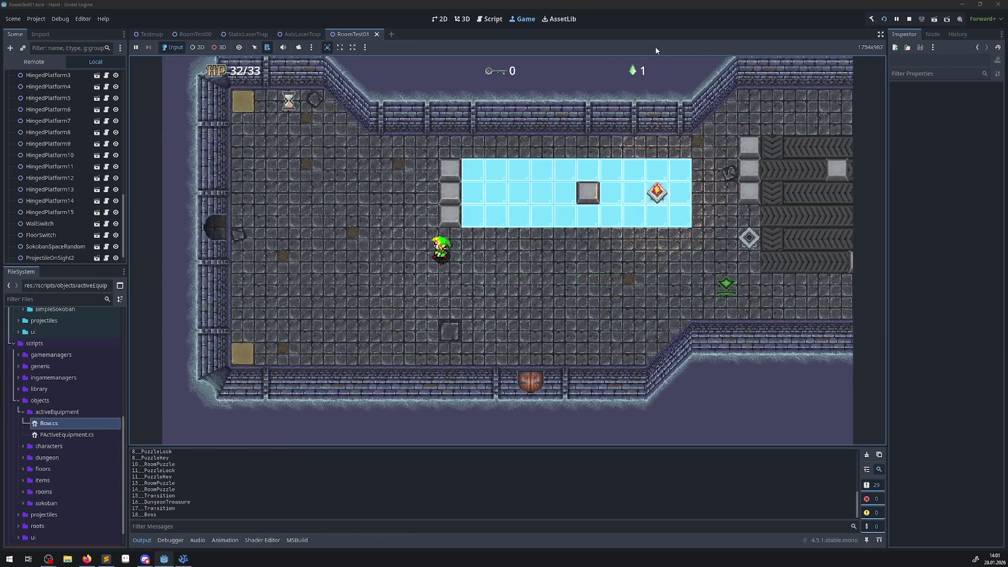
key("Left")
key("Up")
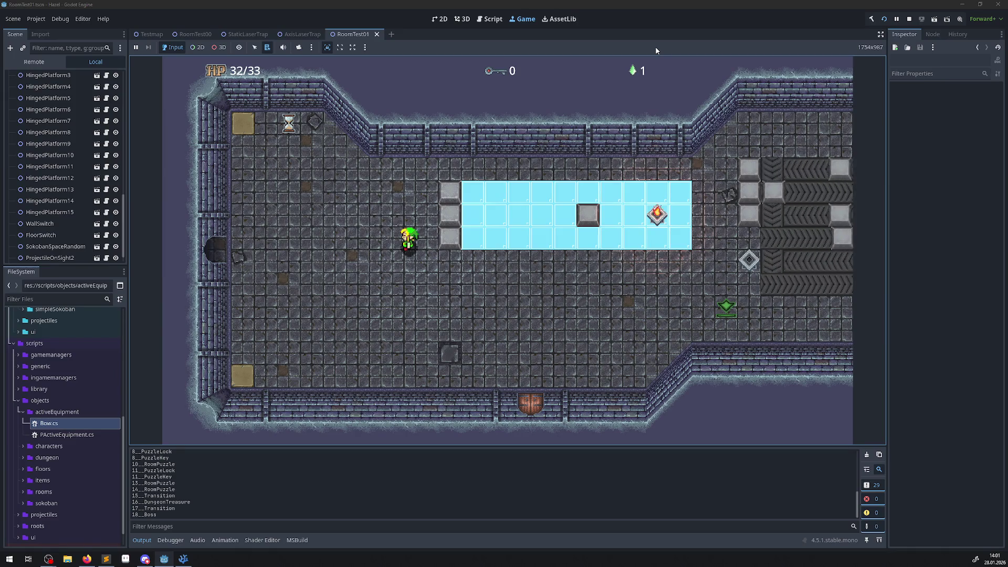
key("Down")
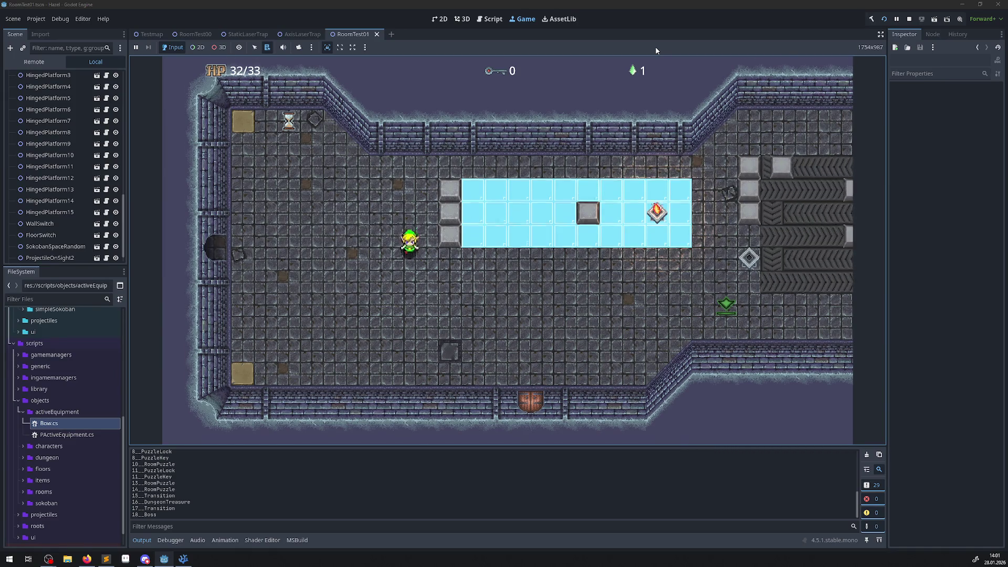
key("Right")
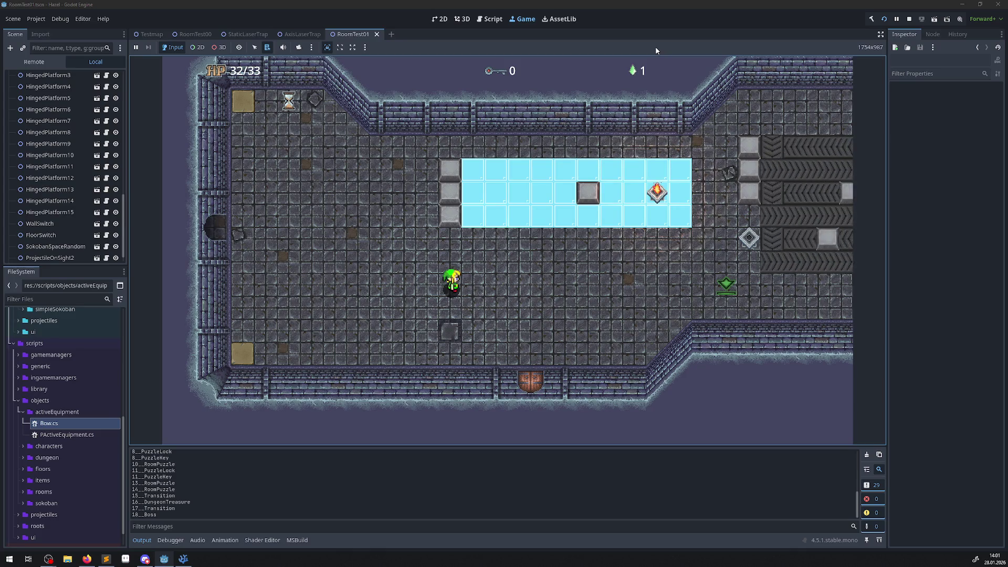
key("Up")
key("Left")
key("Up")
Push the blocks right across the ice, then walk the hero back left
key("Right")
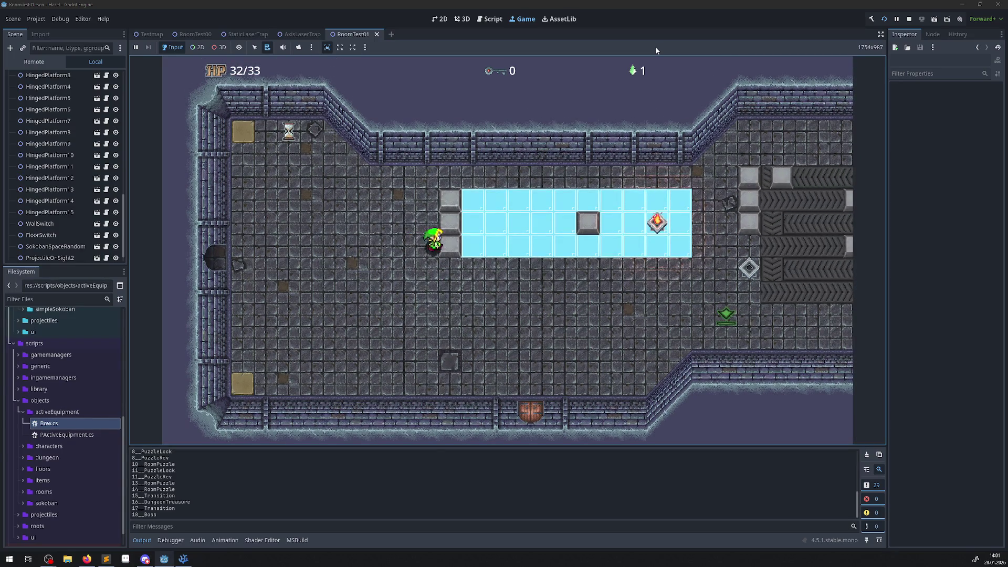
key("Up")
key("Right")
key("Up")
key("Right")
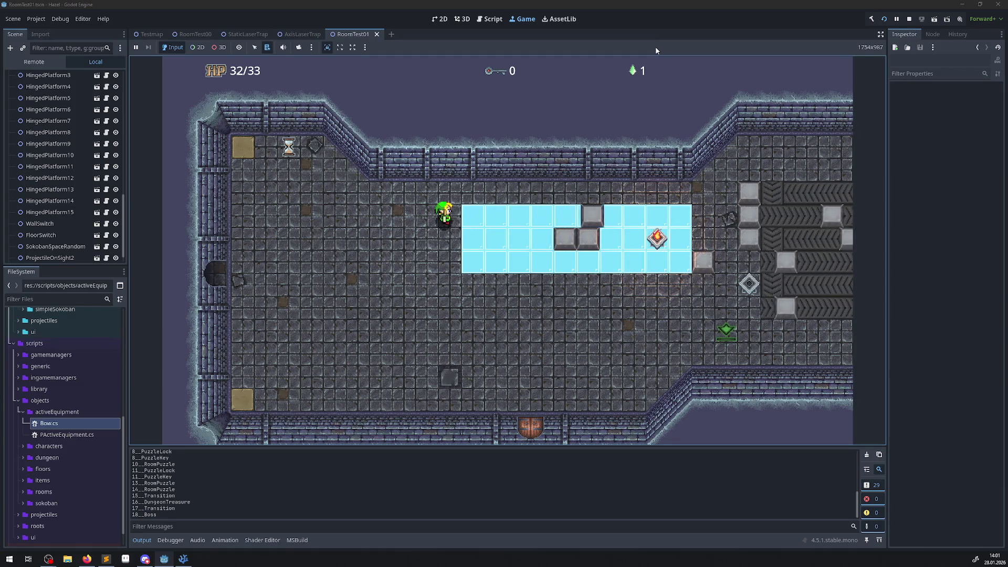
key("Down")
key("Left")
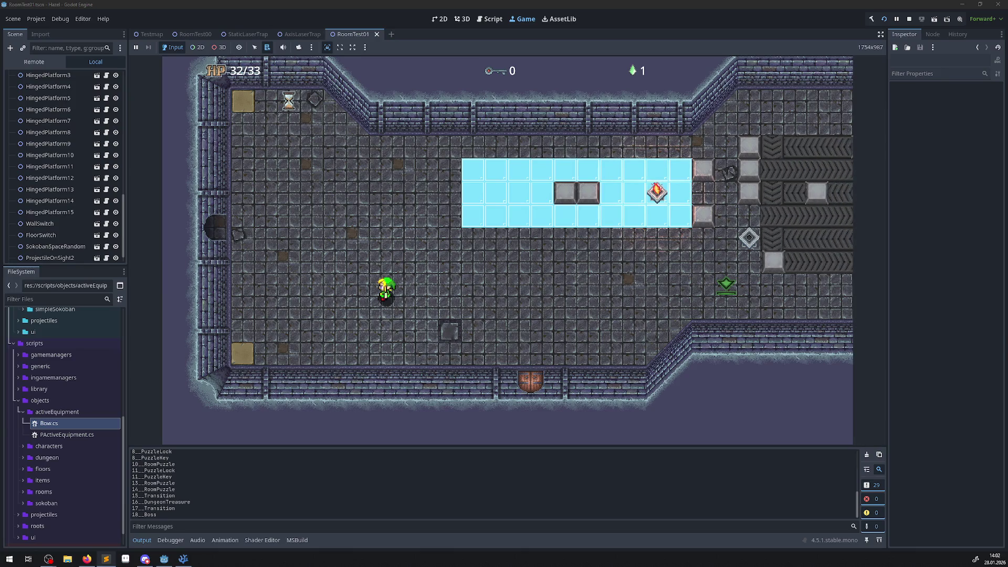
Refocus the game and move the hero back and forth, ending facing forward
left_click(522, 302)
key("Right")
key("Left")
key("Right")
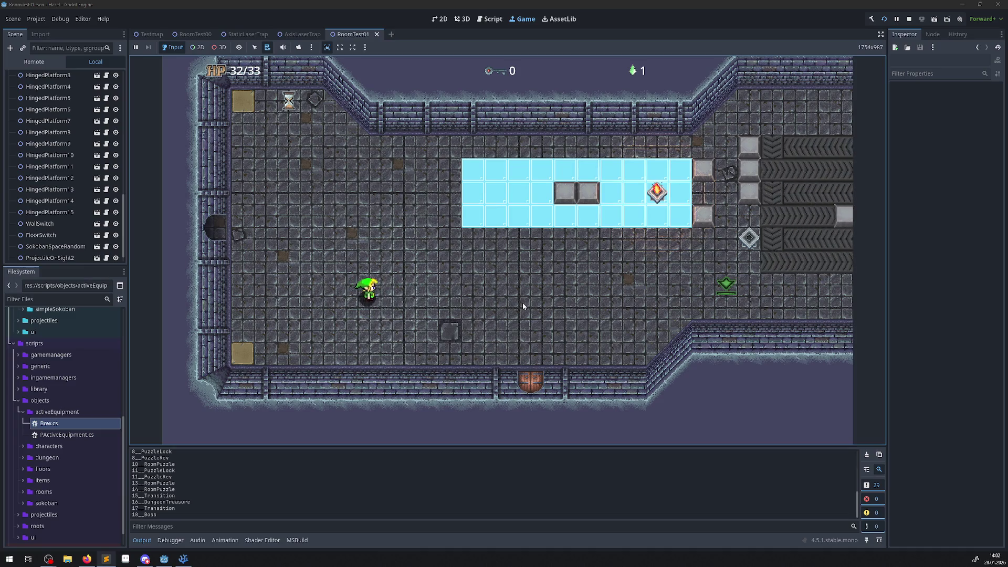
key("Left")
key("Right")
key("Left")
key("Right")
key("Right")
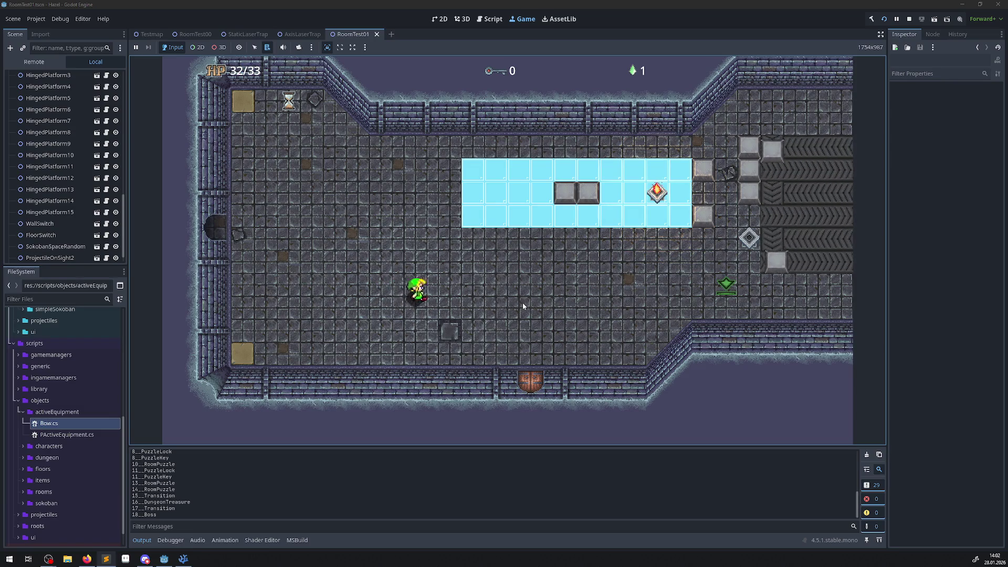
key("Left")
key("Down")
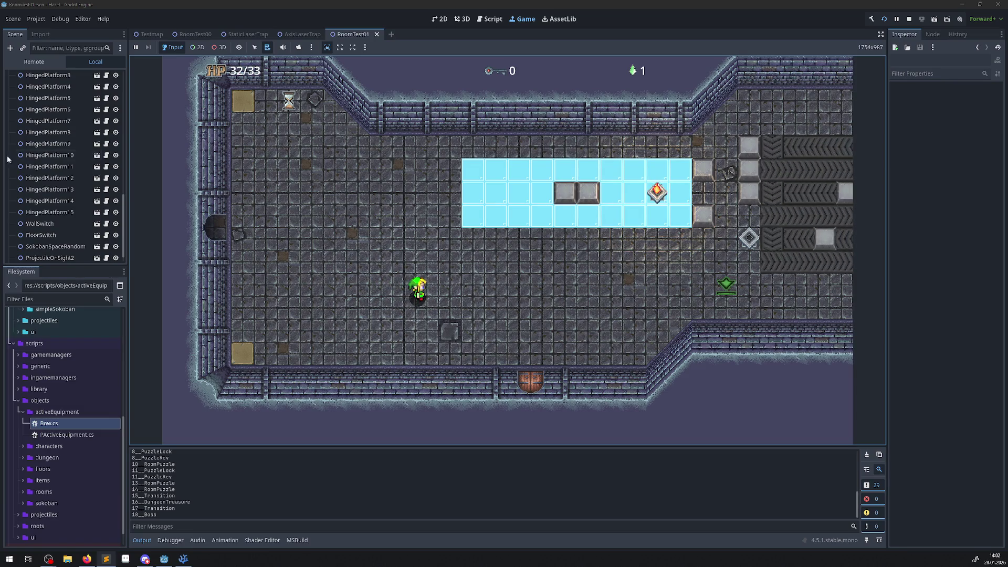
Open Hero.tscn from the characters > hero folder and stop the running game
scroll(58, 379, "up", 7)
scroll(57, 489, "down", 1)
scroll(58, 489, "down", 1)
left_click(23, 416)
double_click(35, 427)
double_click(56, 438)
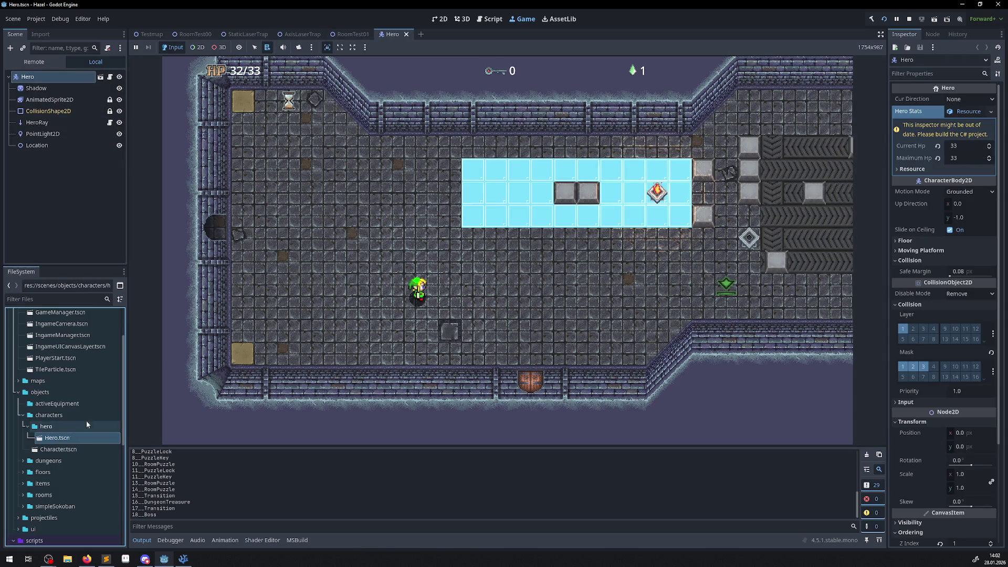
left_click(909, 19)
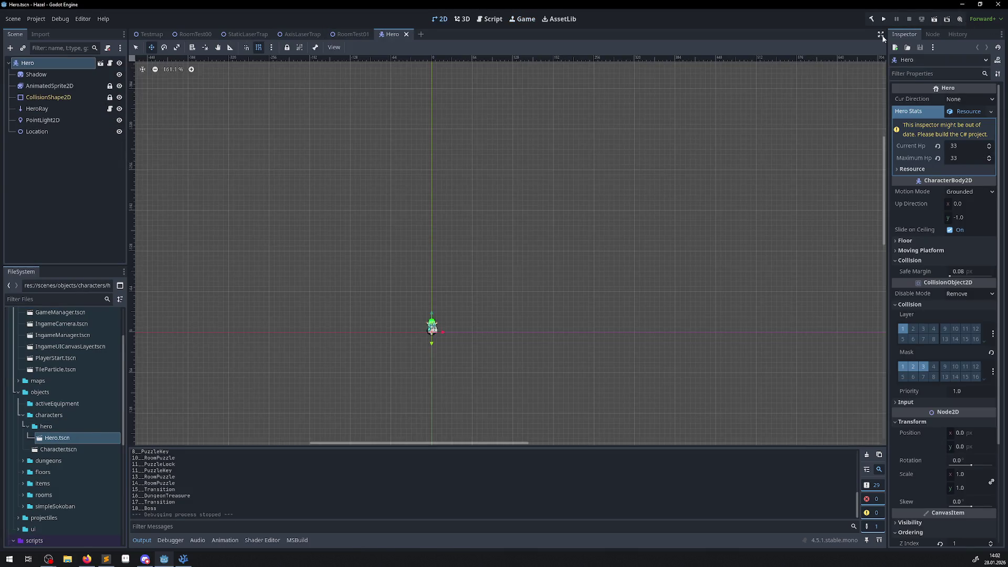
Drop swordtest.png into the Hero scene as a sprite, then delete it again
scroll(426, 344, "up", 5)
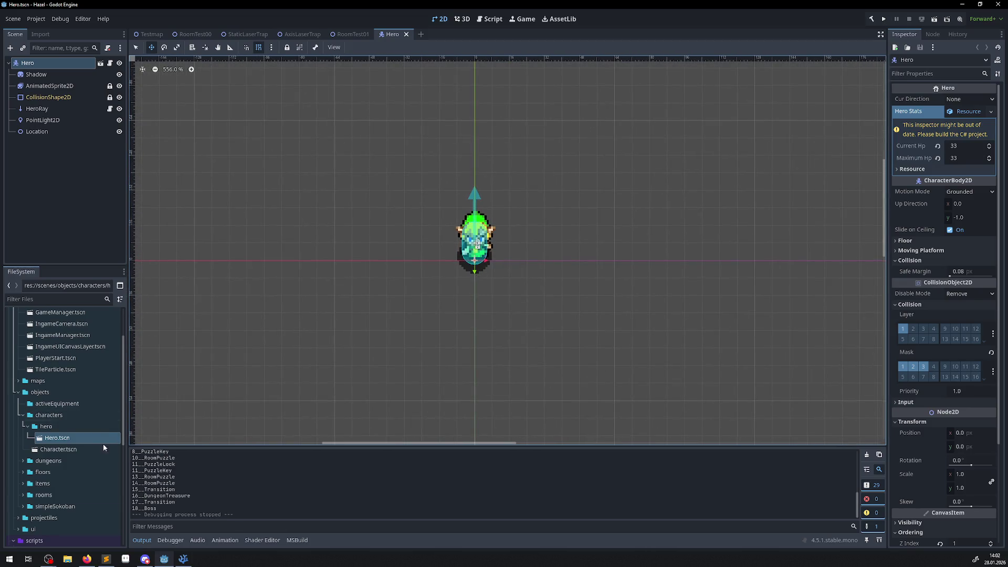
scroll(61, 481, "down", 5)
scroll(58, 484, "down", 10)
scroll(60, 397, "up", 2)
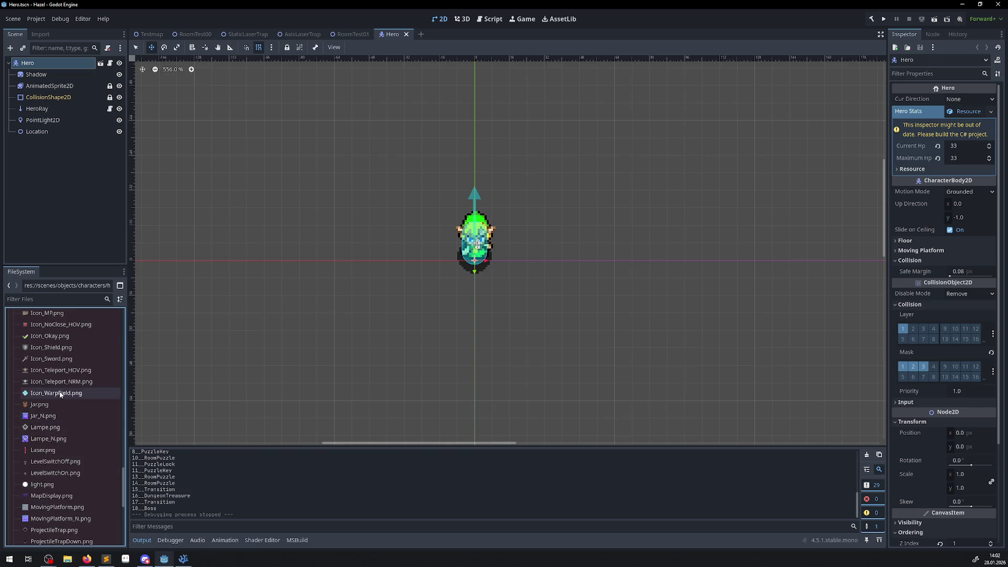
scroll(59, 399, "down", 3)
scroll(58, 466, "down", 3)
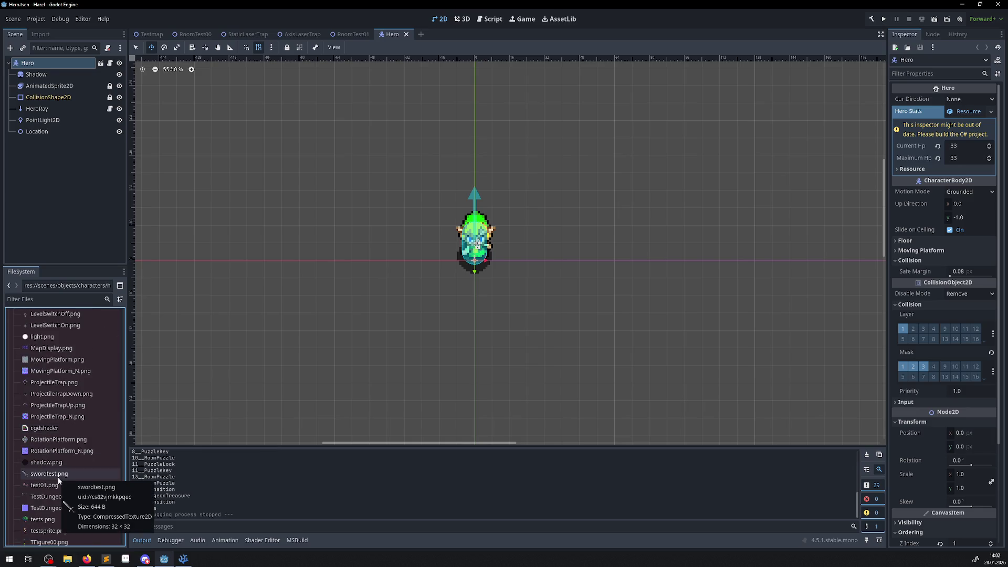
mouse_move(58, 479)
left_mouse_down()
mouse_move(386, 273)
mouse_move(382, 281)
left_mouse_up()
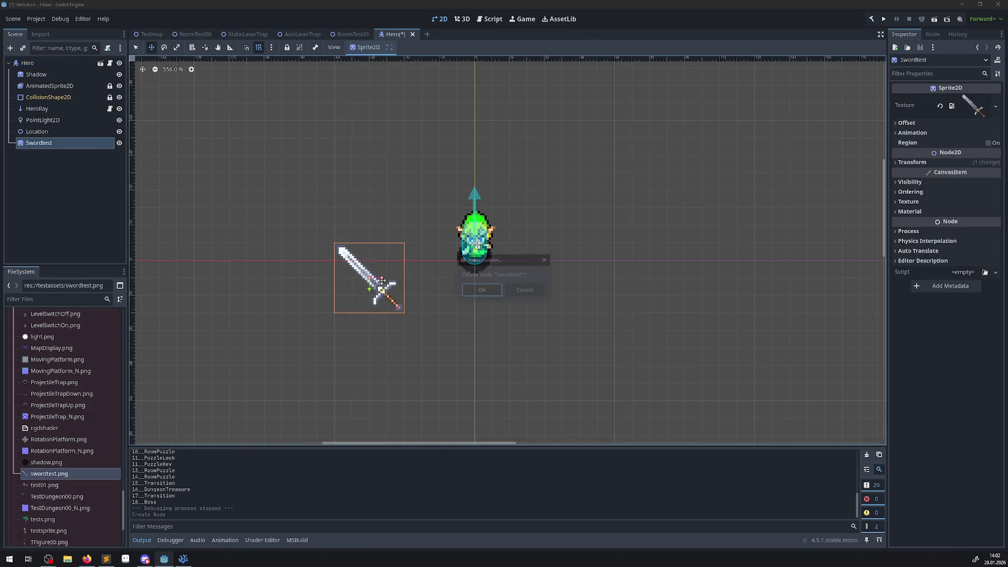
key("Delete")
left_click(482, 290)
Find and select Icon_Bow.png in the FileSystem dock
scroll(65, 425, "up", 6)
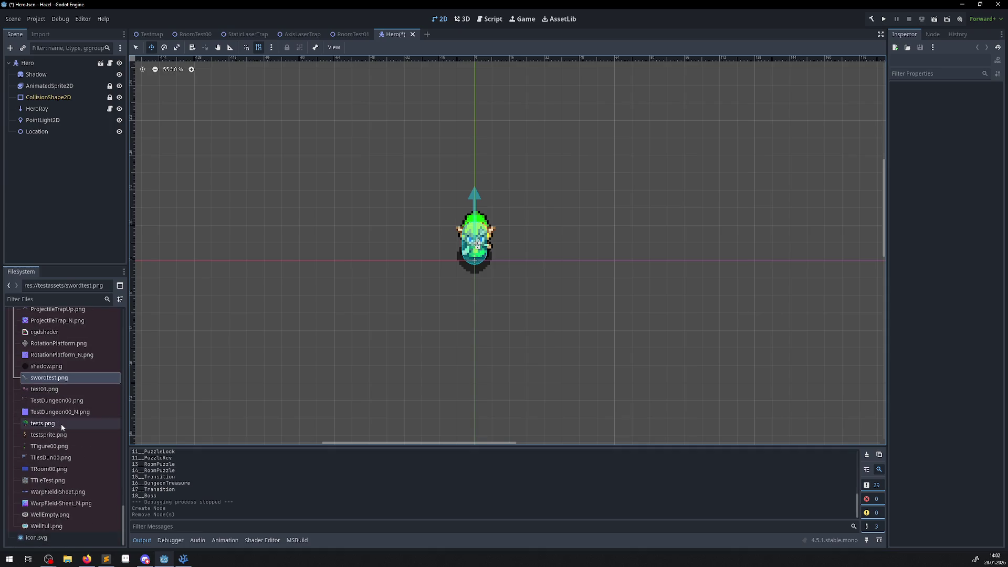
scroll(77, 423, "up", 5)
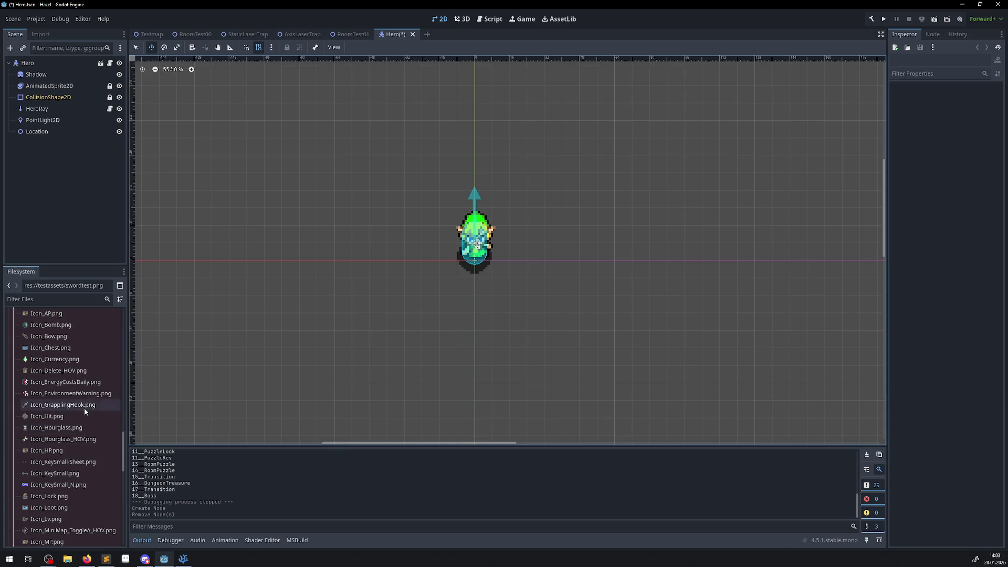
mouse_move(70, 406)
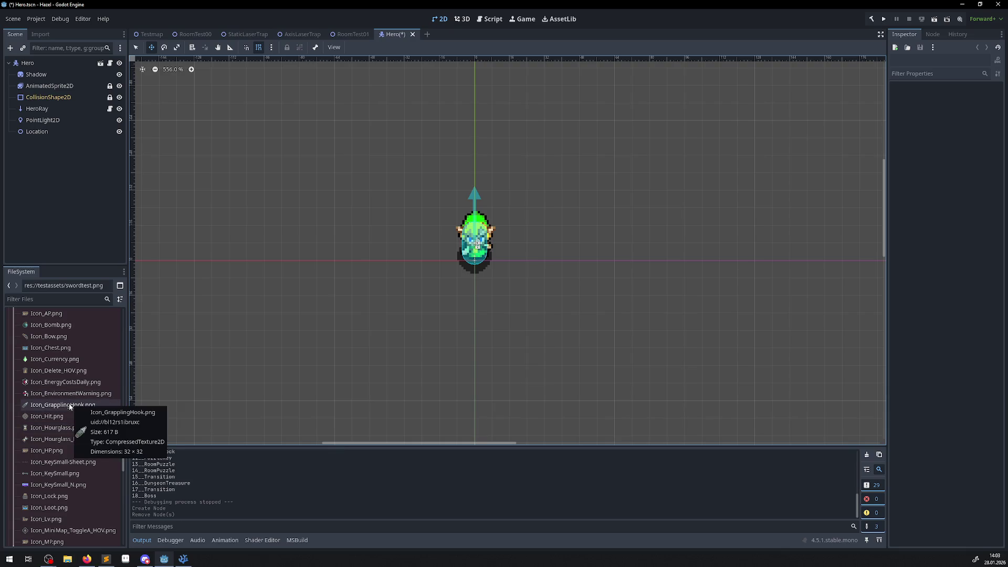
scroll(68, 389, "up", 1)
left_click(52, 368)
Drop Icon_Bow.png beside the hero and scale it to 0.5 on both axes
mouse_move(53, 372)
left_mouse_down()
mouse_move(439, 270)
mouse_move(439, 260)
left_mouse_up()
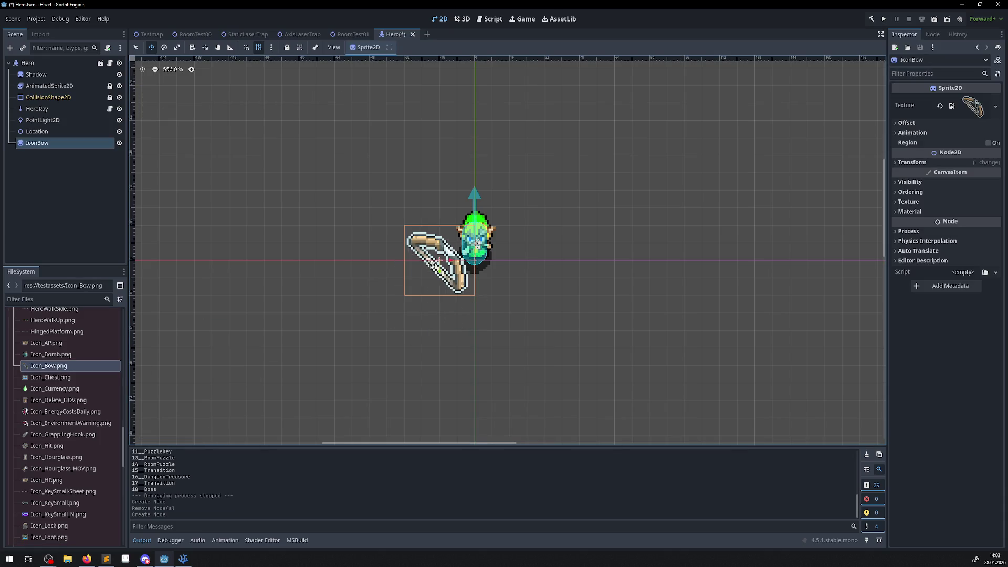
left_click(915, 162)
left_click(969, 228)
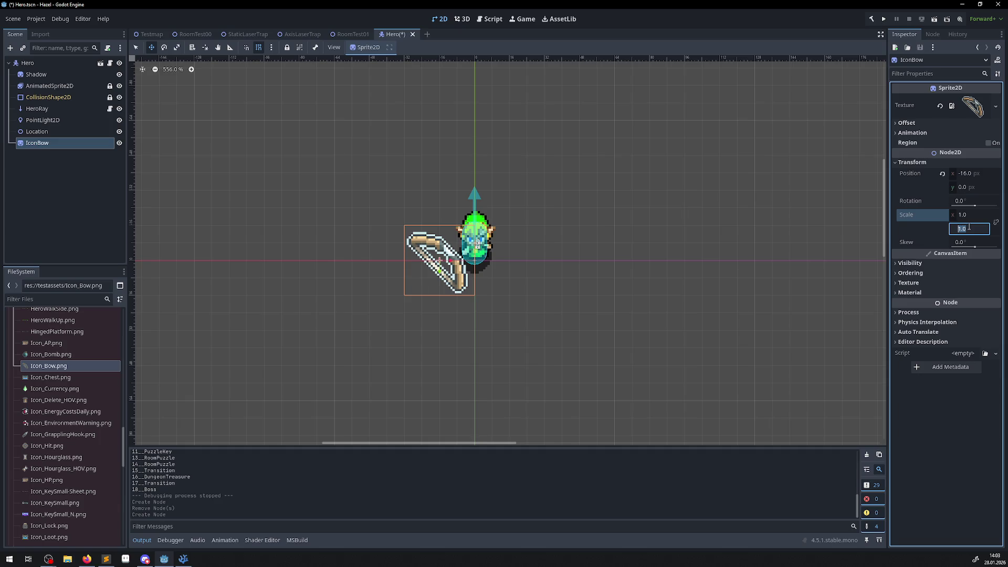
type("0.5")
key("Return")
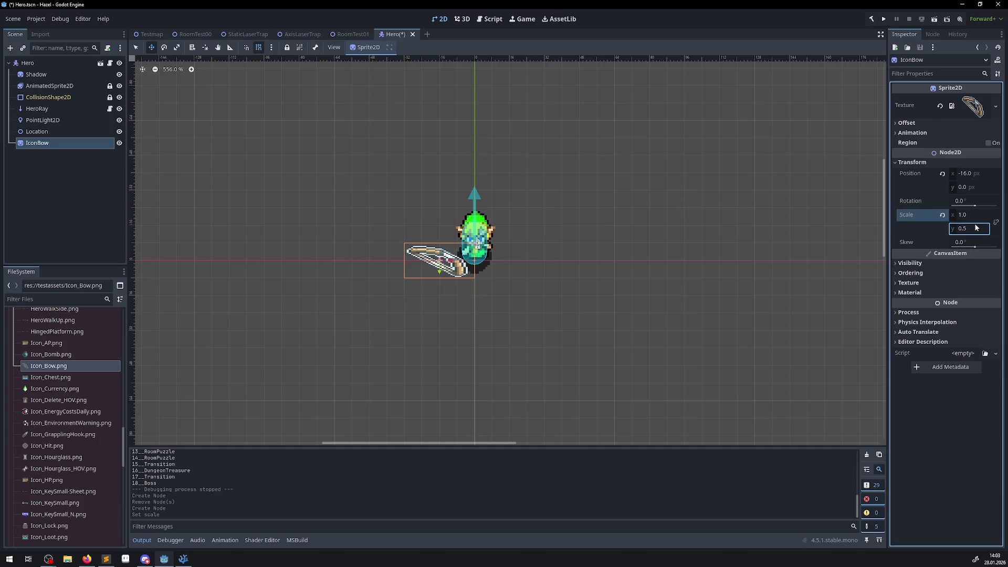
left_click(971, 216)
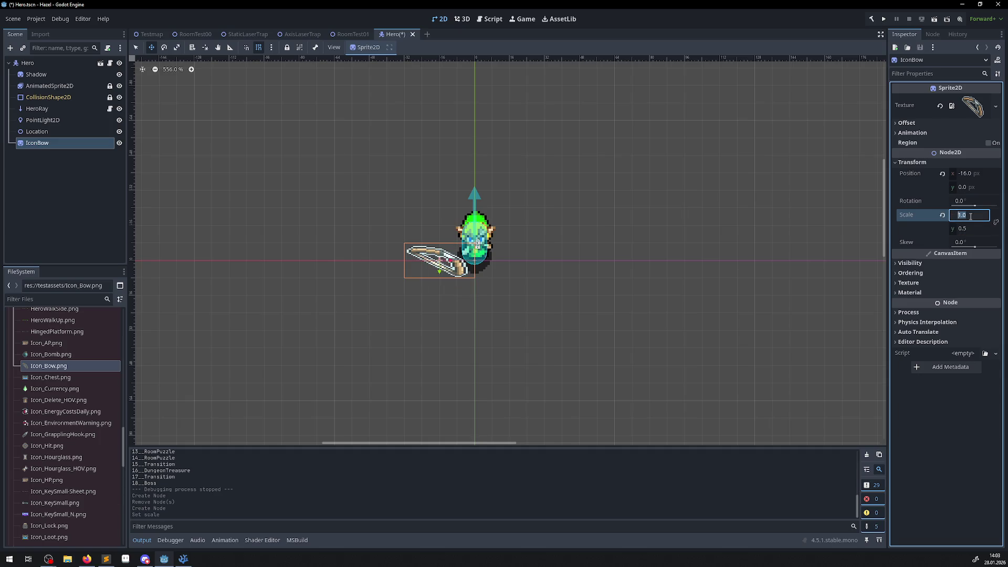
type("0.5")
key("Return")
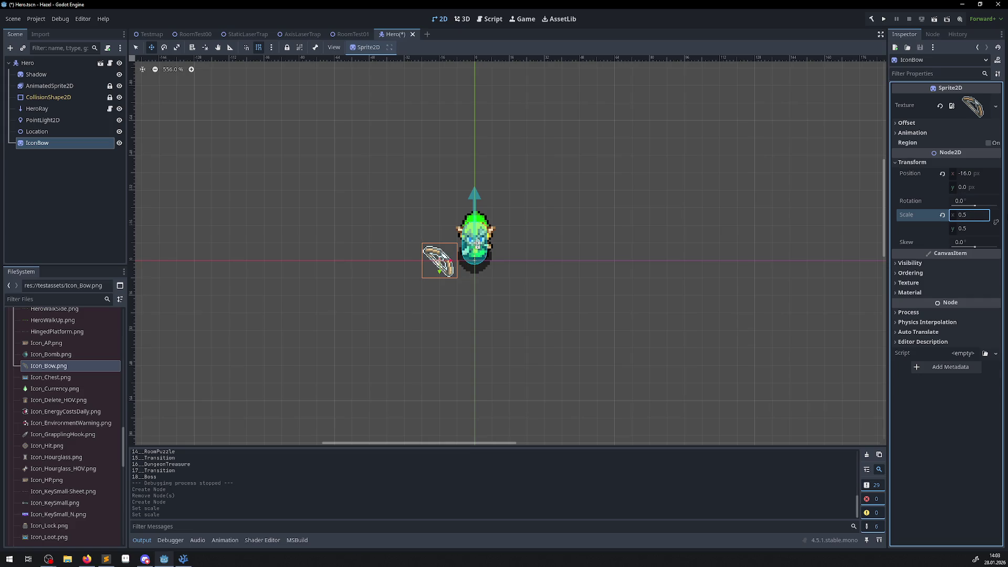
Drag the bow sprite up against the hero
scroll(433, 248, "up", 3)
mouse_move(432, 249)
left_mouse_down()
mouse_move(504, 243)
mouse_move(541, 210)
mouse_move(504, 242)
mouse_move(475, 237)
left_mouse_up()
scroll(464, 249, "up", 4)
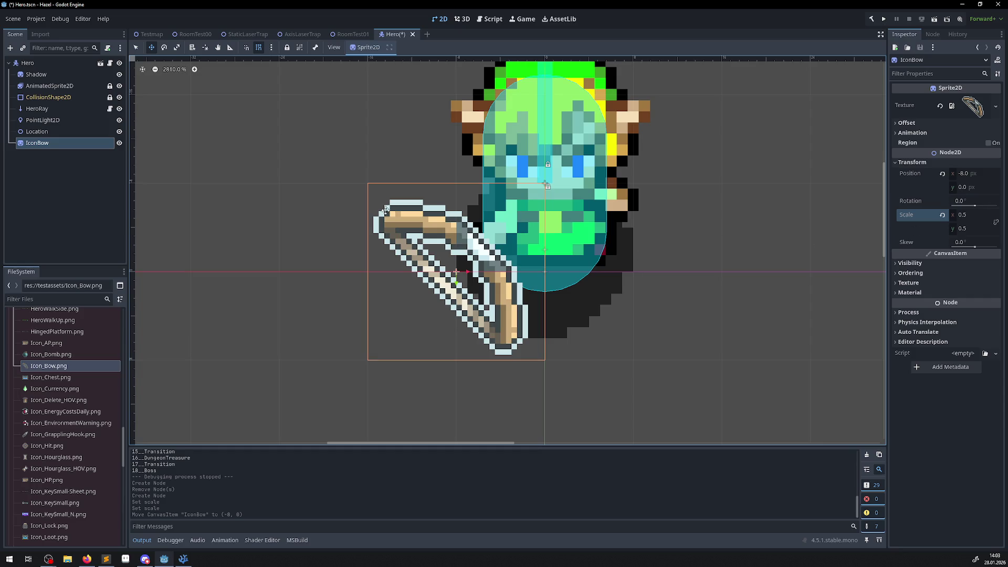
left_click_drag(475, 270, 485, 248)
scroll(485, 248, "down", 4)
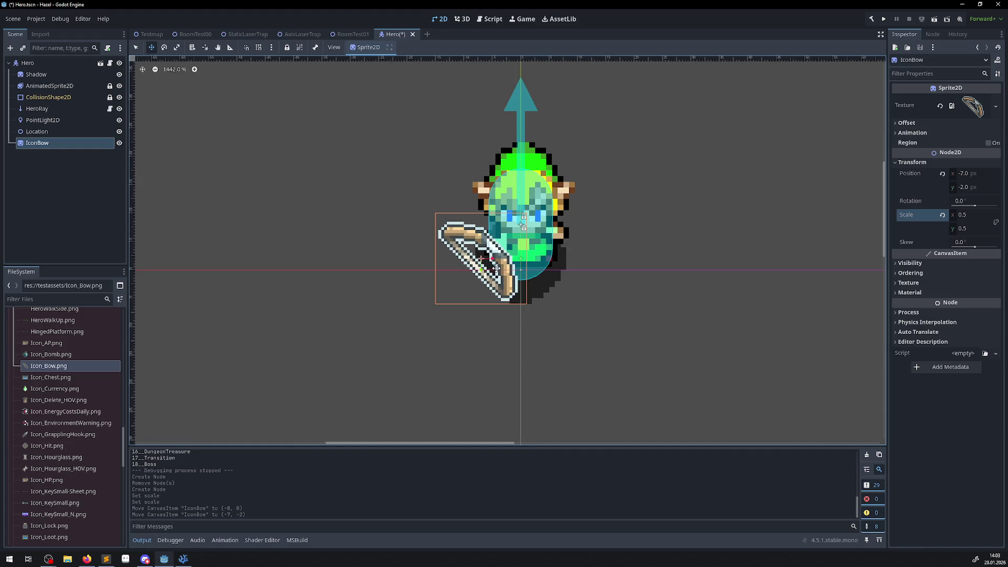
scroll(496, 267, "down", 2)
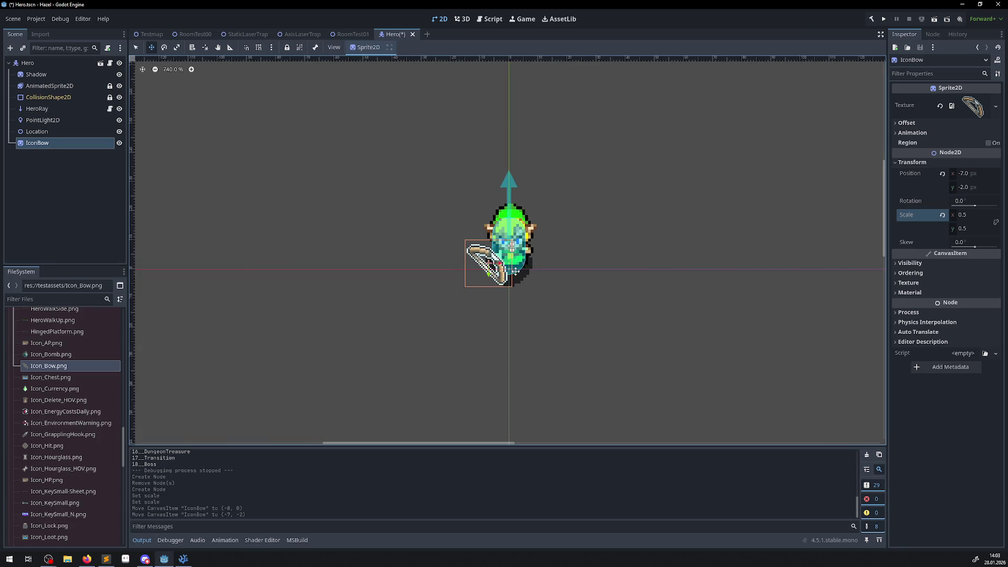
scroll(546, 273, "up", 2)
Shrink the bow's scale to 0.25 on both axes
left_click(971, 229)
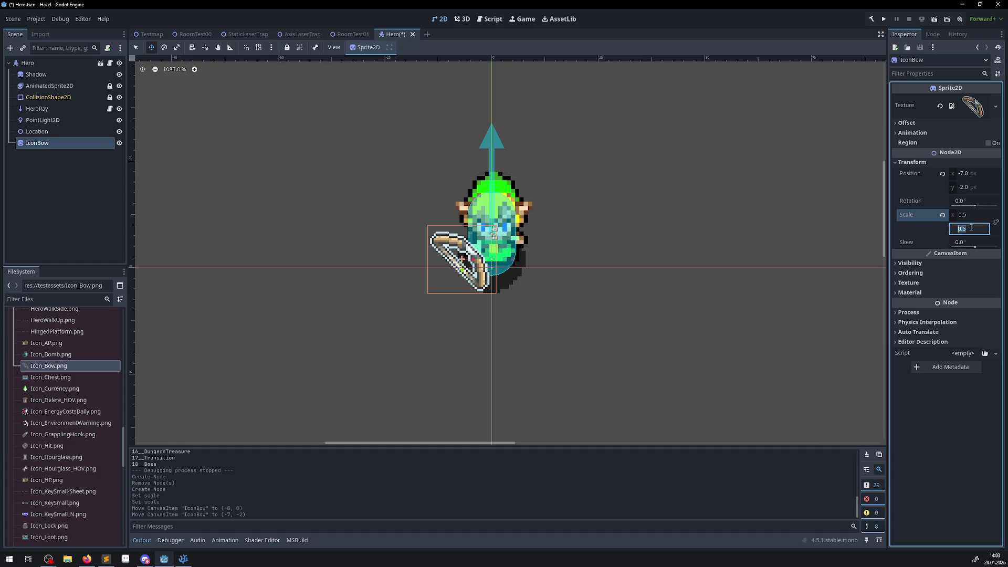
type("0.25")
key("Return")
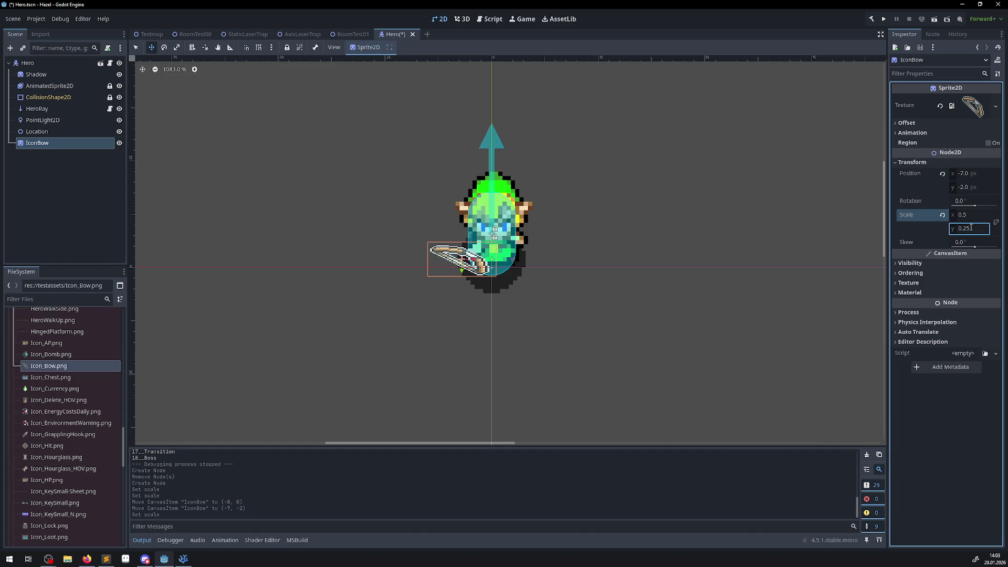
left_click_drag(971, 228, 945, 229)
left_click(971, 229)
type("0.25")
key("Return")
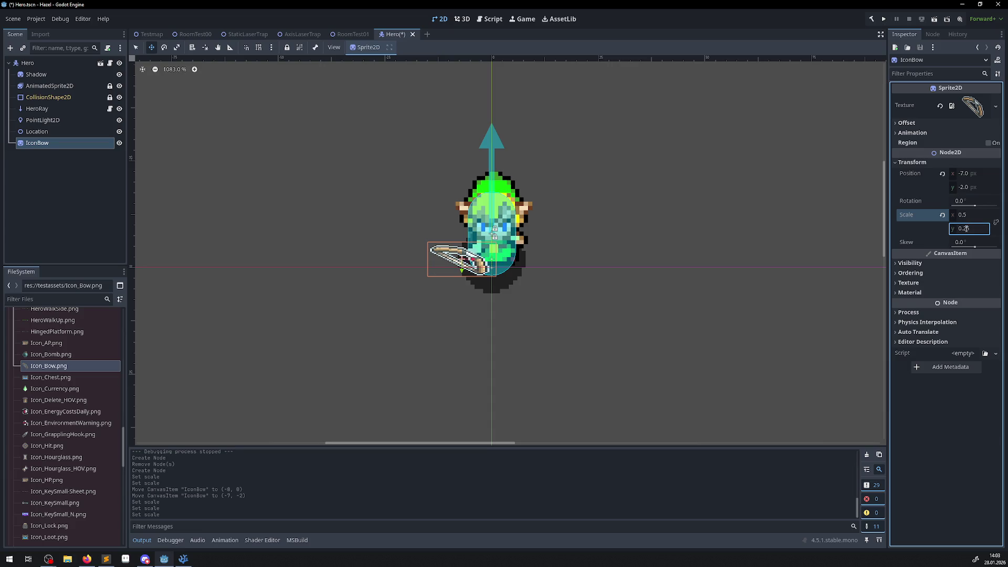
left_click(968, 214)
type("0.25")
key("Return")
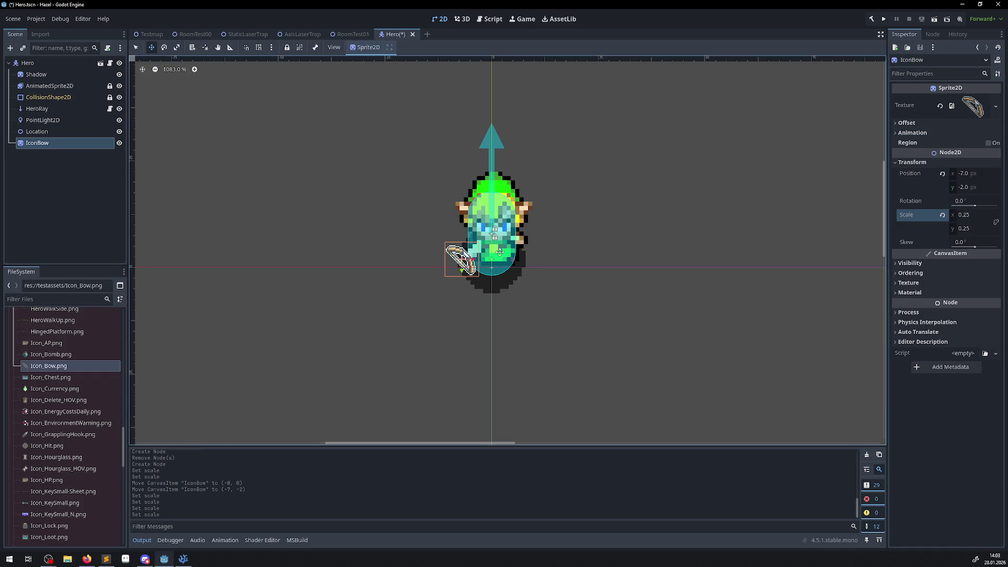
Set the bow's scale to 0.35 y and 0.33 x, nudge it toward the hero, and save
left_click(968, 229)
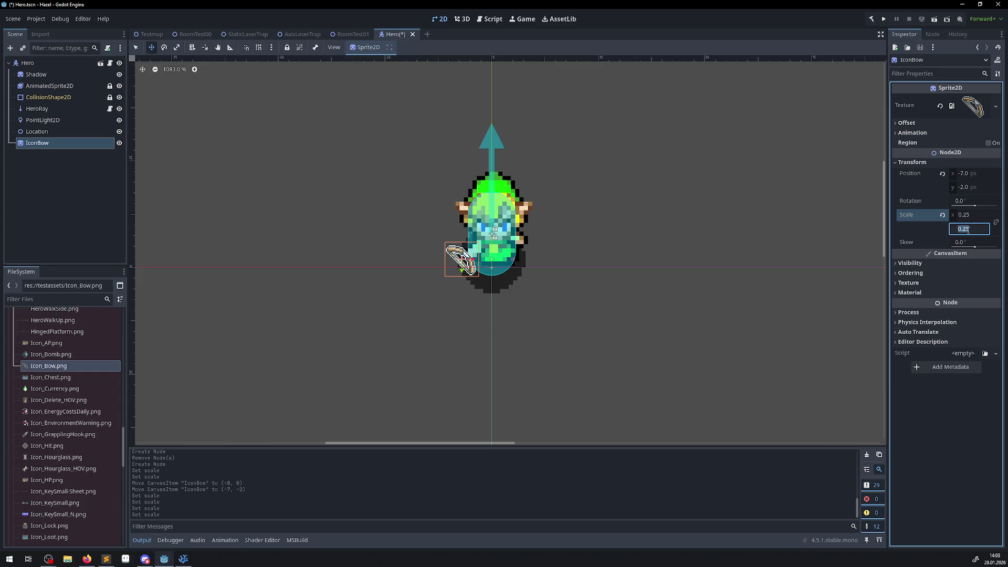
type("0.35")
key("Return")
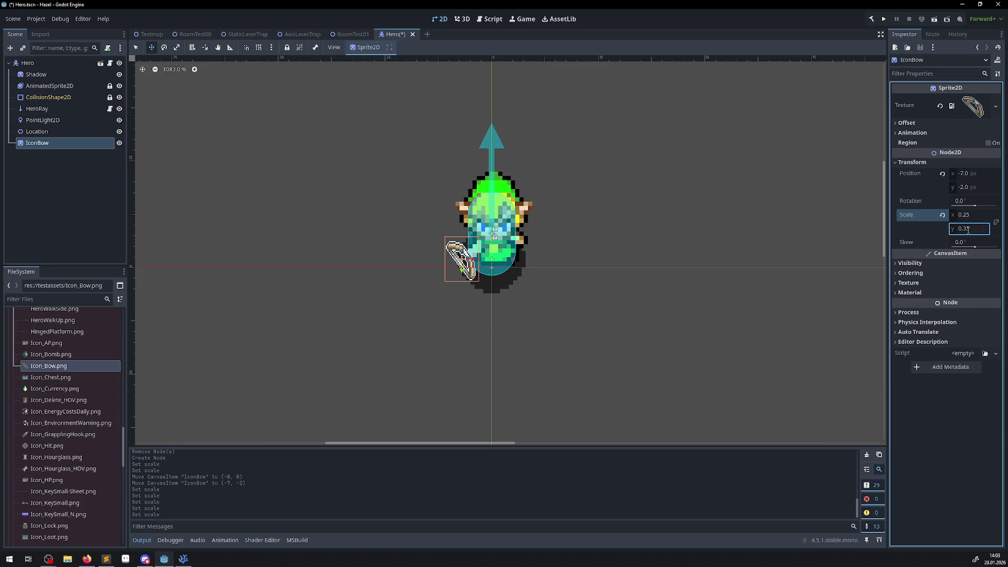
left_click(968, 214)
type("0.33")
key("Return")
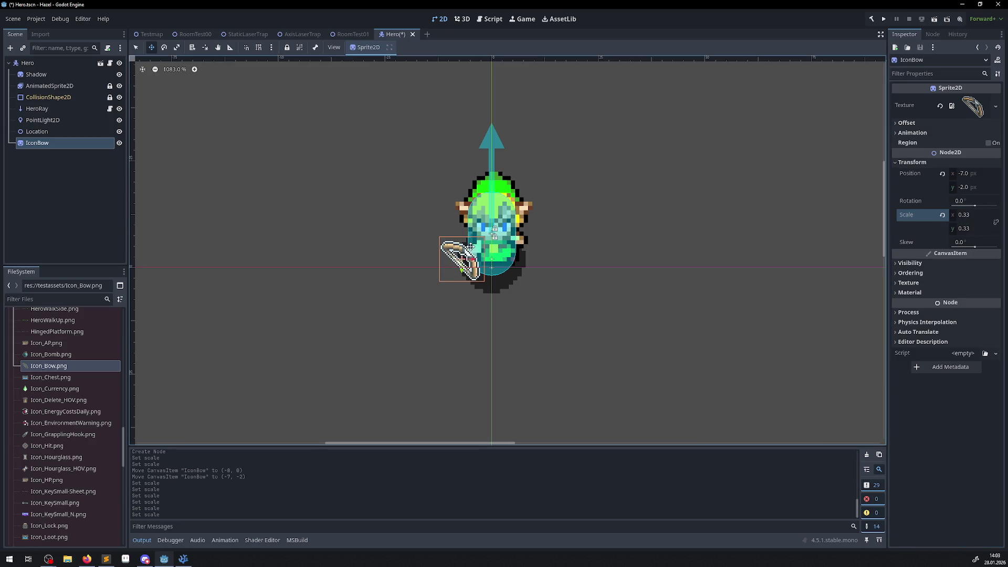
mouse_move(460, 247)
left_mouse_down()
mouse_move(513, 226)
mouse_move(462, 252)
left_mouse_up()
key("ctrl+s")
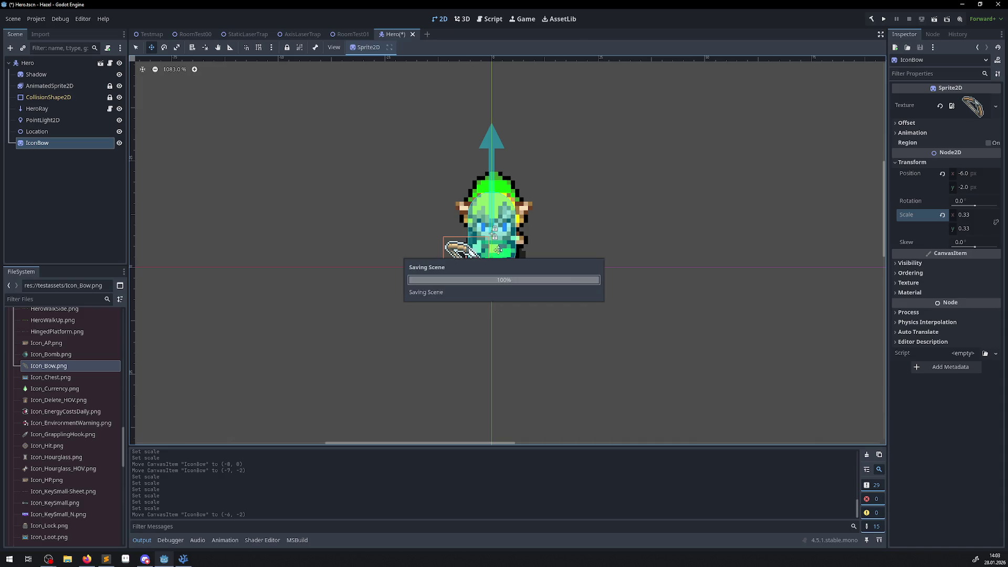
Run the project and walk the hero up the corridor and right into the next room
left_click(884, 19)
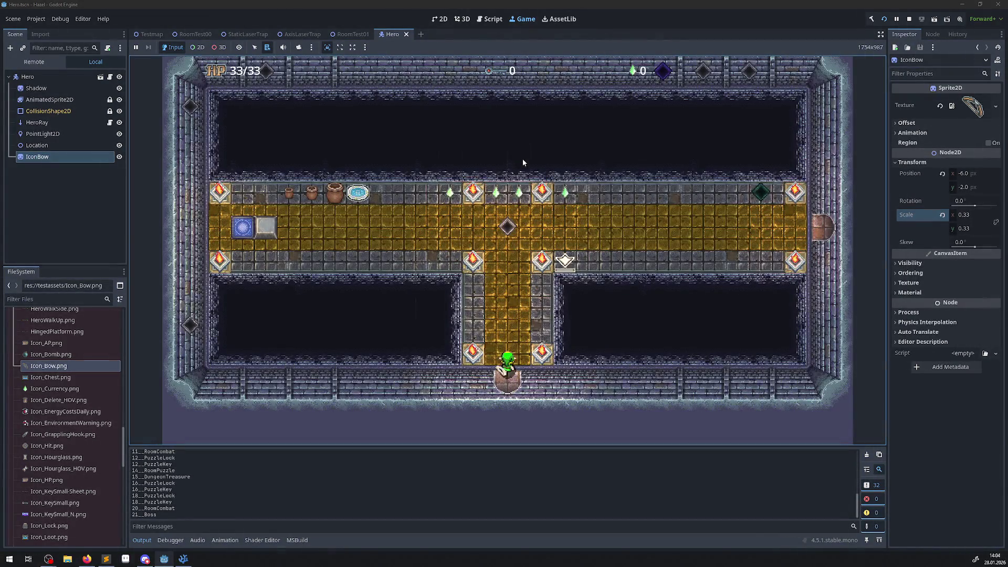
key("Up")
key("Right")
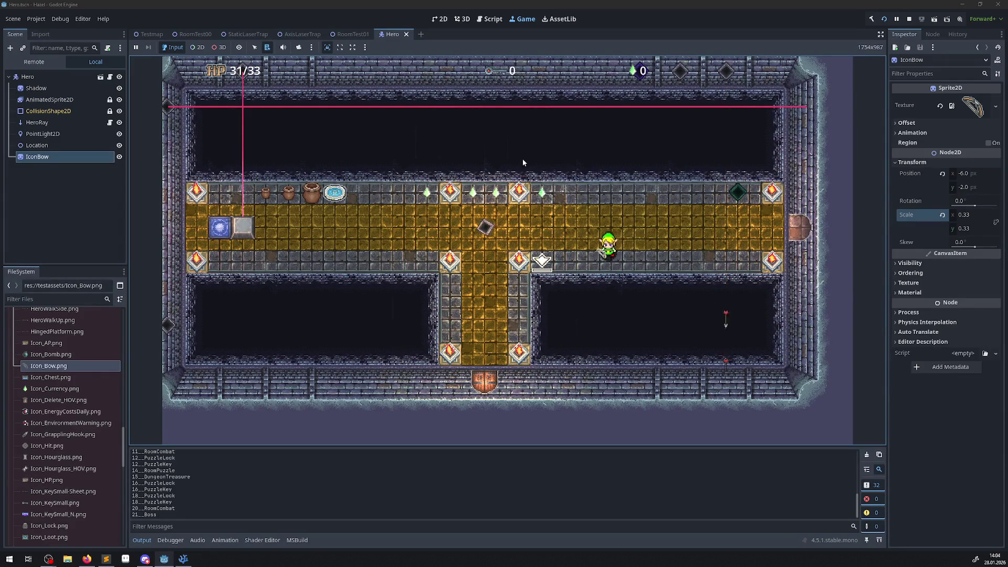
key("Right")
key("Right")
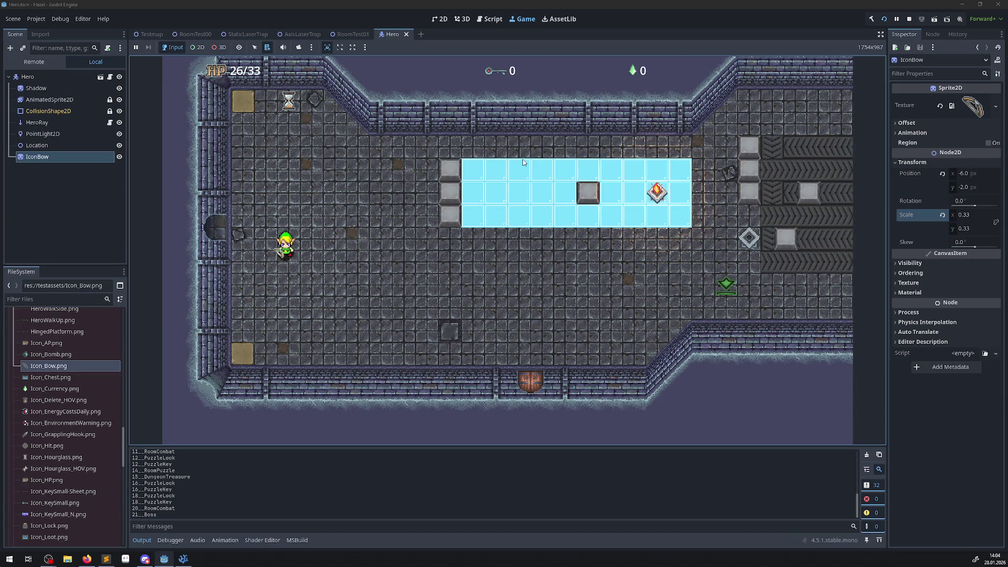
key("Right")
key("Down")
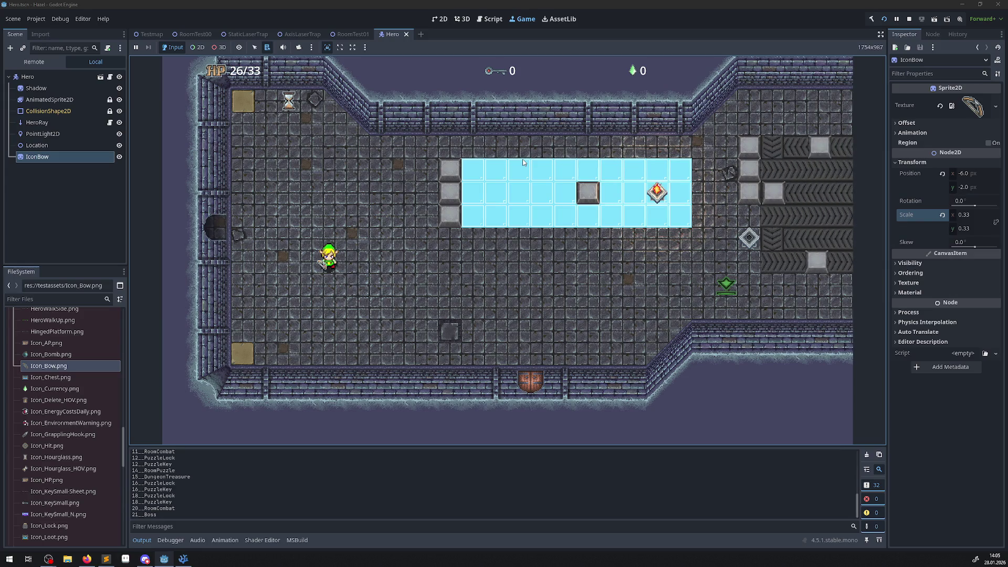
Walk the hero back and forth around the ice room near the conveyors
key("Right")
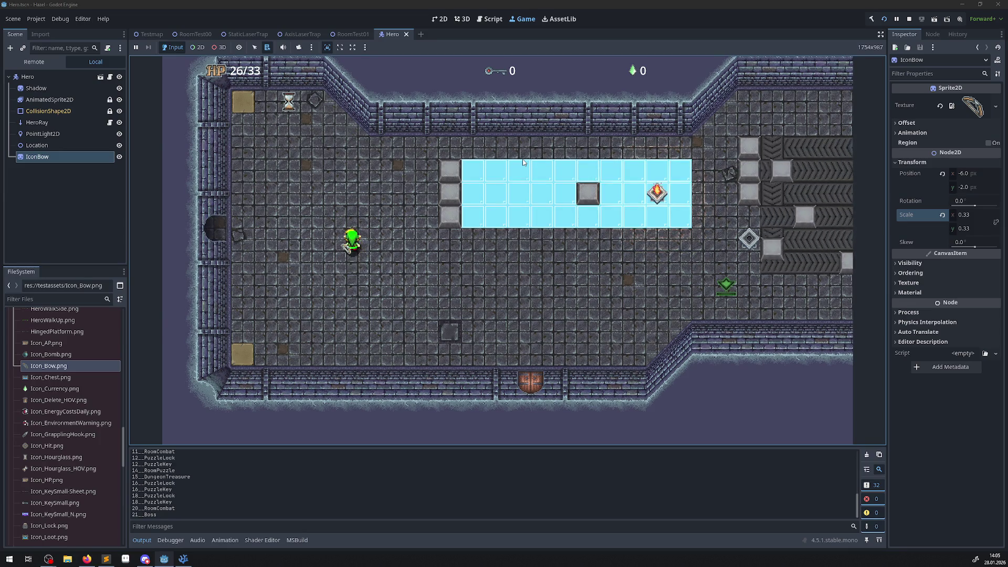
key("Left")
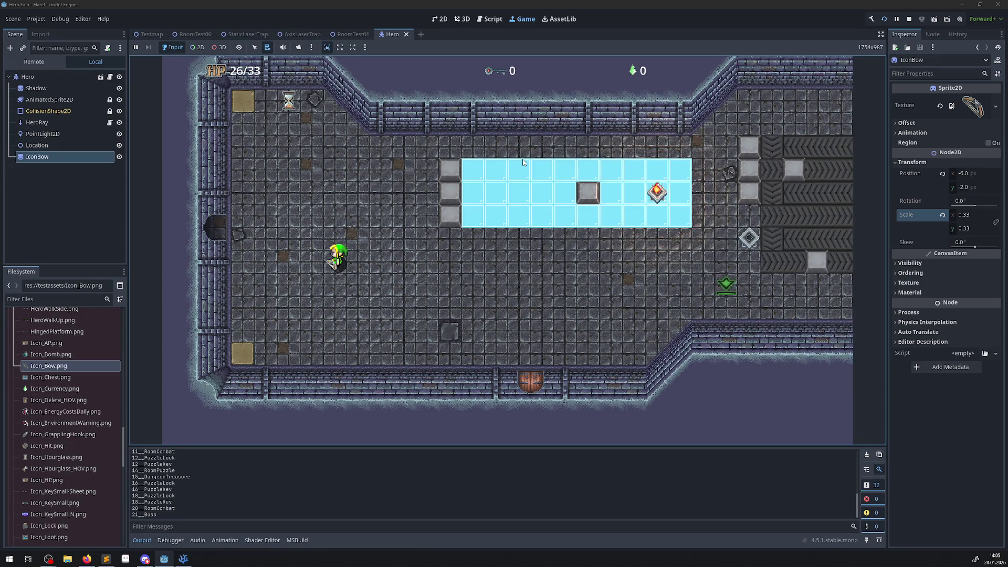
key("Right")
key("Down")
key("Left")
key("Right")
key("Up")
key("Left")
key("Down")
key("Right")
key("Up")
key("Left")
key("Down")
key("Left")
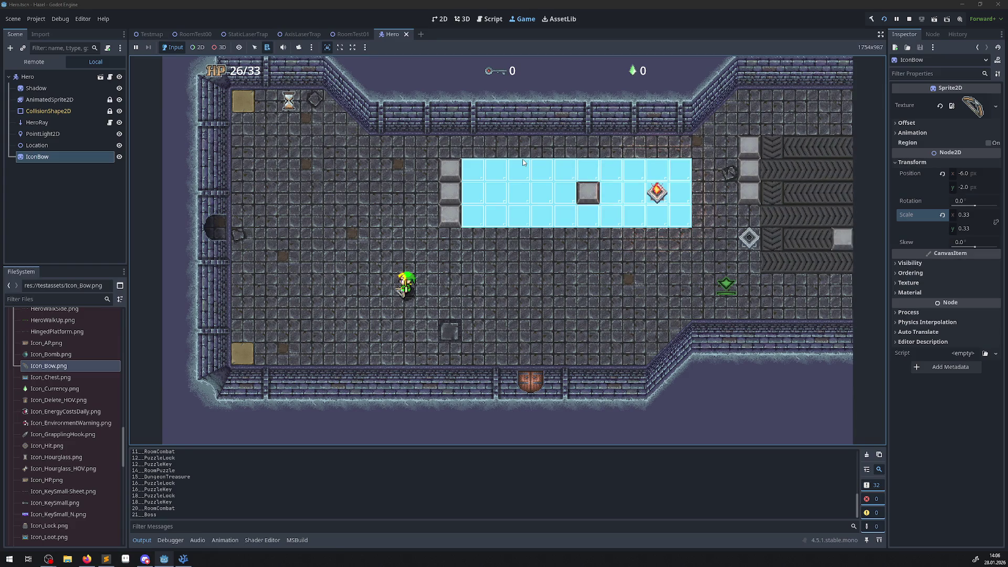
Walk the hero right, then up and left to stand beside the ice blocks
key("Right")
key("Up")
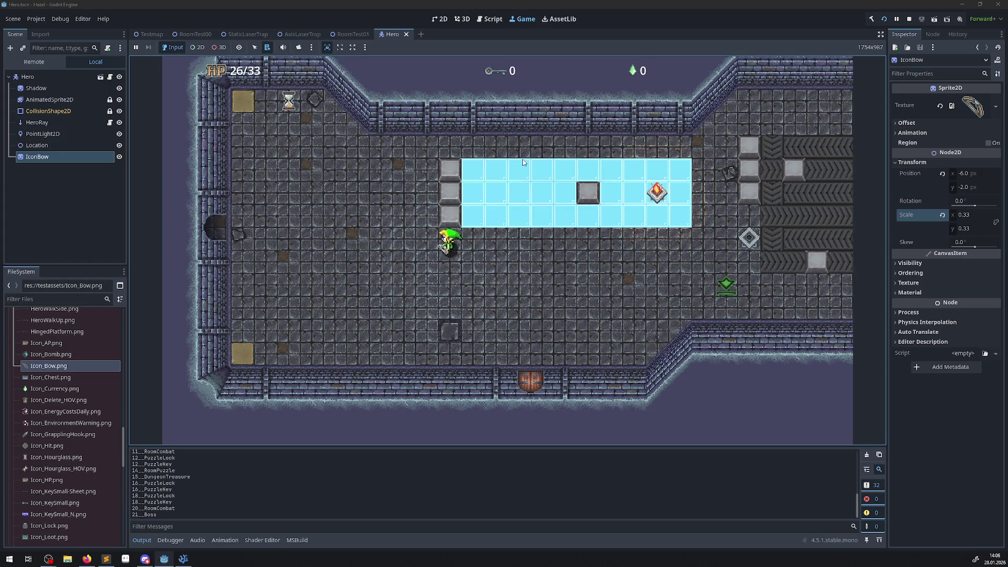
key("Left")
key("Right")
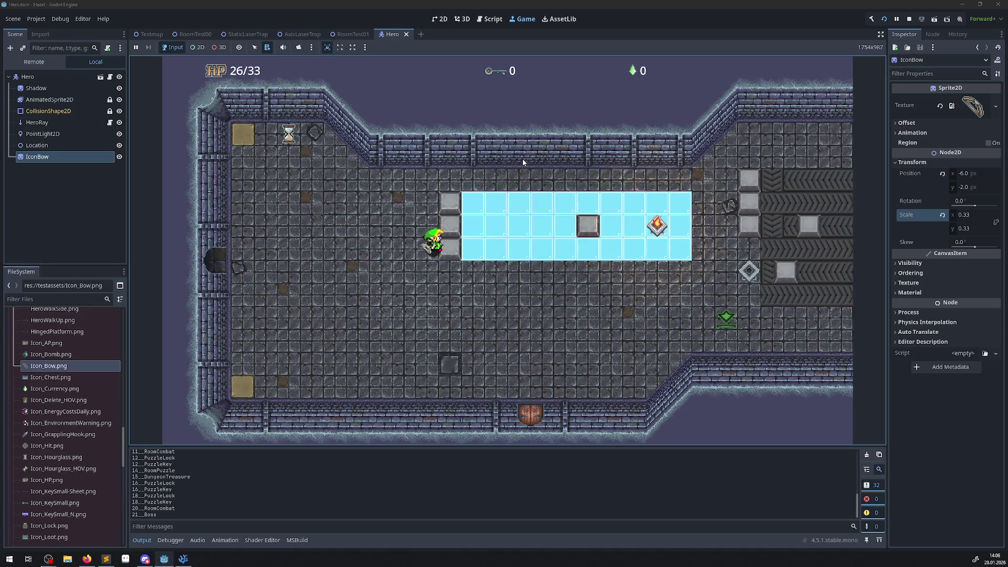
Move the hero up along the ice, then walk it left across the room
key("Up")
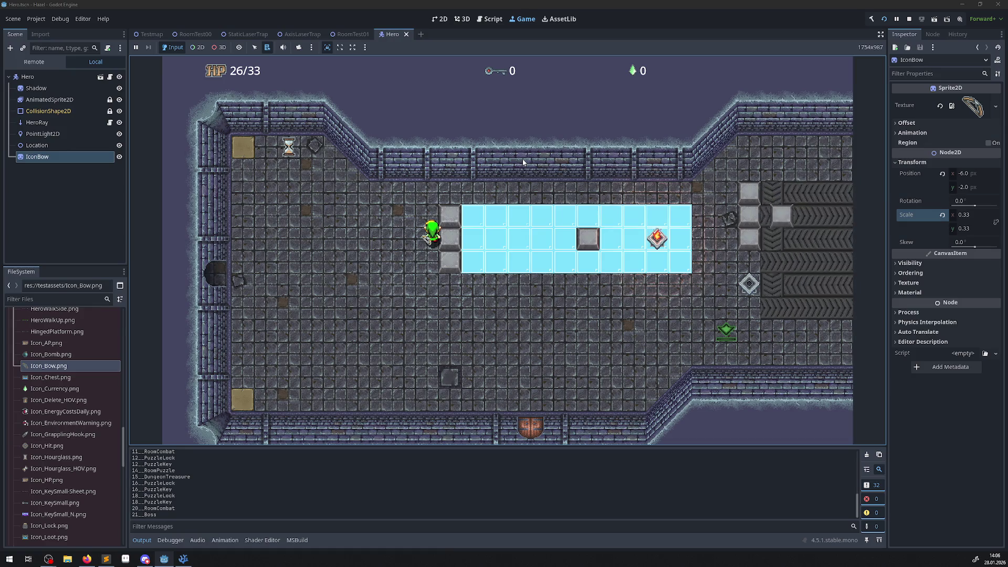
key("Down")
key("Down")
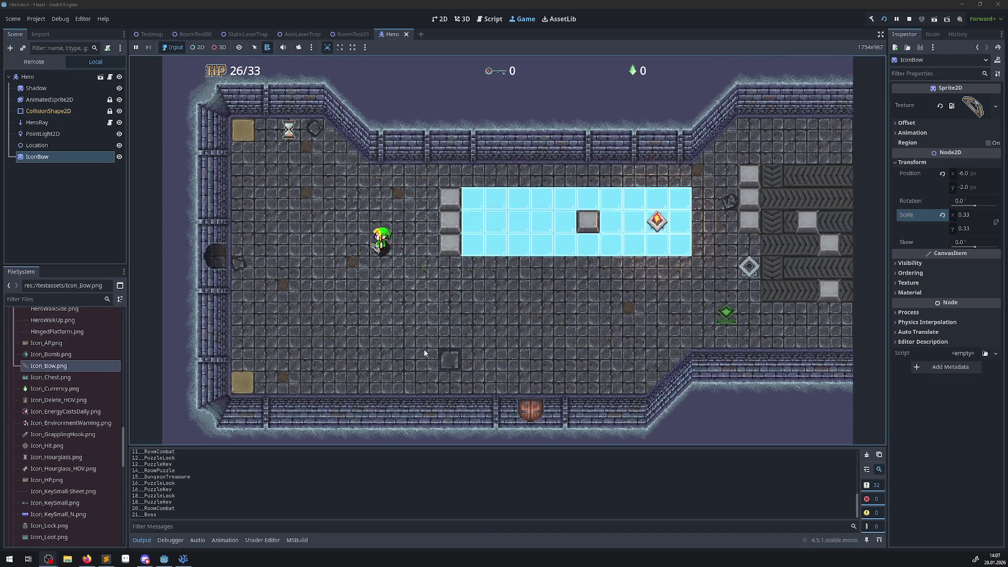
key("Right")
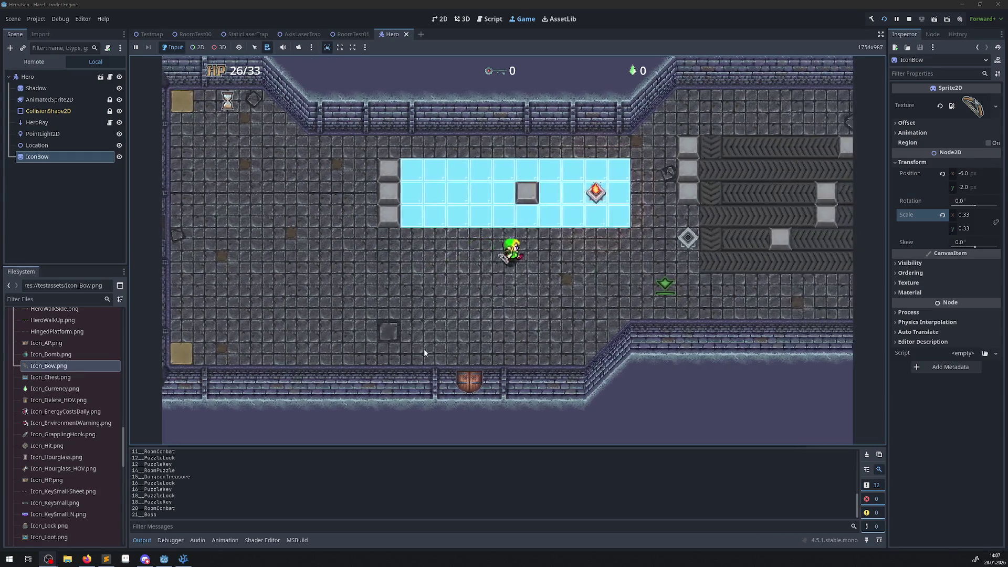
key("Up")
key("Left")
key("Down")
key("Left")
key("Up")
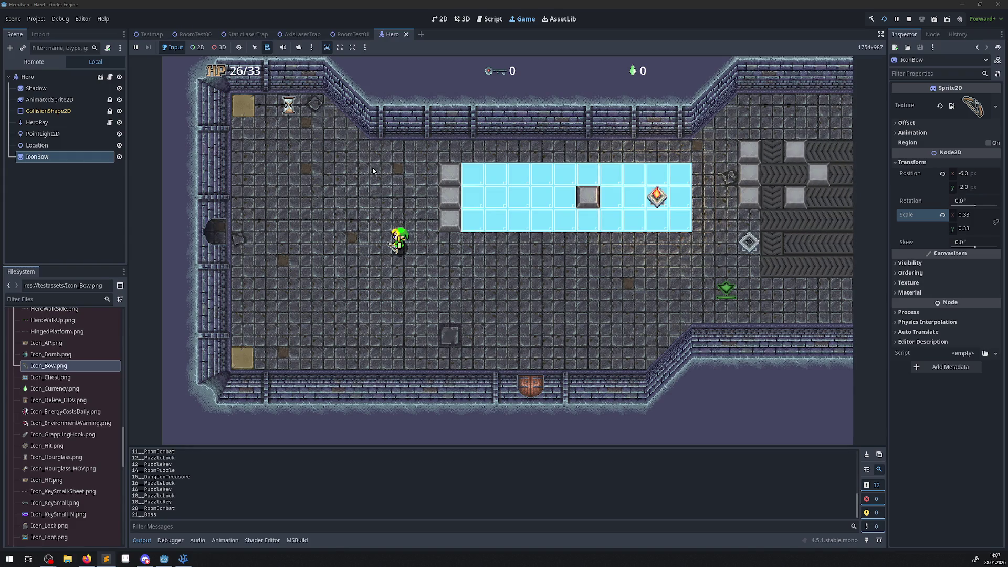
Focus the Game view, turn the hero to face up and step left toward the west wall
left_click(507, 331)
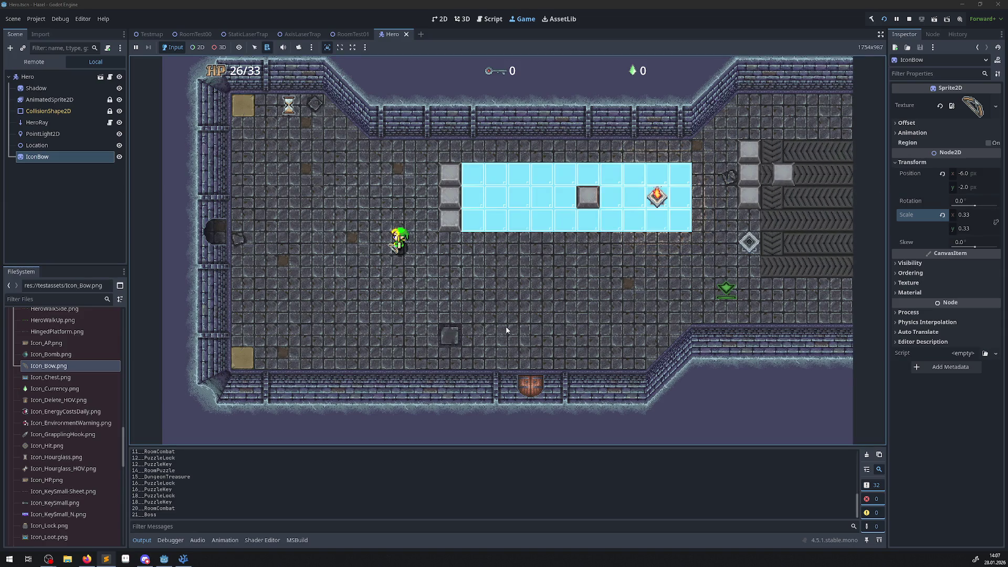
key("Up")
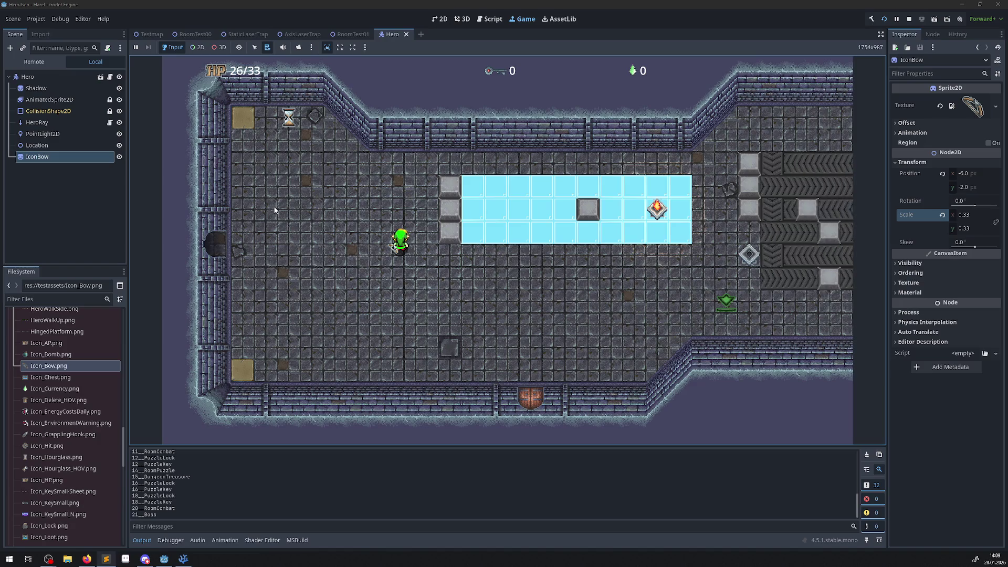
key("Left")
Walk the hero out the west door and along the golden corridor onto the blue teleporter
key("Down")
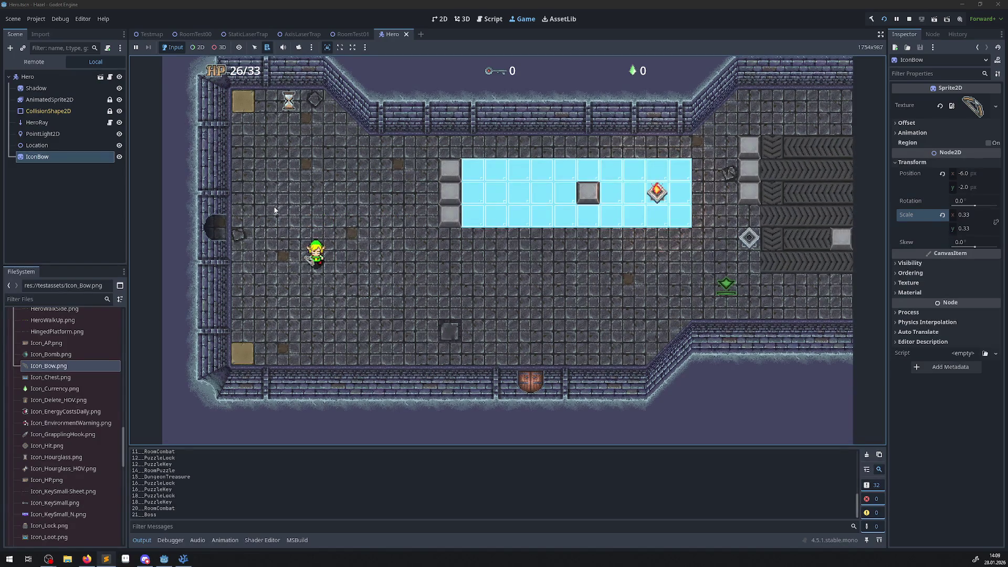
key("Left")
key("Up")
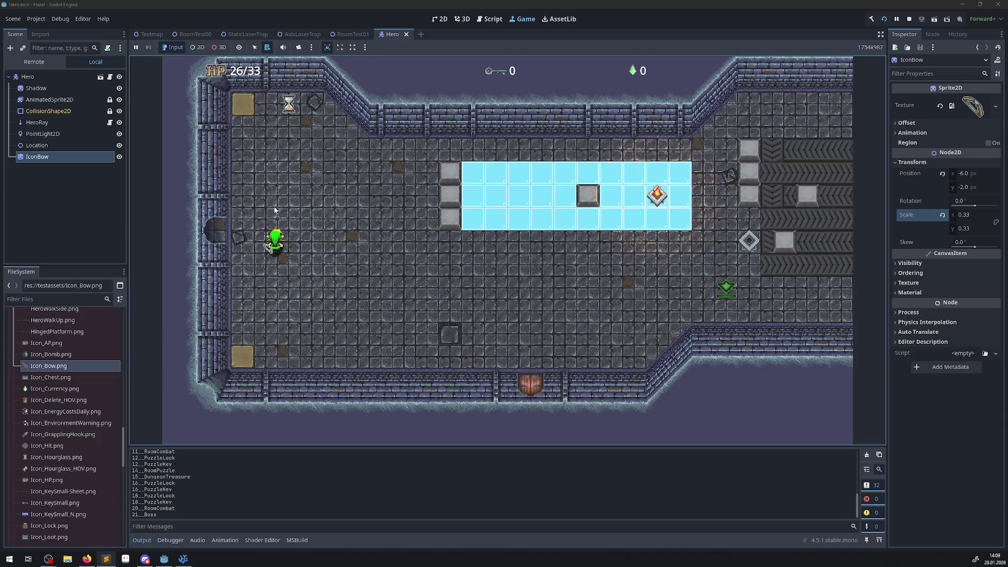
key("Left")
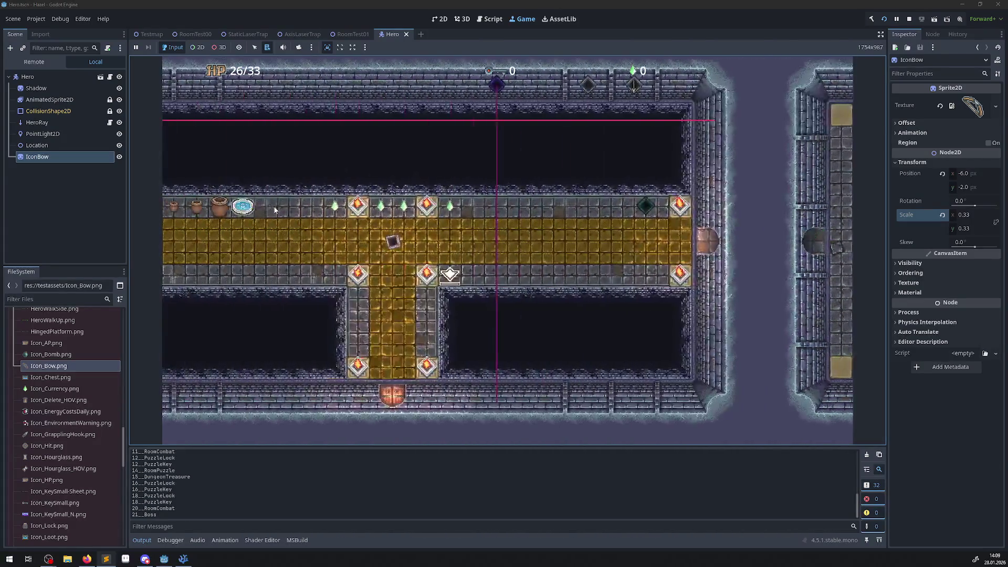
key("Left")
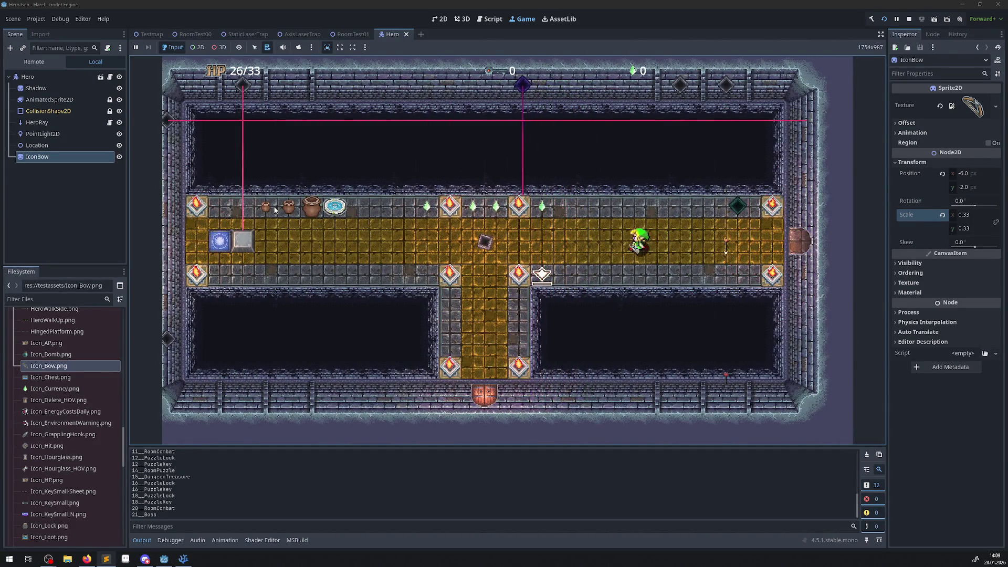
key("Left")
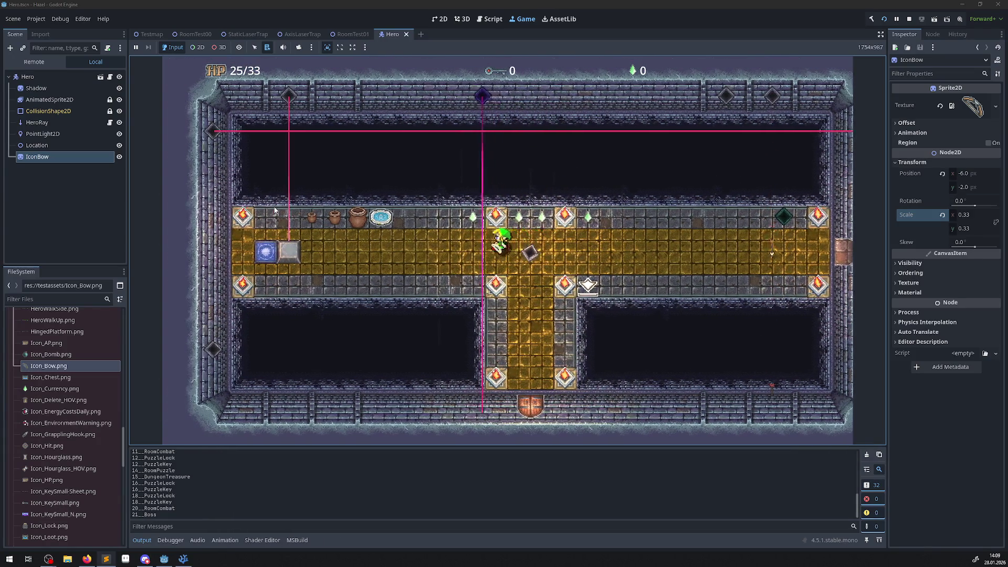
key("Left")
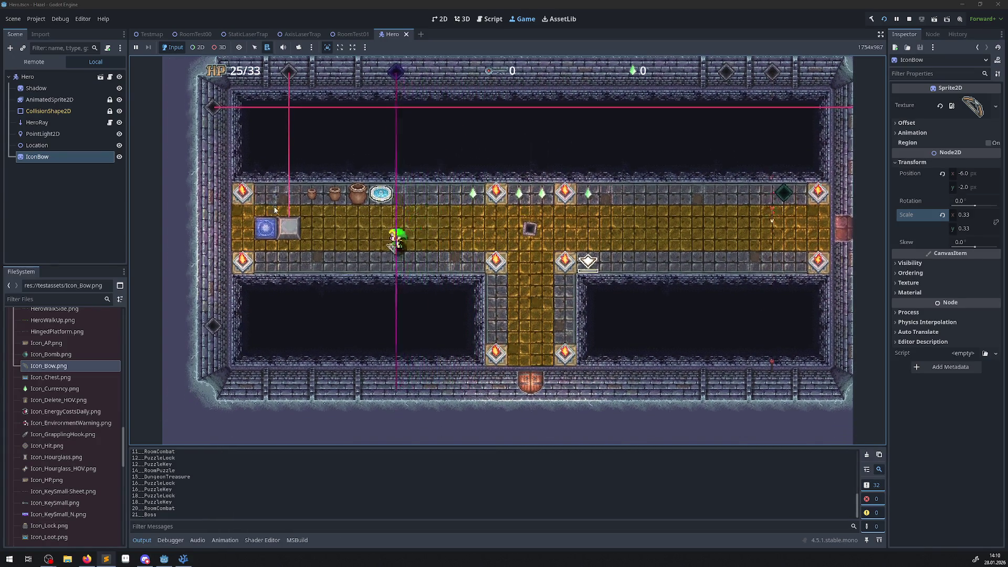
key("Left")
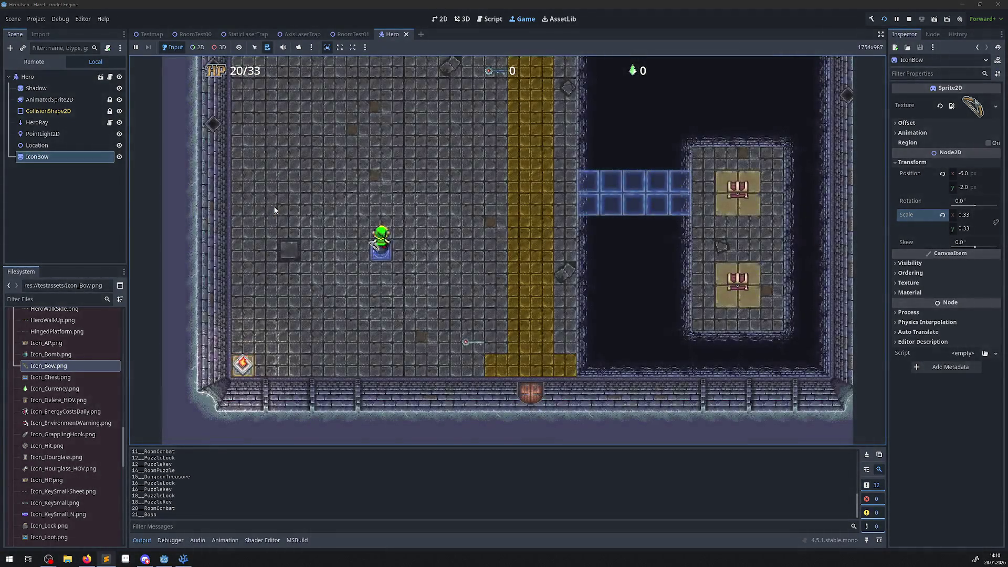
Cross the arrow-trap room past the arrows, with HP dropping to 4/33
key("Up")
key("Right")
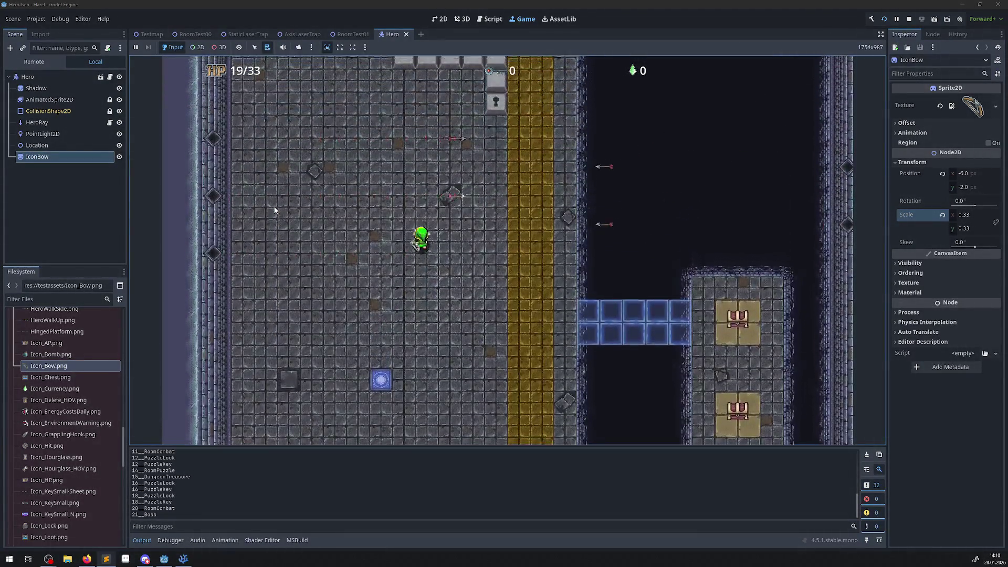
key("Up")
key("Left")
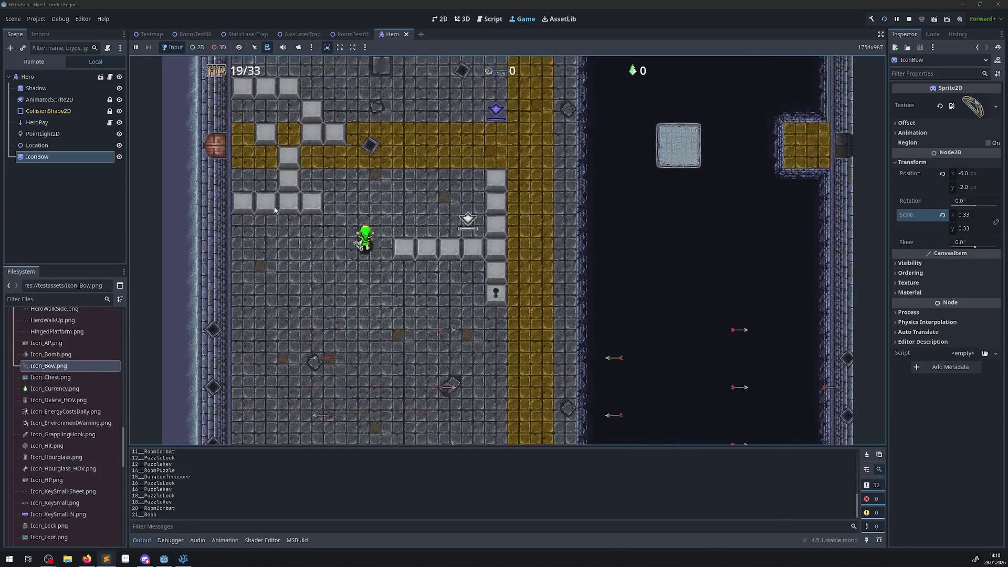
key("Right")
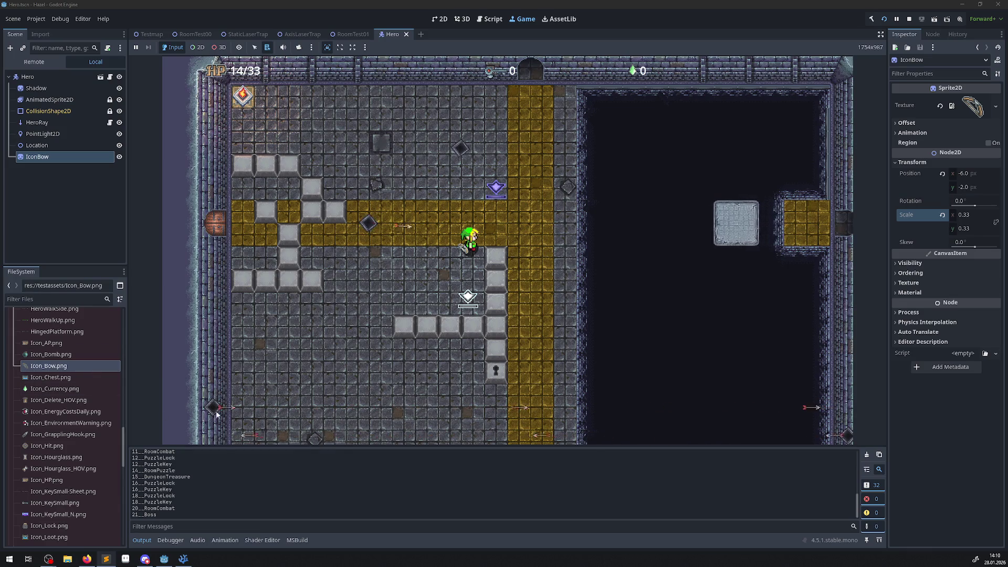
key("Up")
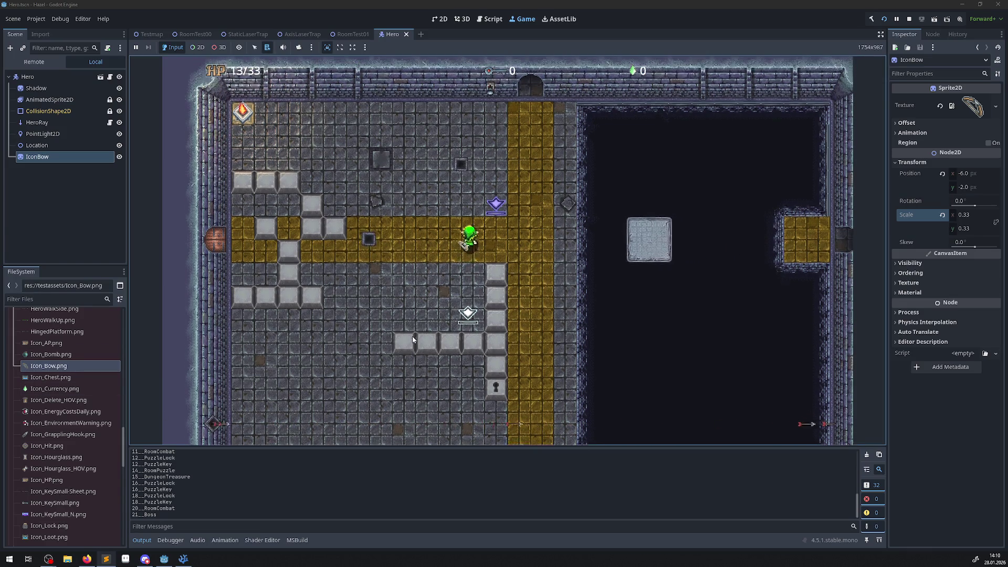
key("Left")
key("Up")
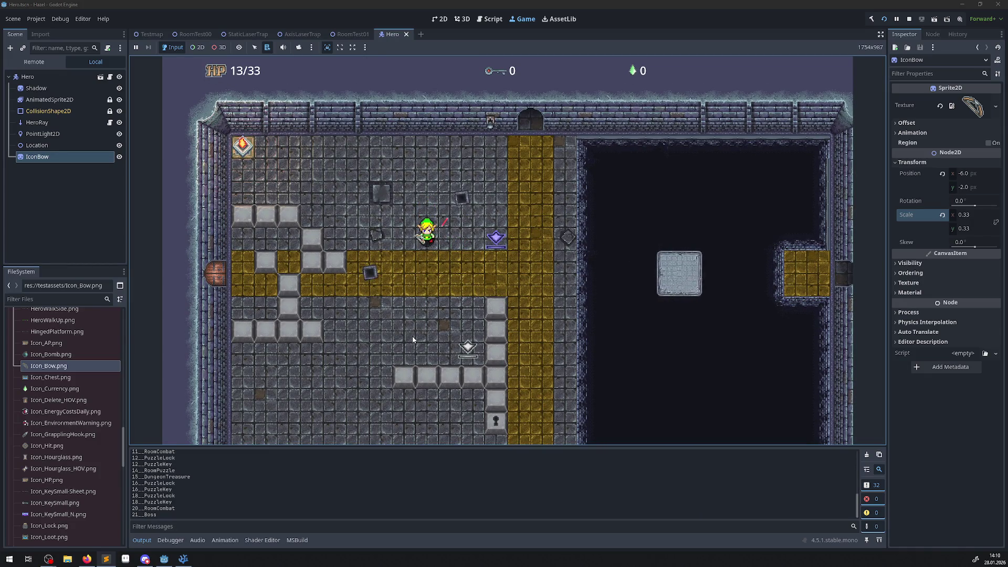
key("Down")
key("Right")
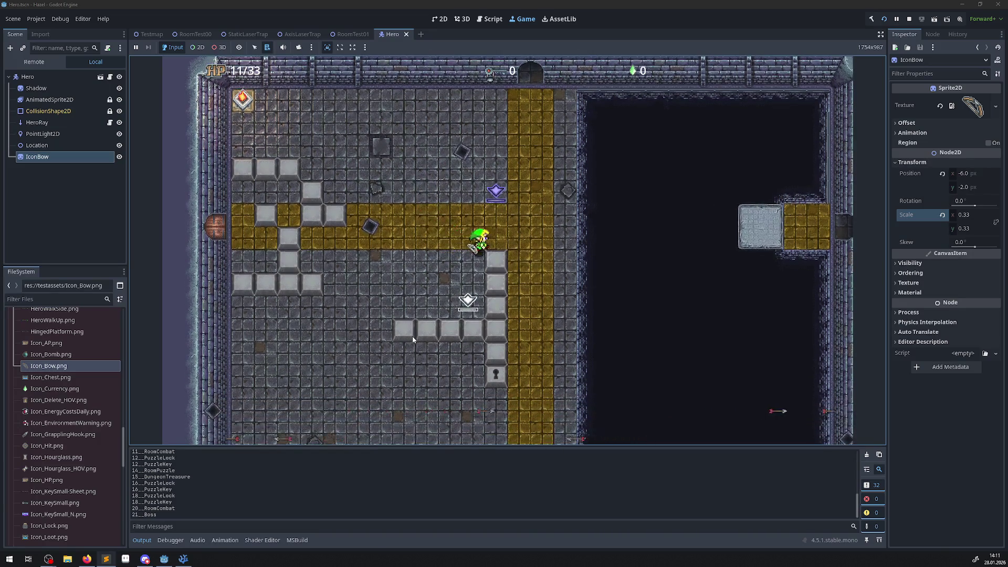
key("Down")
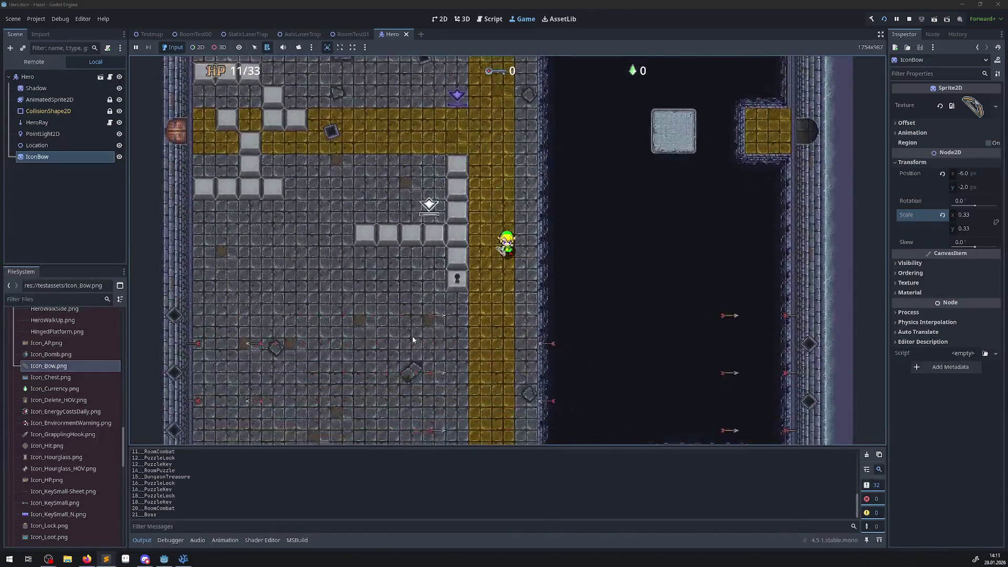
key("Left")
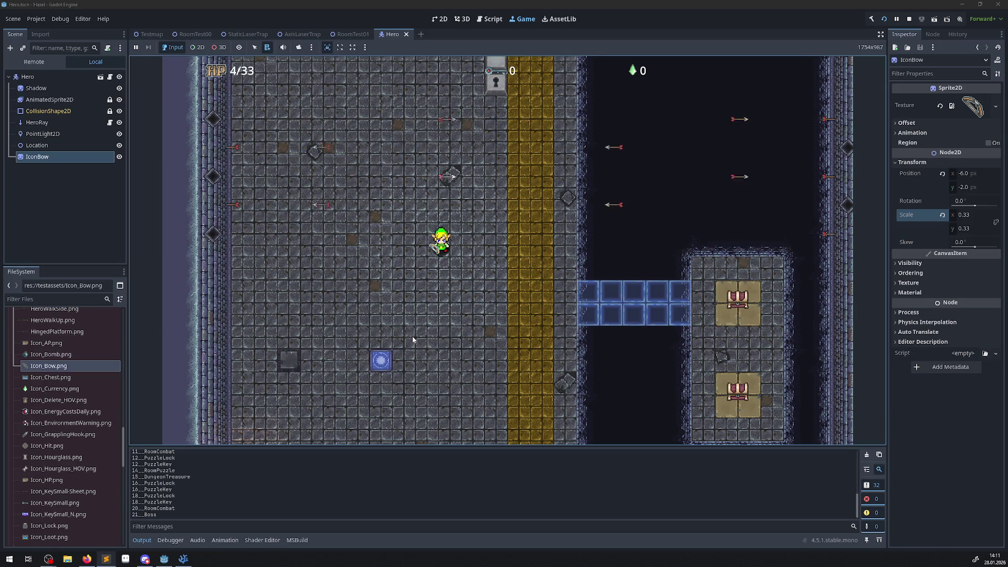
Stop the running game and bring up InputManager.cs at the _Input DebugAction branch in Visual Studio Code
left_click(910, 20)
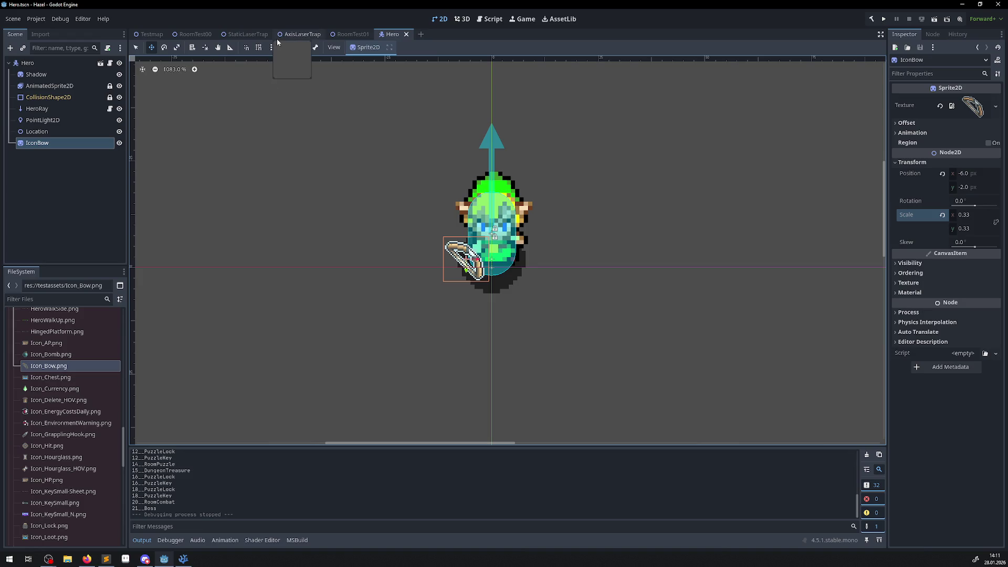
left_click(186, 564)
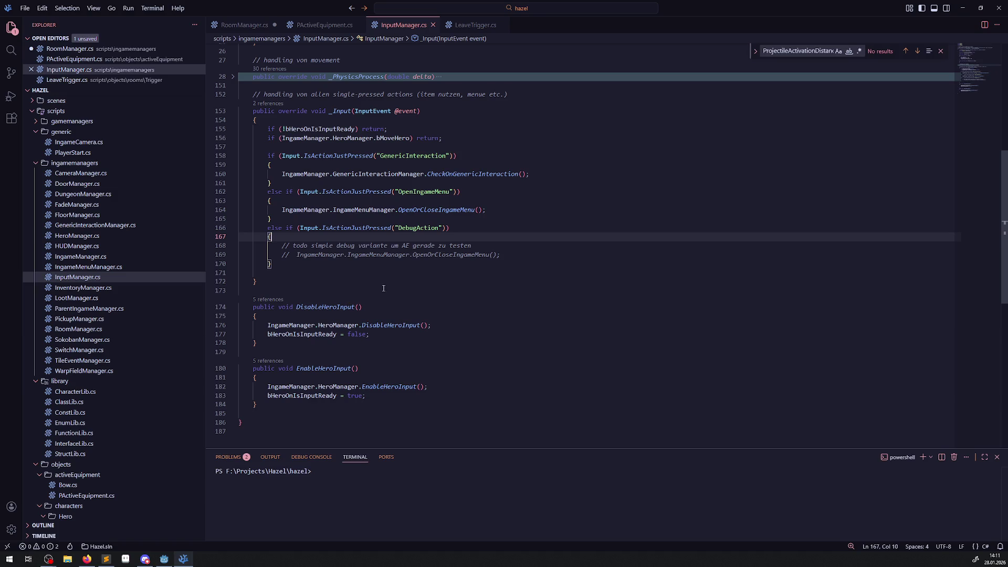
Scroll the Explorer to the traps folder and open ProjectileOnSightTrap.cs, then ProjectileTrap.cs at OnAction
left_click(516, 272)
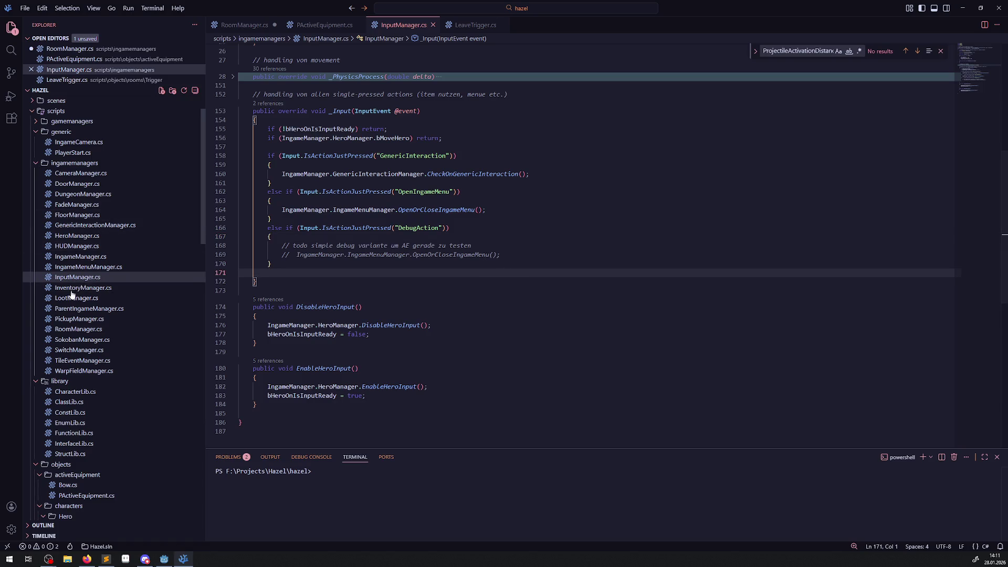
scroll(108, 288, "up", 2)
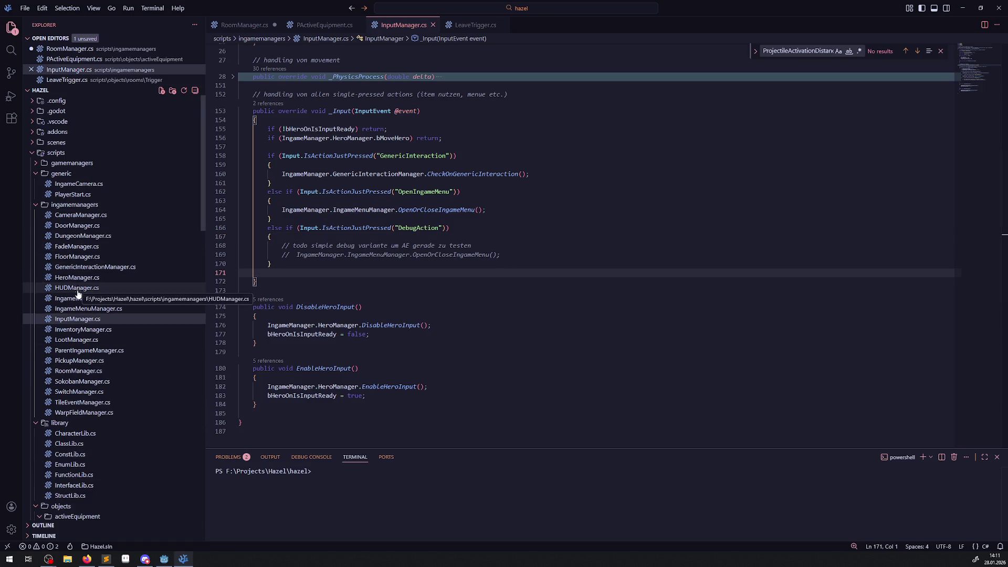
scroll(108, 385, "down", 10)
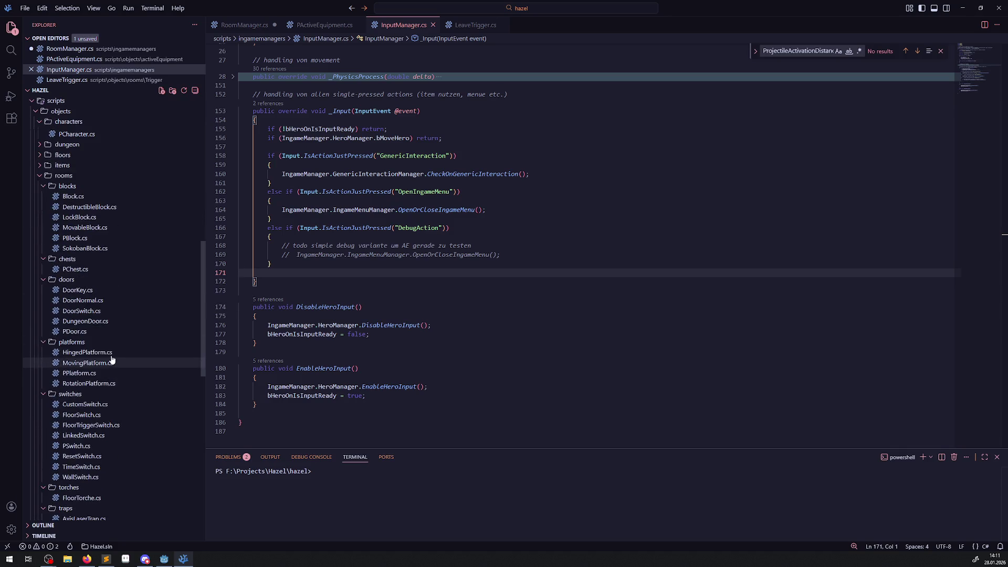
scroll(100, 432, "down", 5)
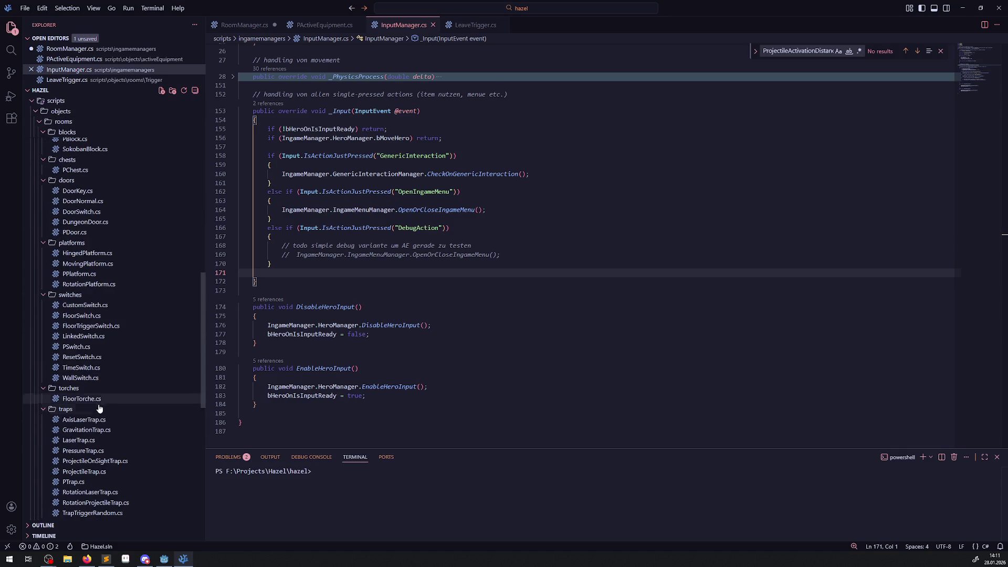
scroll(105, 432, "down", 3)
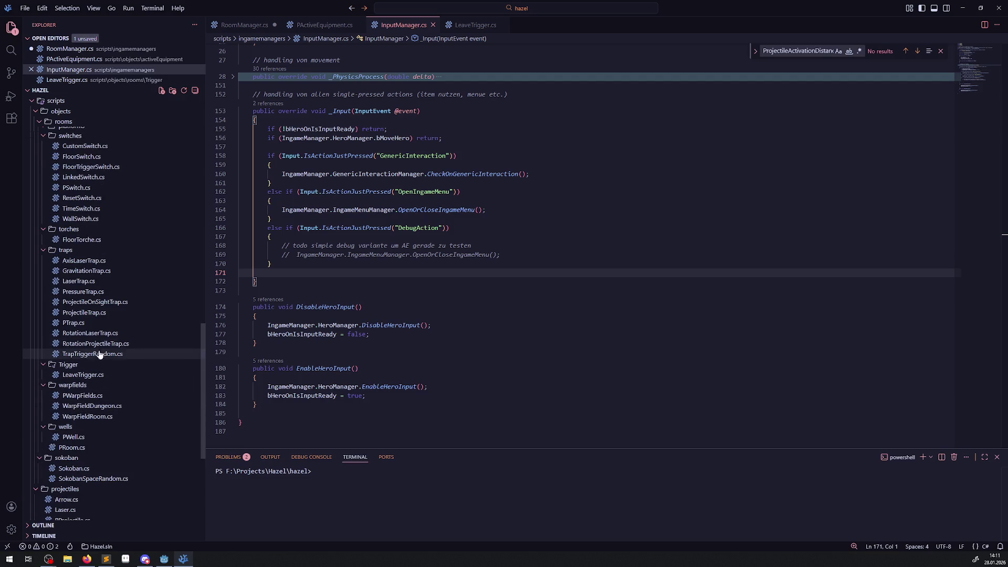
left_click(91, 303)
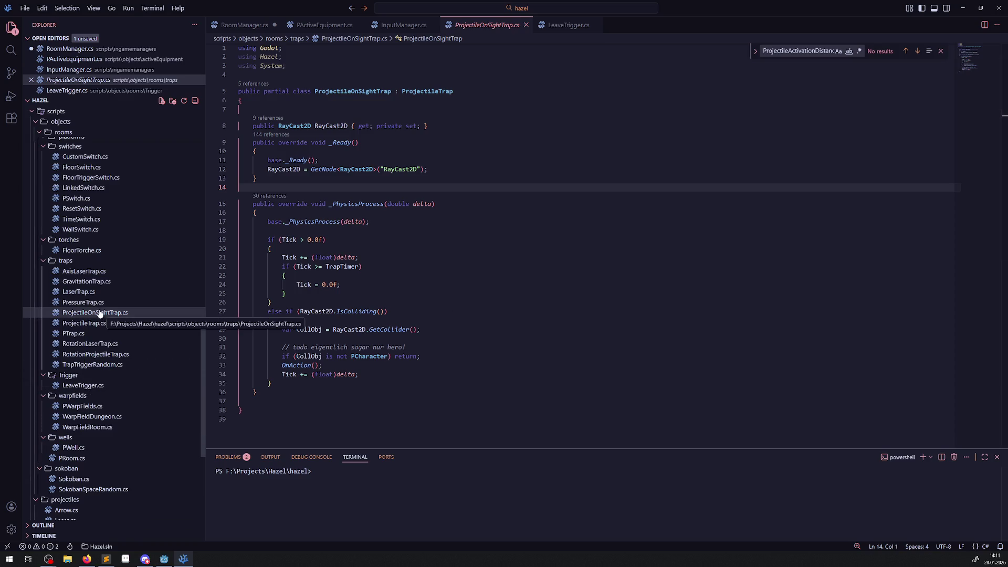
left_click(97, 324)
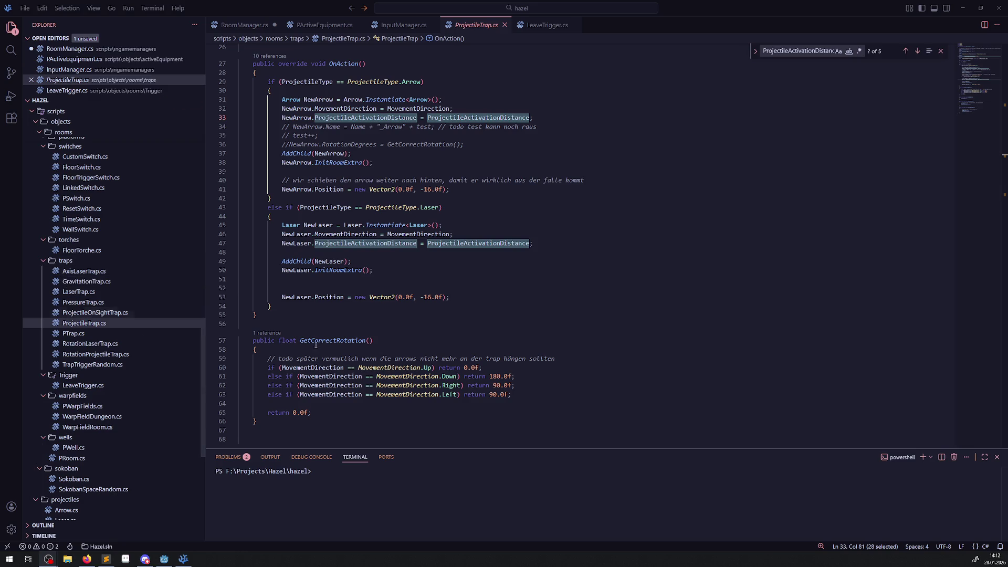
Select the arrow-spawning code on lines 31–38 of ProjectileTrap.cs
left_click(417, 282)
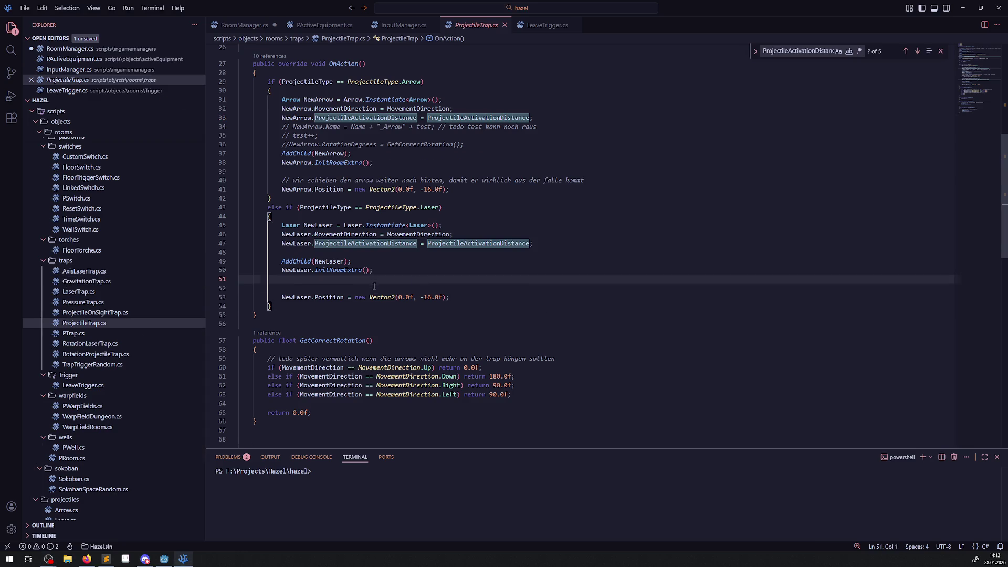
scroll(374, 284, "up", 2)
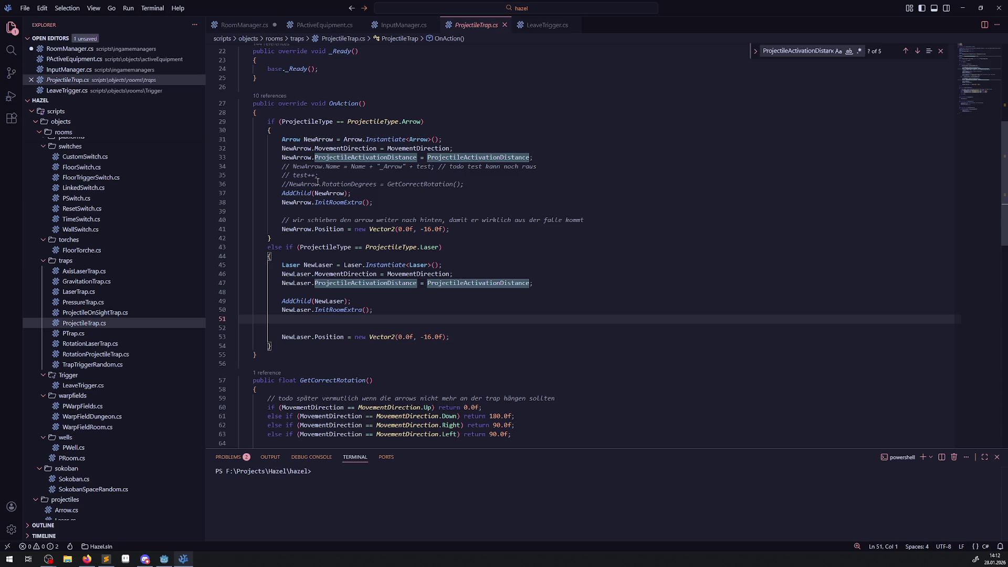
mouse_move(343, 197)
mouse_move(282, 139)
left_mouse_down()
mouse_move(368, 153)
mouse_move(410, 208)
left_mouse_up()
key("ctrl+c")
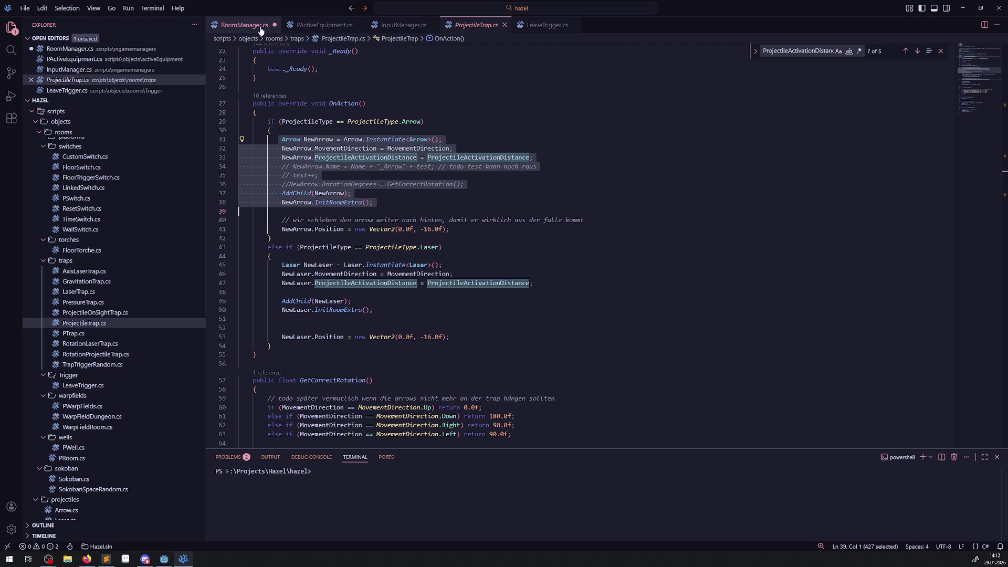
Save the RoomManager.cs script
left_click(236, 26)
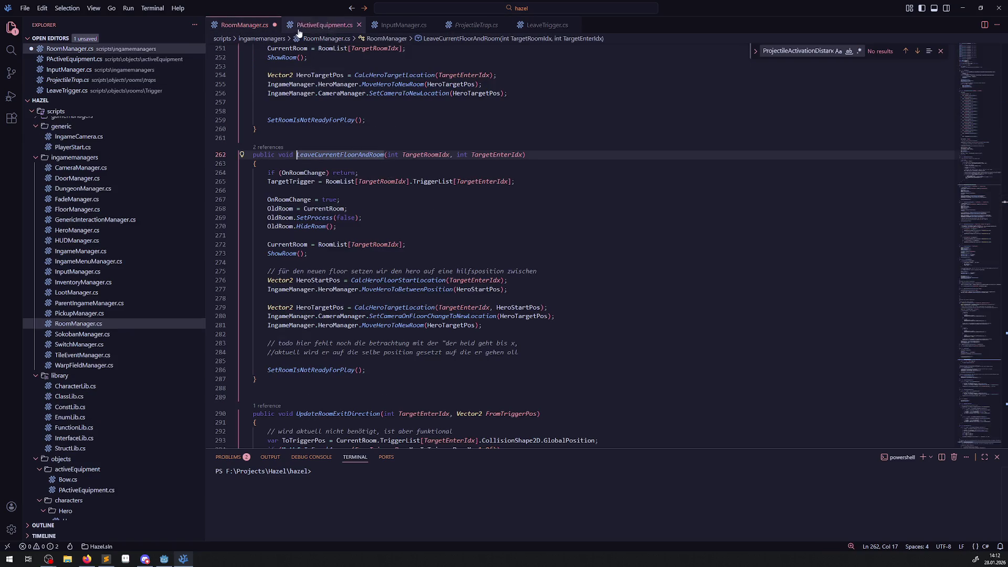
left_click(467, 140)
key("ctrl+s")
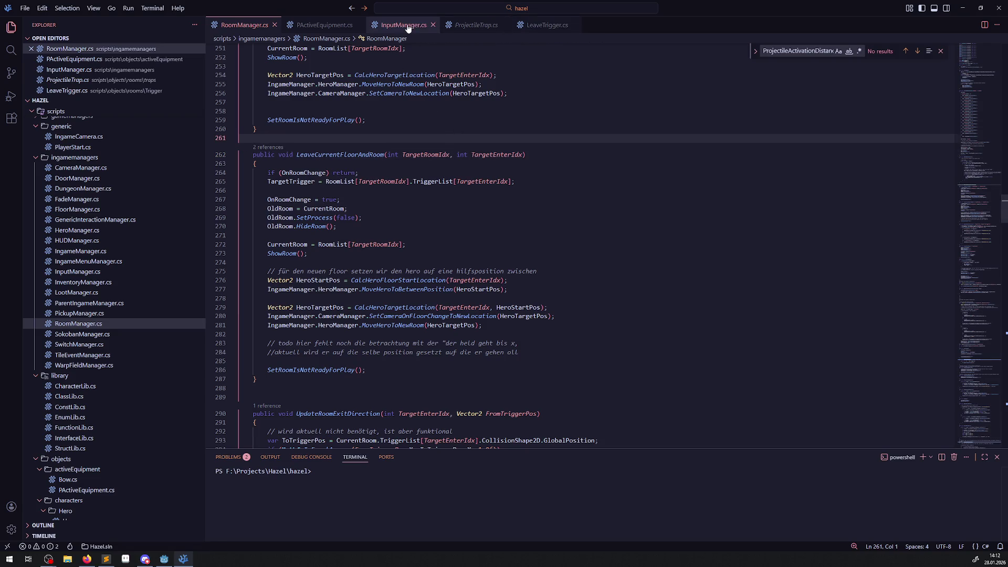
Trial-paste the arrow code into InputManager's DebugAction block, remove it, and save InputManager.cs
left_click(404, 25)
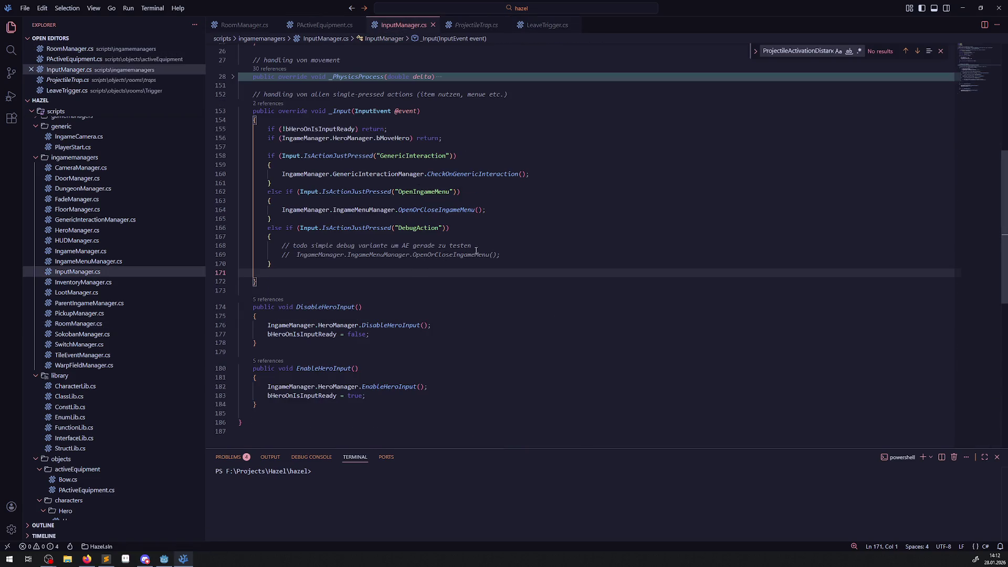
left_click(513, 252)
key("Return")
key("ctrl+v")
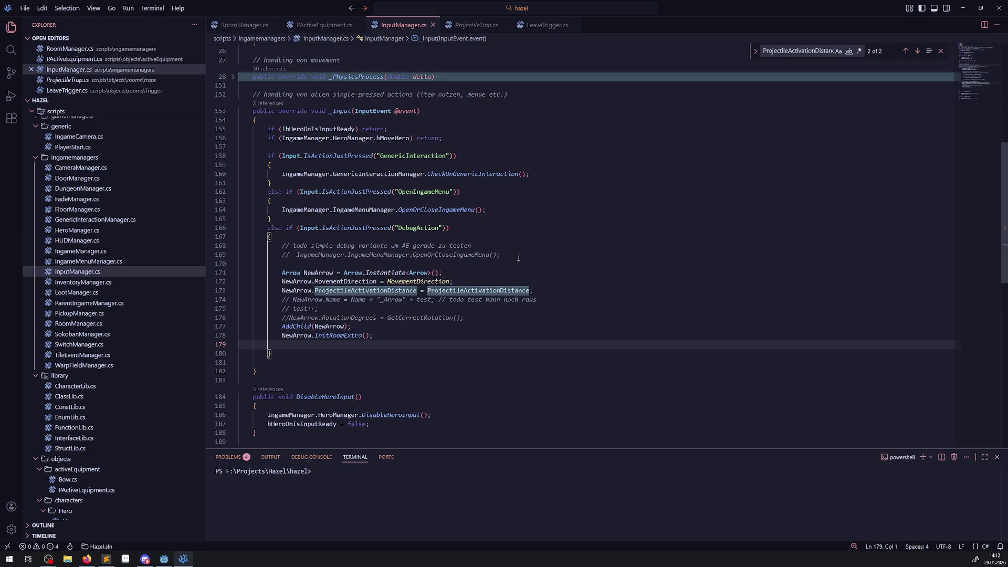
left_click(519, 259)
mouse_move(394, 274)
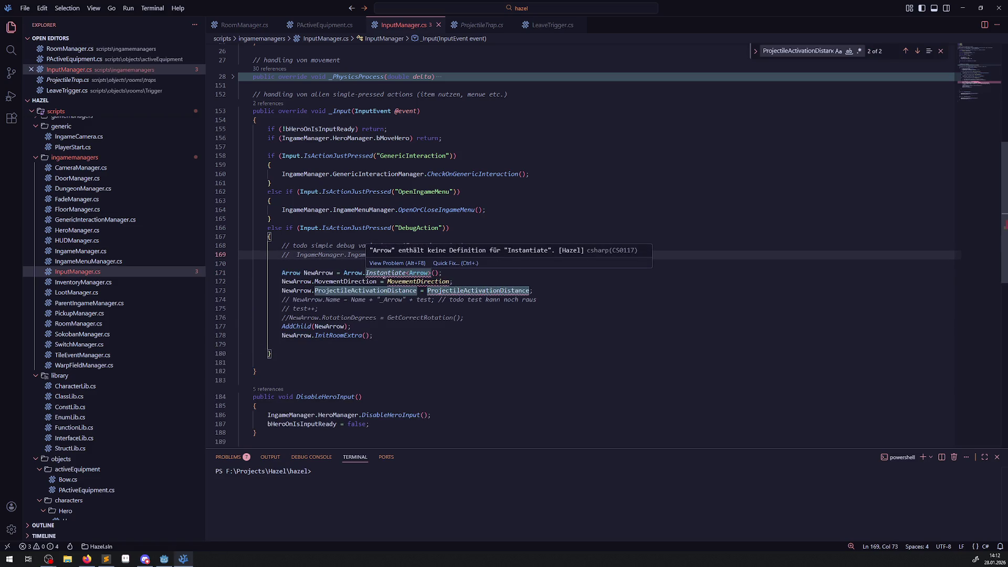
mouse_move(374, 353)
left_mouse_down()
mouse_move(283, 273)
mouse_move(386, 263)
left_mouse_up()
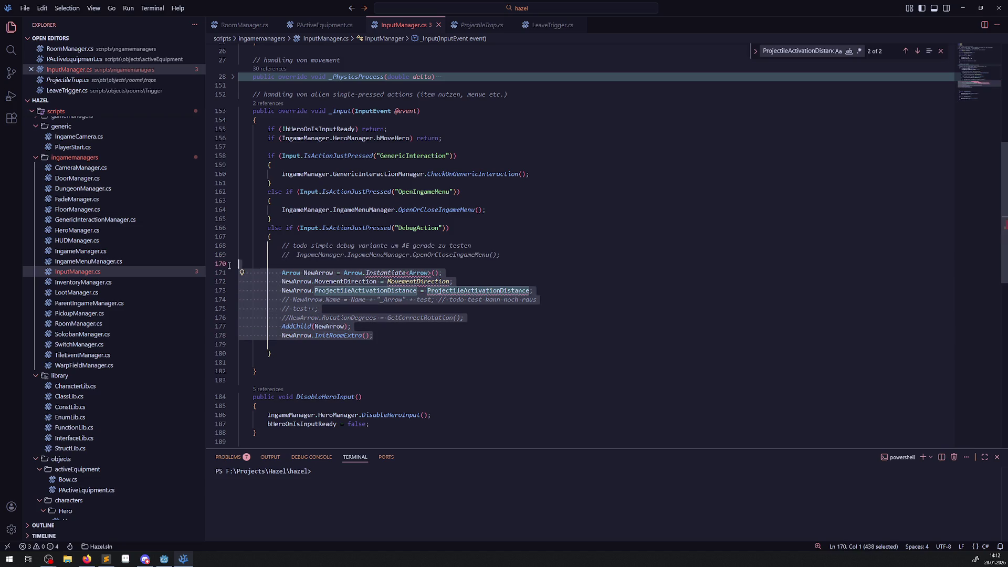
key("BackSpace")
left_click(501, 212)
key("ctrl+s")
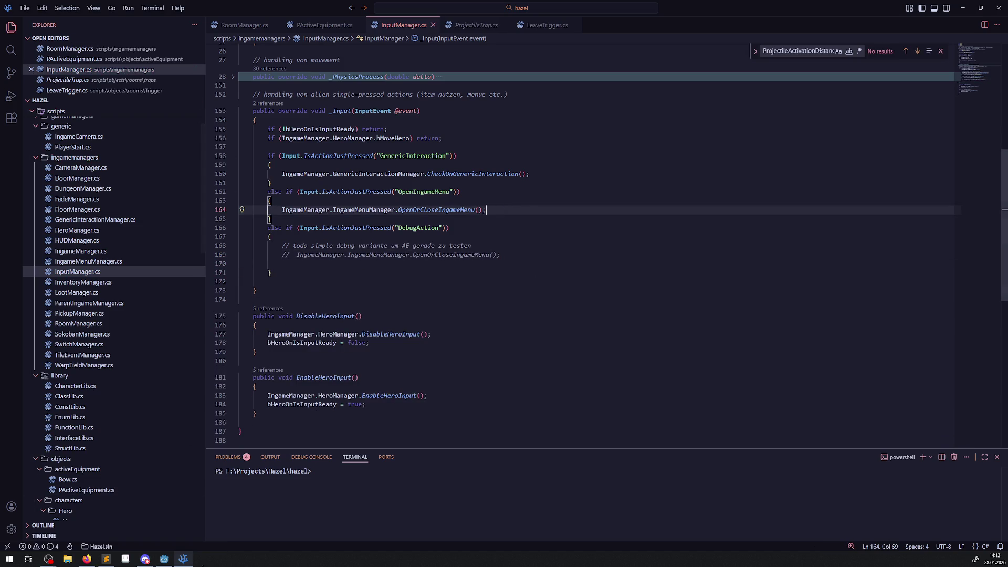
left_click(164, 558)
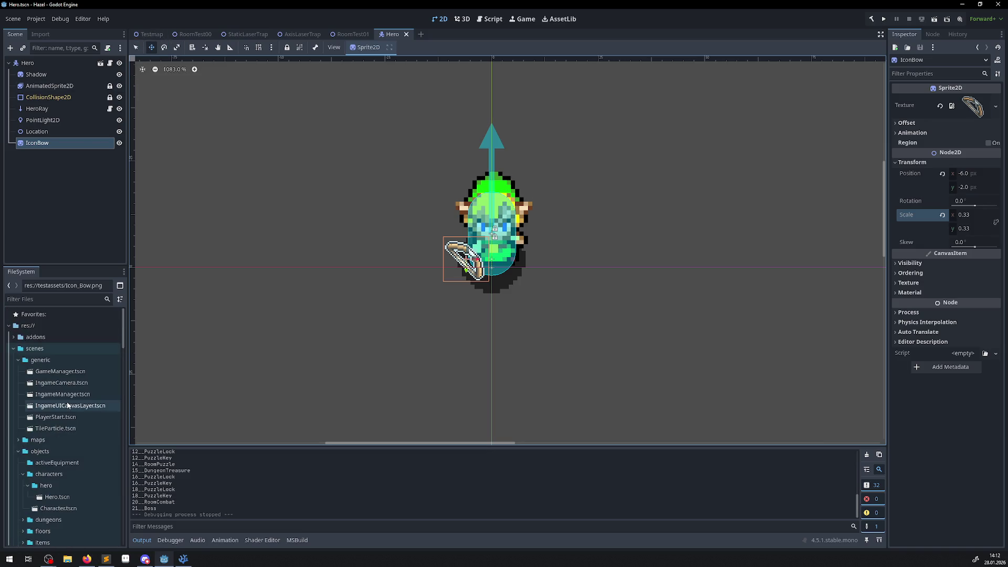
Open IngameManager.tscn, select its root node, and close the Add Child Node dialog without adding anything
double_click(62, 394)
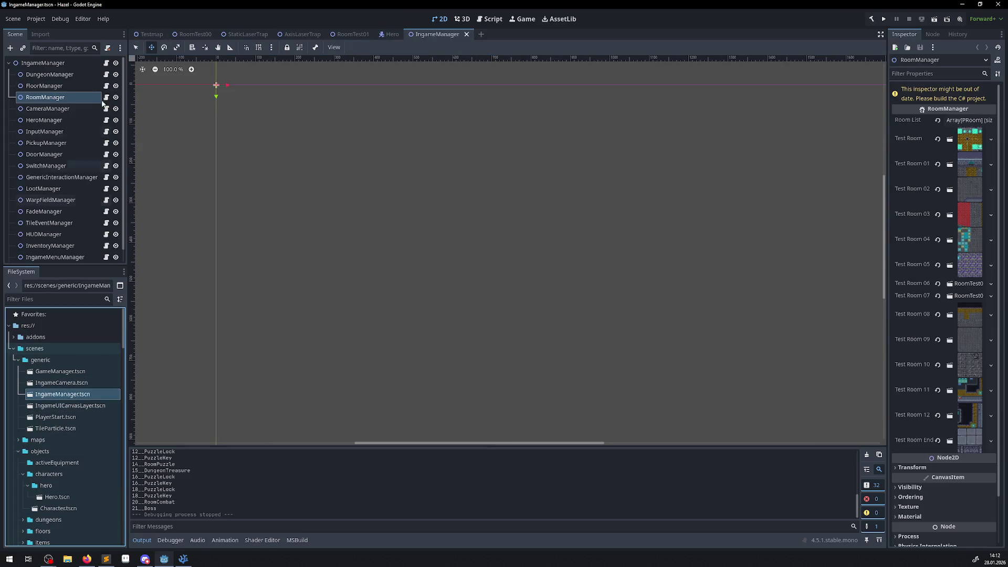
left_click(32, 62)
left_click(10, 48)
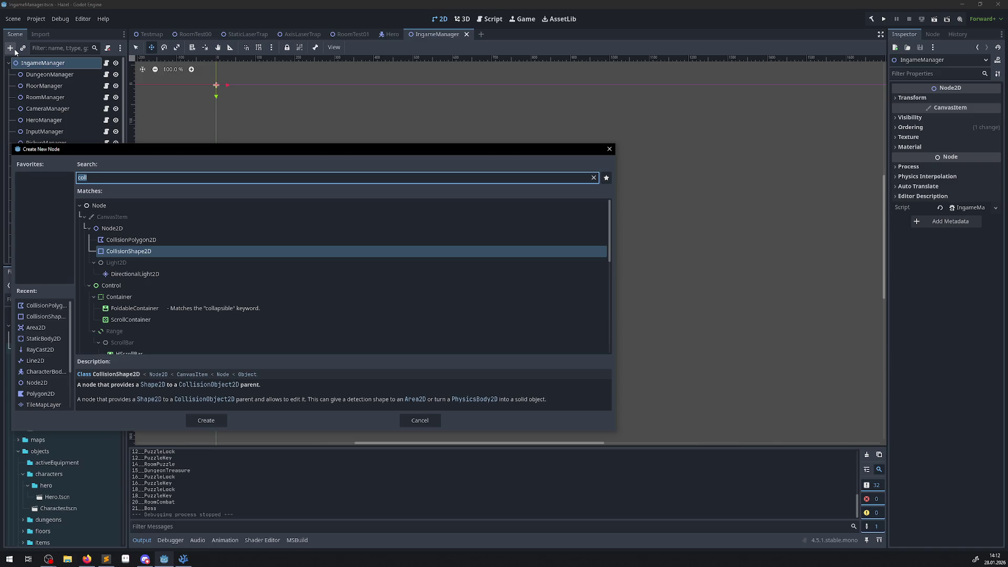
left_click(609, 148)
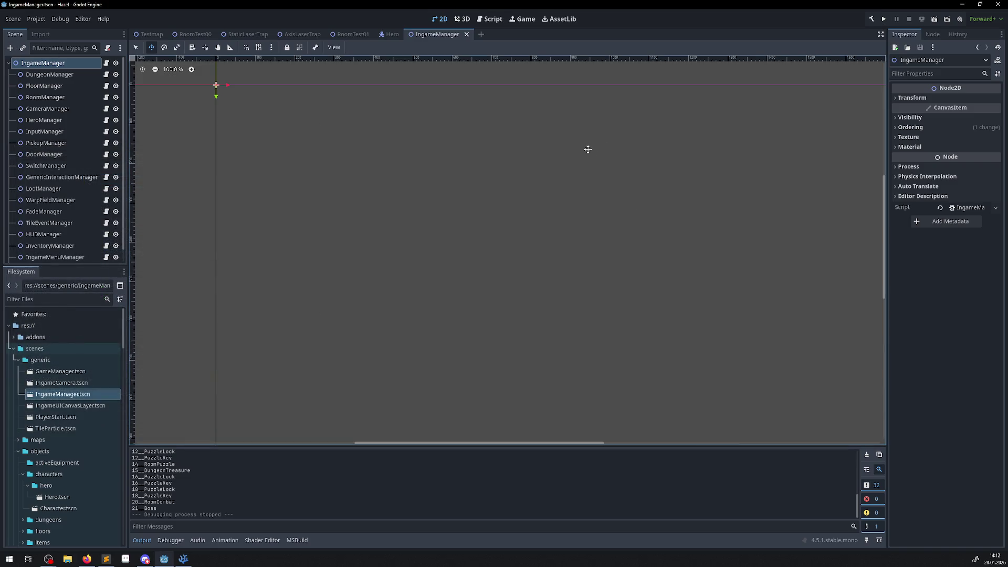
Run the project, walk the hero through the corridor onto and off the blue warp tile, then stop the game
left_click(885, 20)
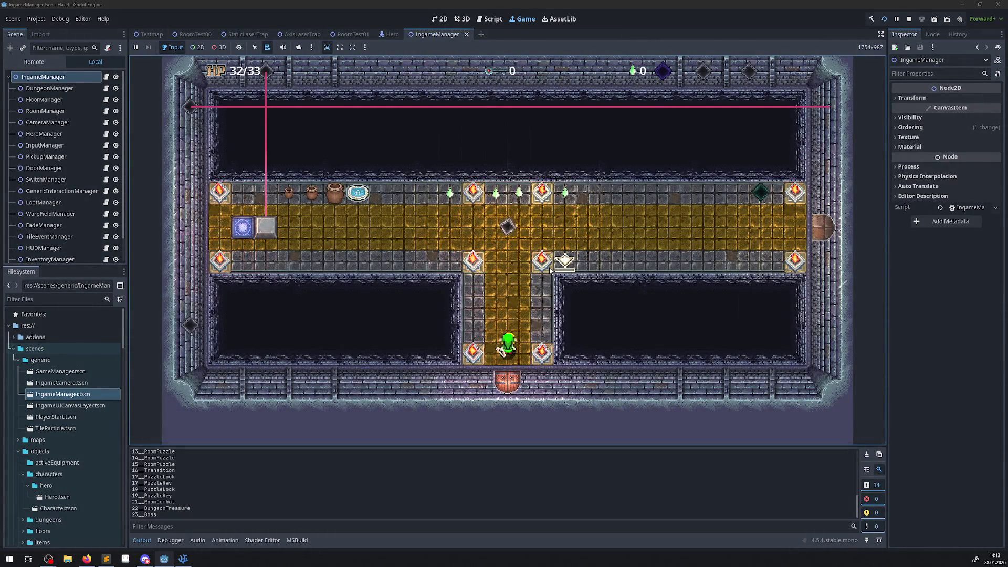
key("Up")
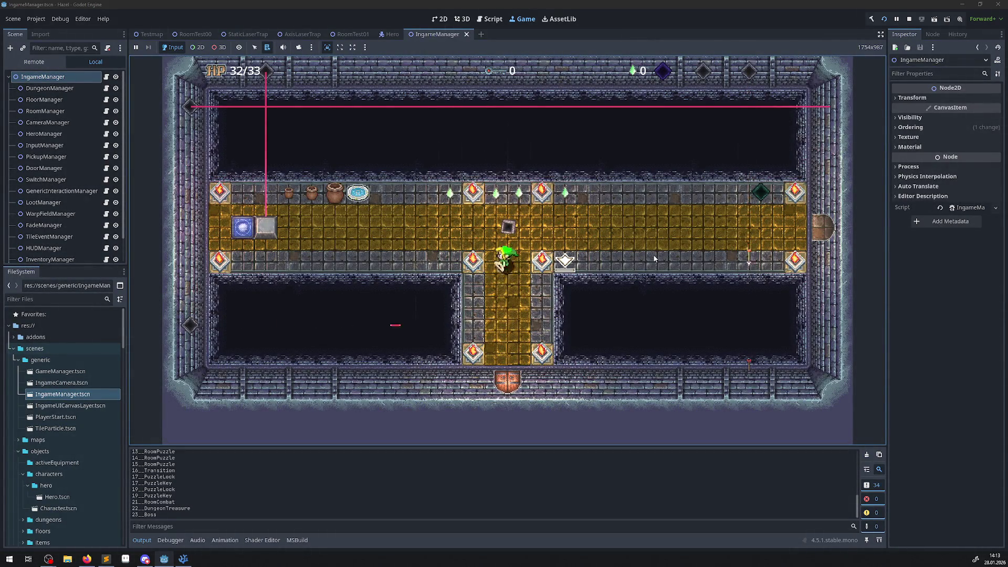
key("Left")
key("Left")
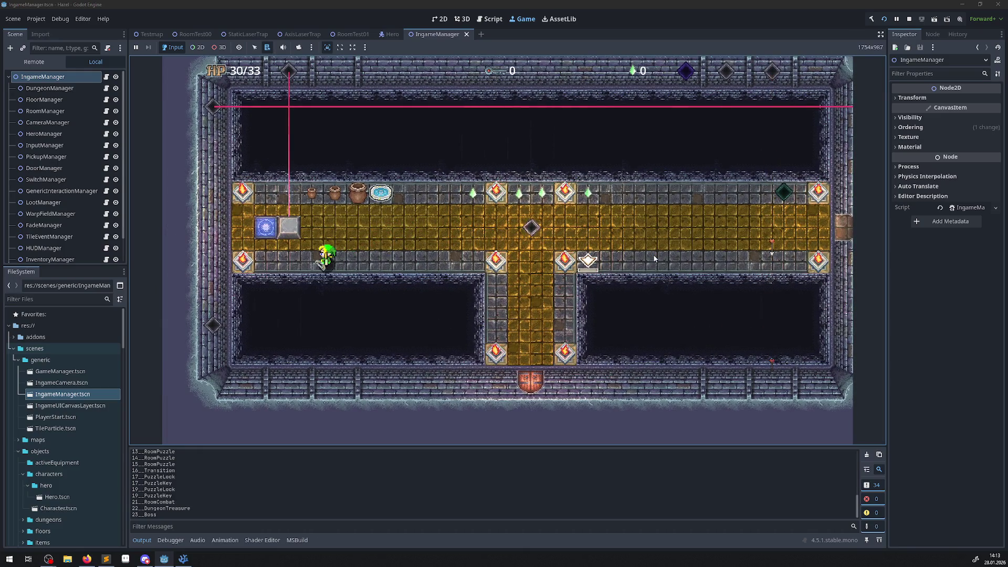
key("Up")
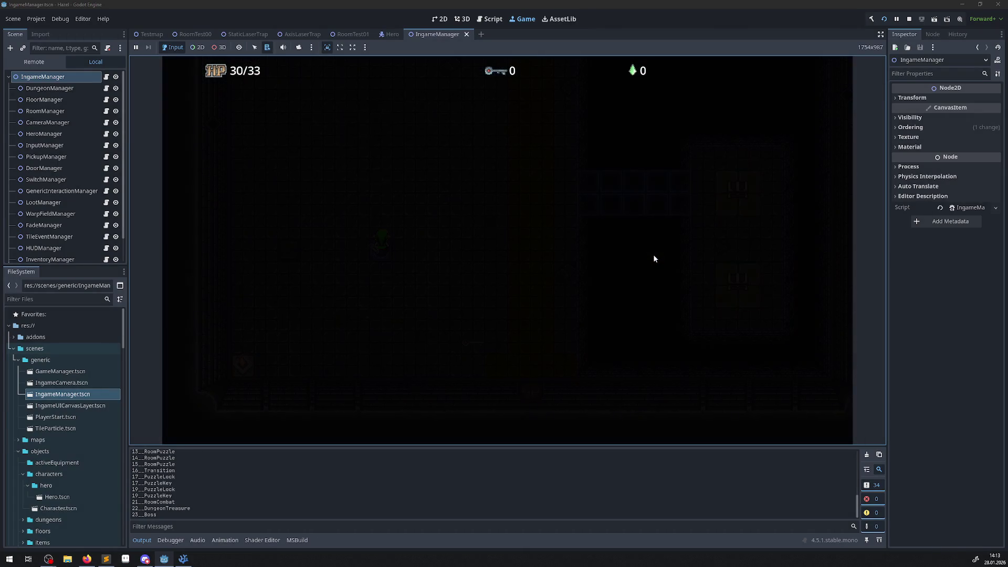
key("Up")
key("Right")
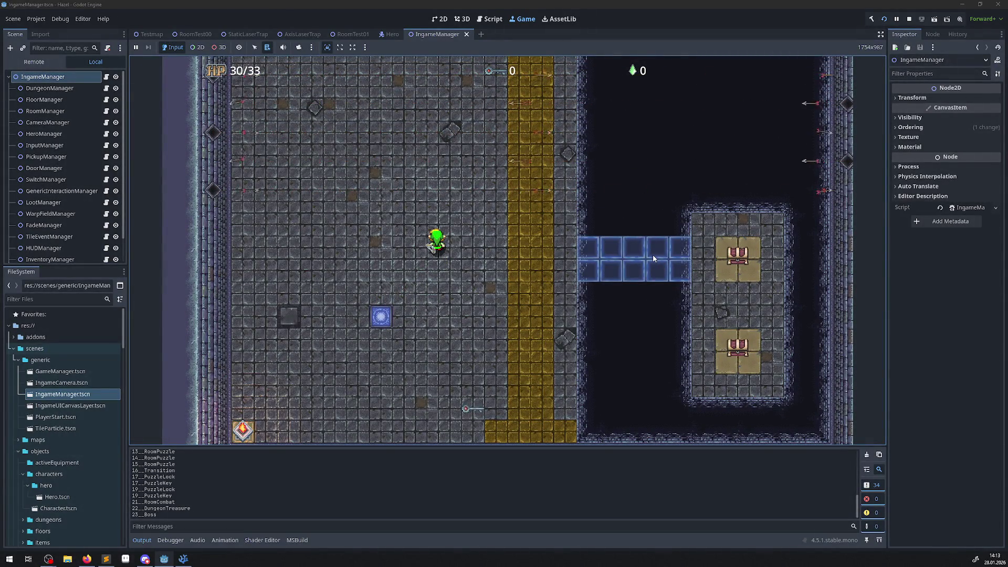
left_click(910, 19)
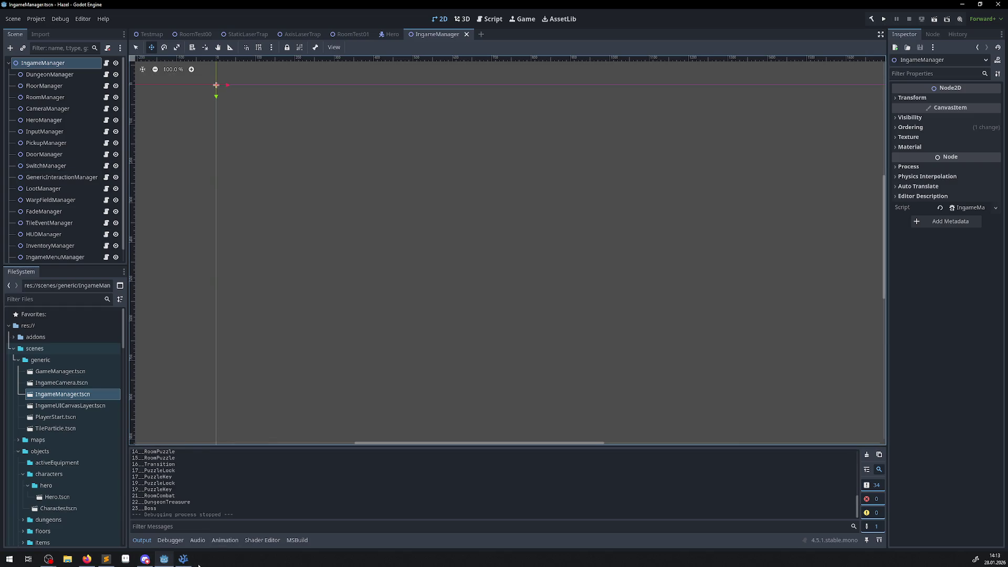
left_click(184, 559)
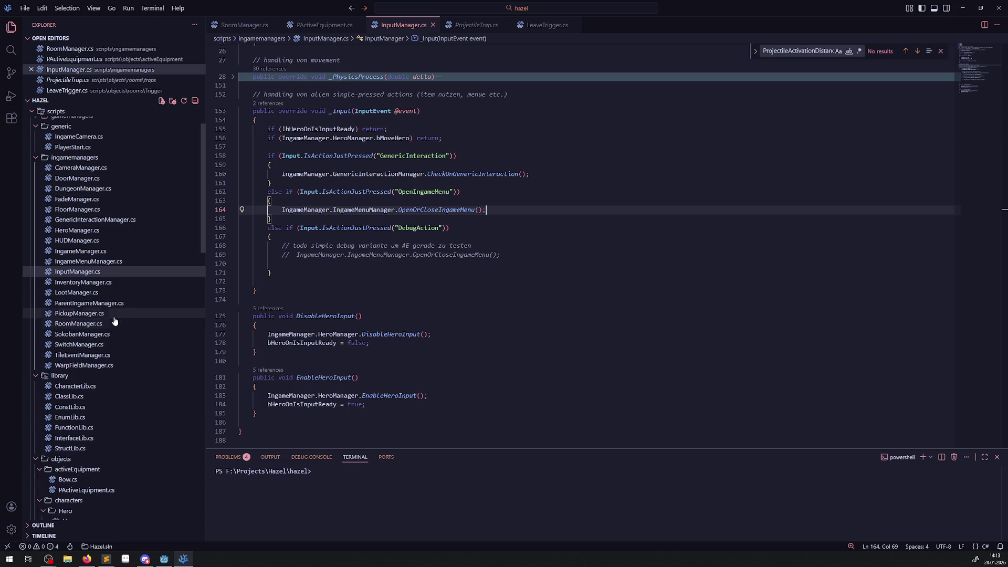
Open ParentIngameManager.cs and select the ParentIngameManager class name on line 6
left_click(108, 303)
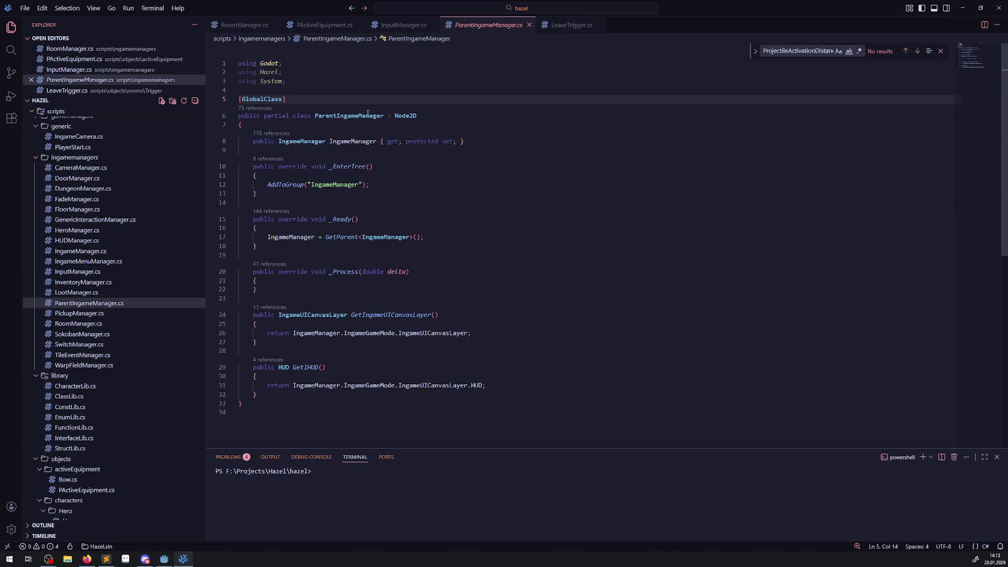
double_click(368, 115)
key("ctrl+c")
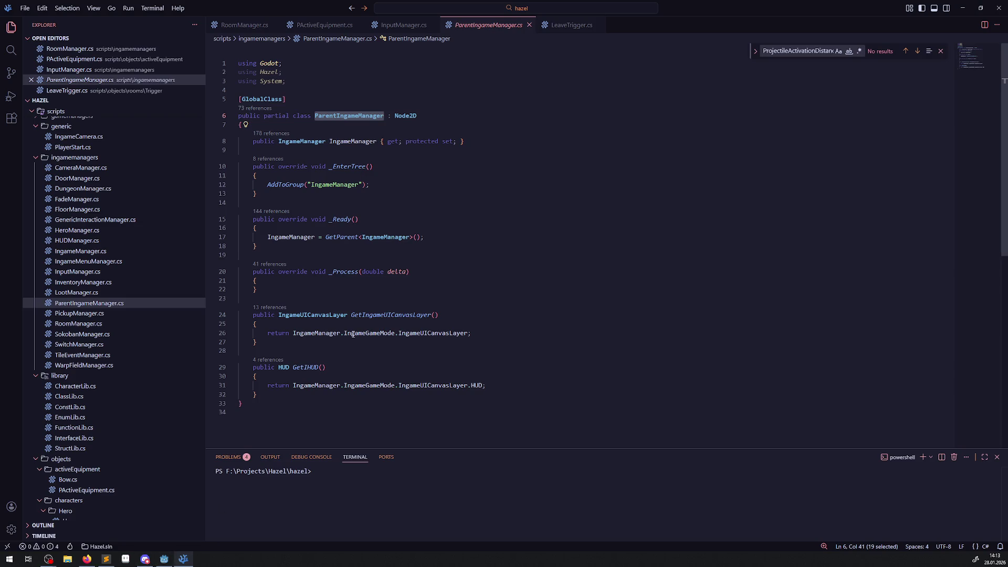
left_click(164, 559)
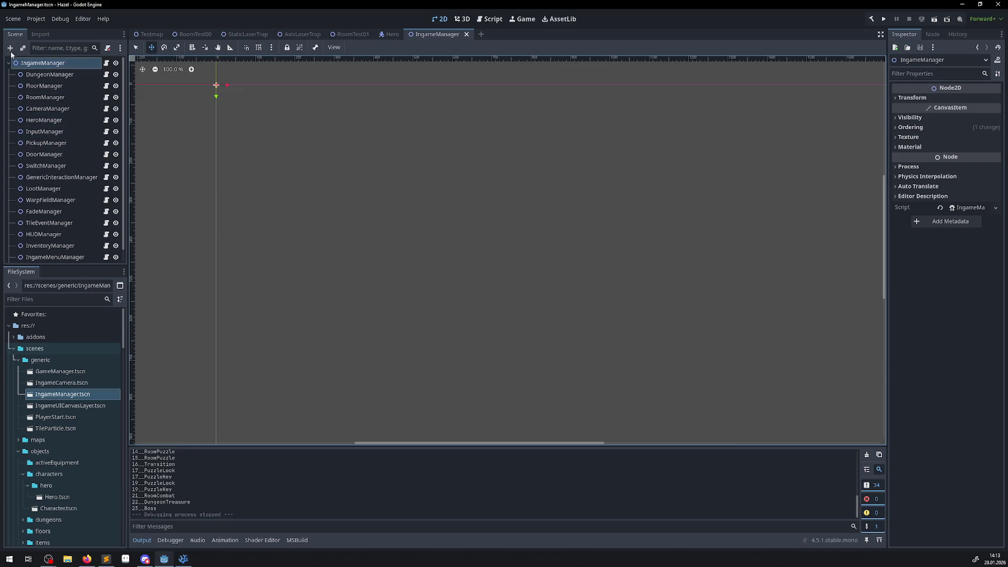
Create a ParentIngameManager child node in IngameManager and rename it TrapMangaer
left_click(11, 48)
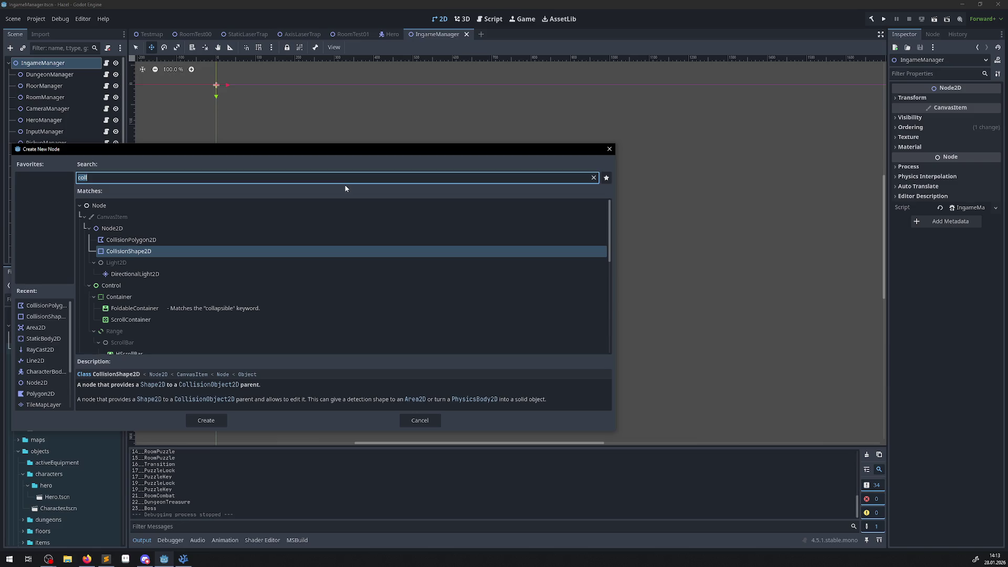
key("ctrl+v")
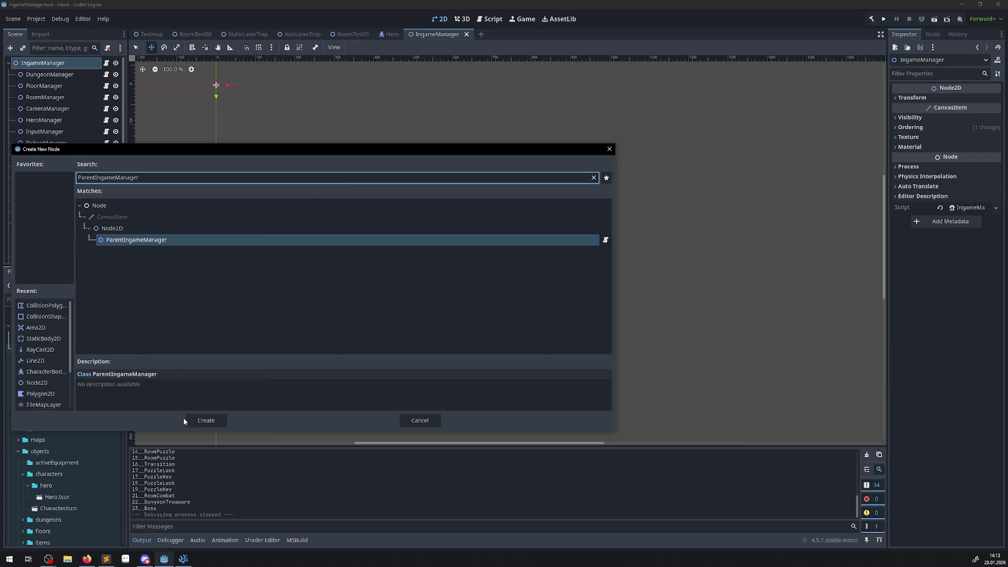
left_click(207, 420)
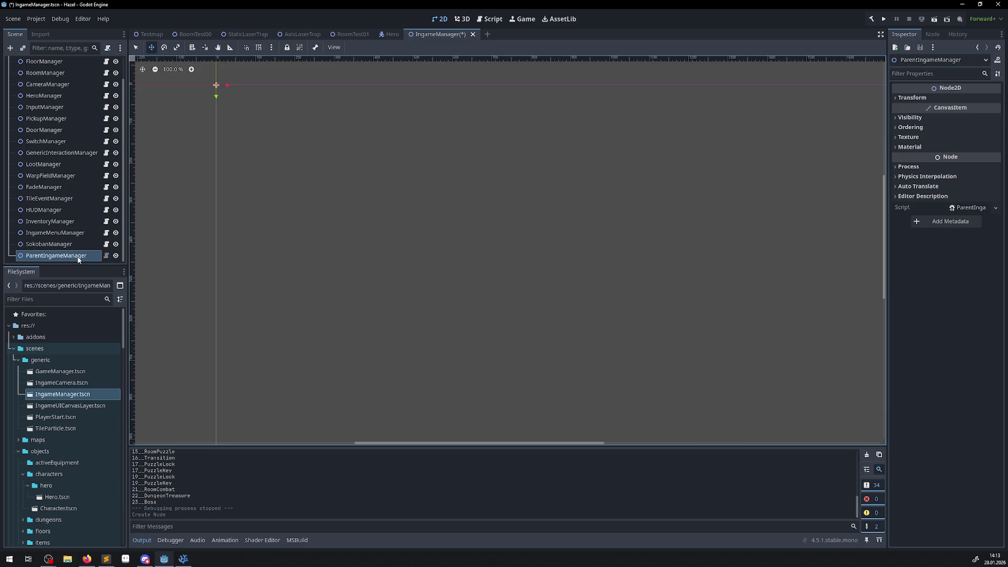
left_click(78, 258)
type("T")
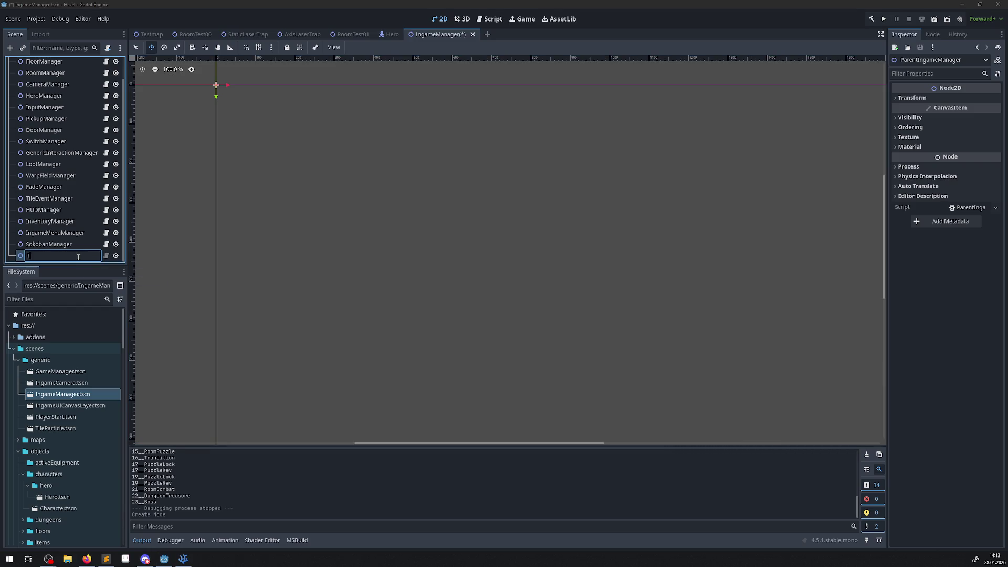
type("rMNana")
type("gaer")
key("Return")
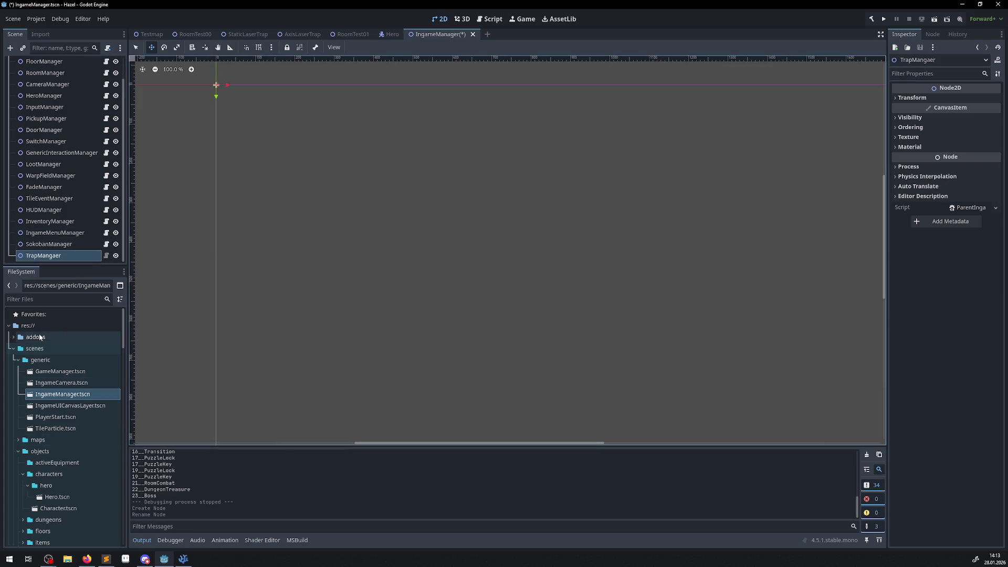
Collapse the testassets folder and expand the scripts/ingamemanagers folder in the FileSystem dock
left_click(996, 208)
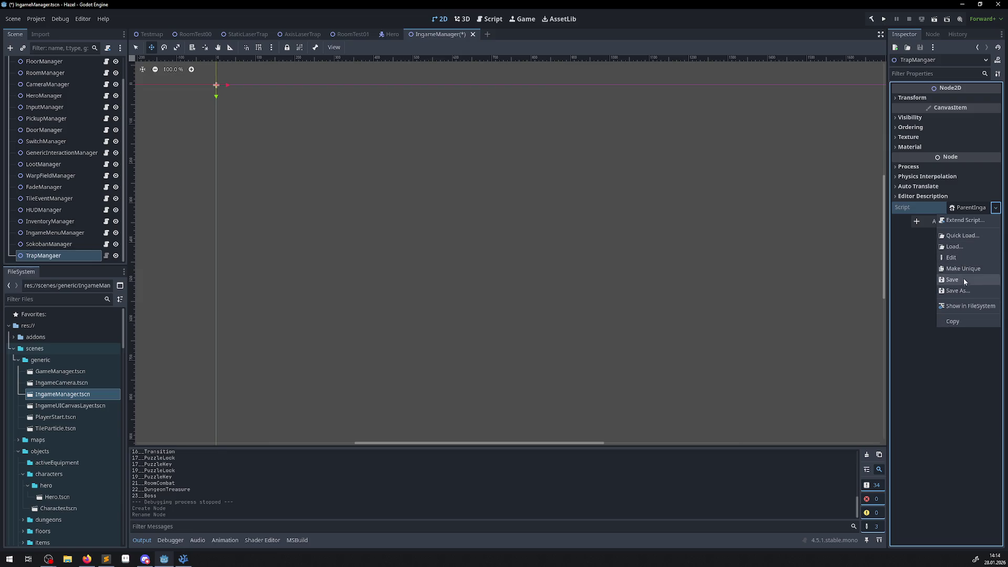
scroll(68, 405, "down", 15)
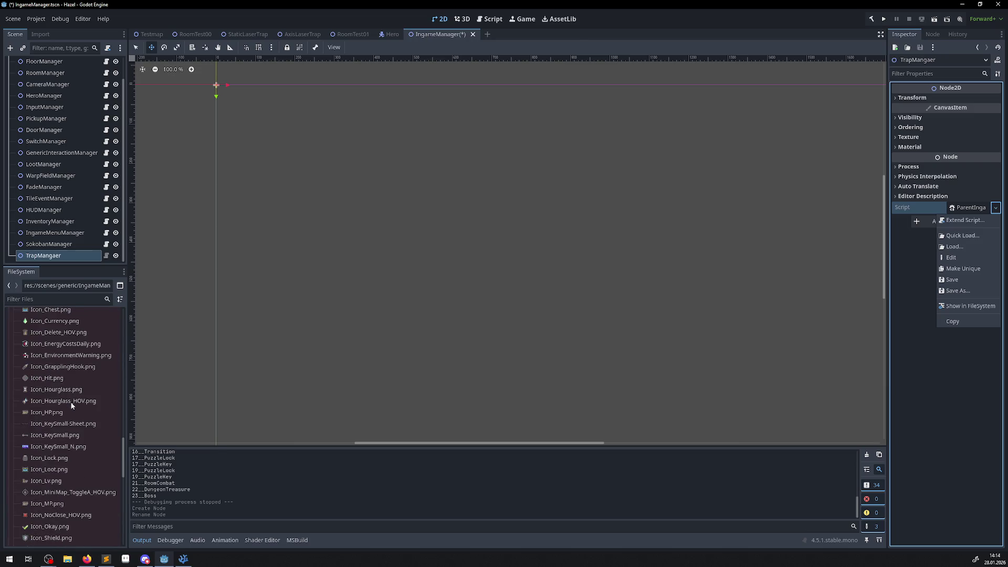
scroll(26, 418, "up", 10)
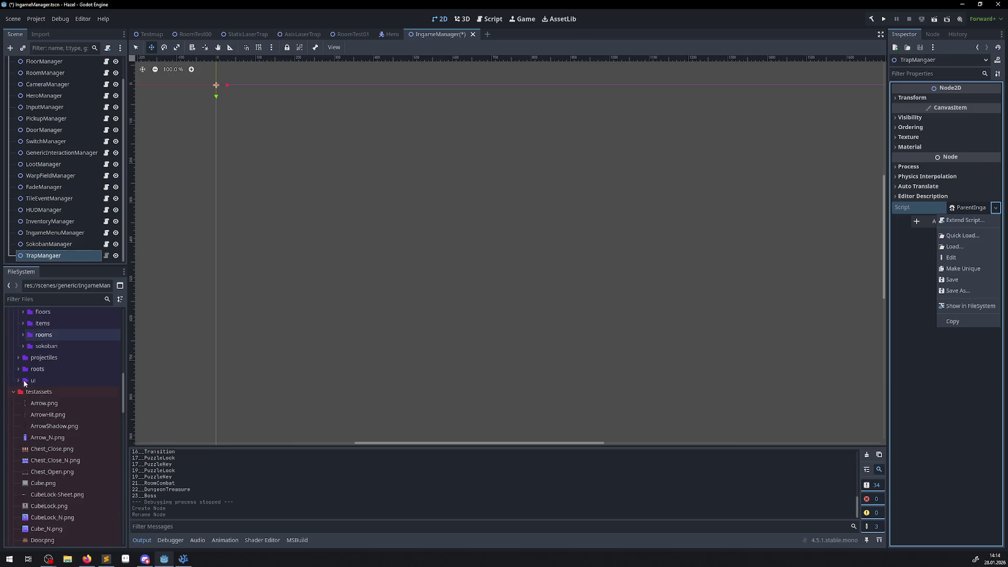
left_click(14, 424)
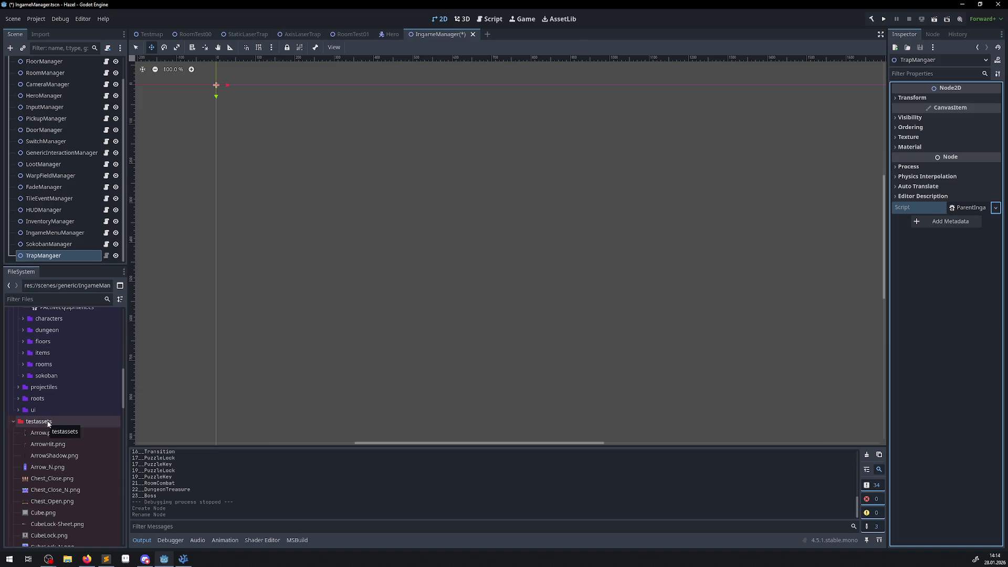
left_click(13, 422)
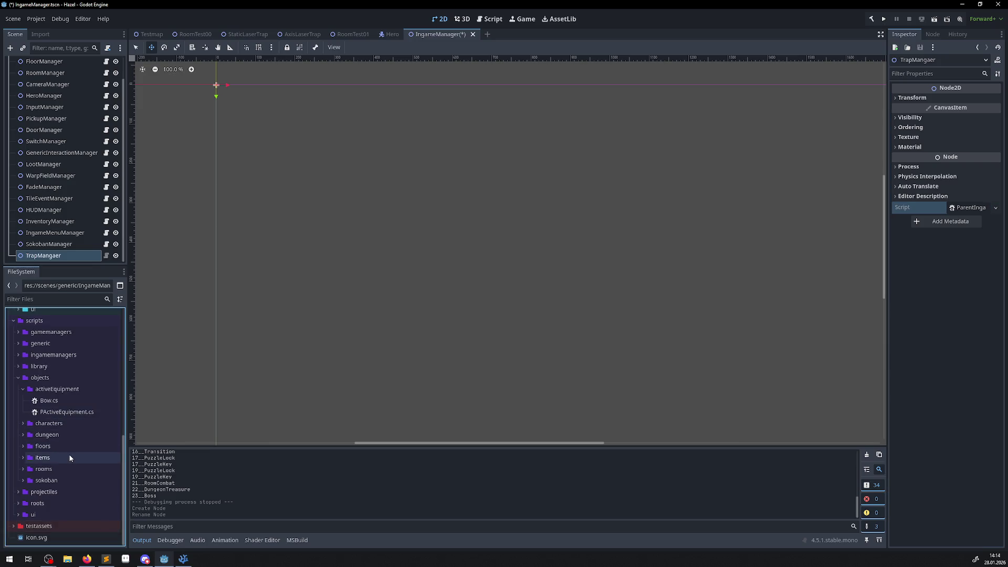
scroll(70, 456, "up", 2)
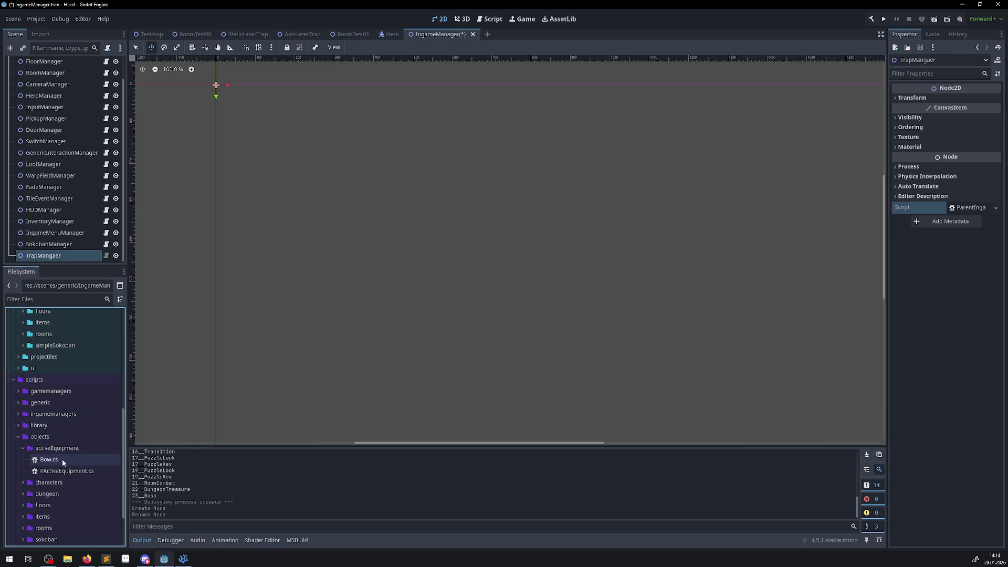
double_click(31, 415)
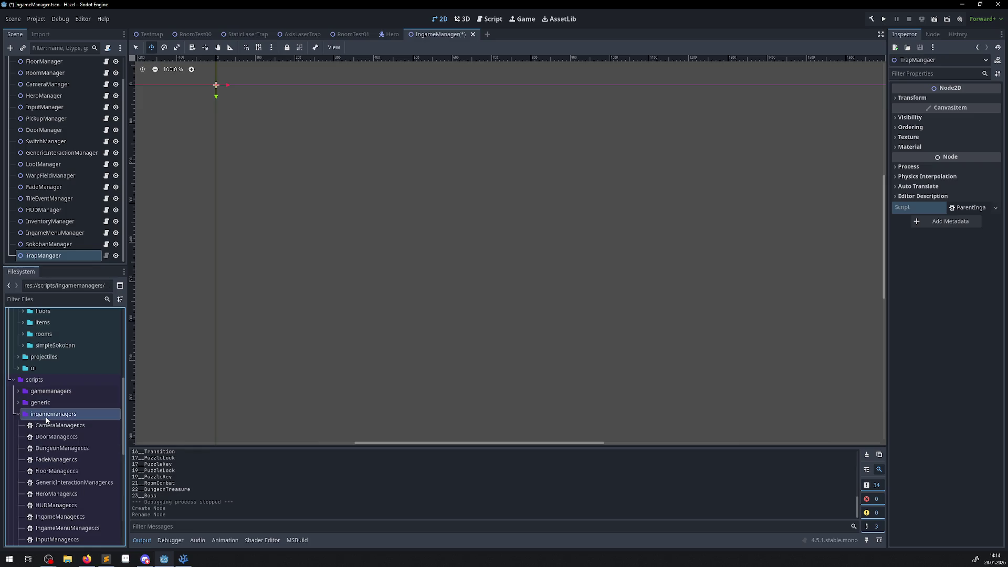
Create a TrapManager.cs script inheriting ParentIngameManager in the ingamemanagers folder
right_click(46, 415)
mouse_move(94, 384)
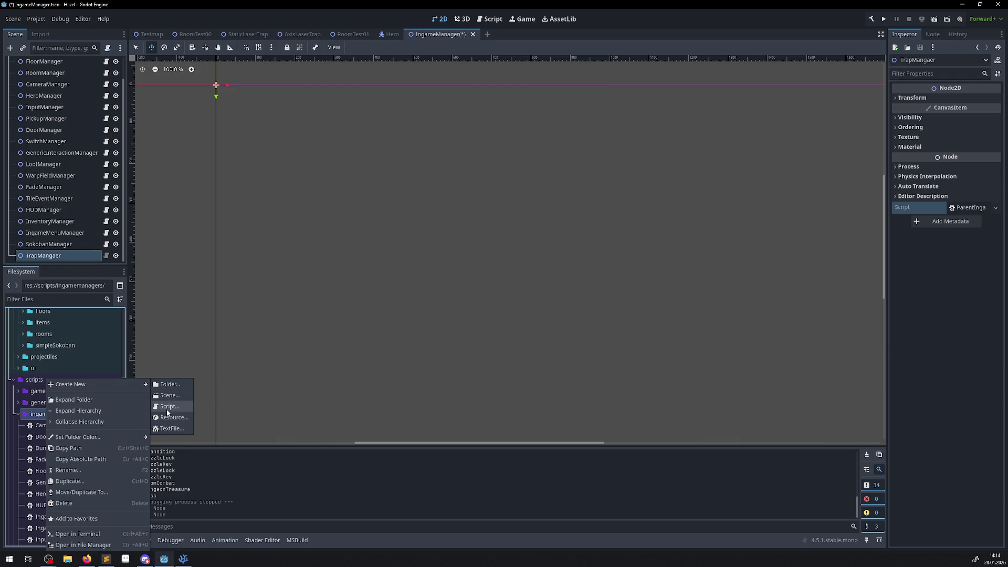
left_click(169, 407)
left_click(575, 233)
type("ParentIngameManager")
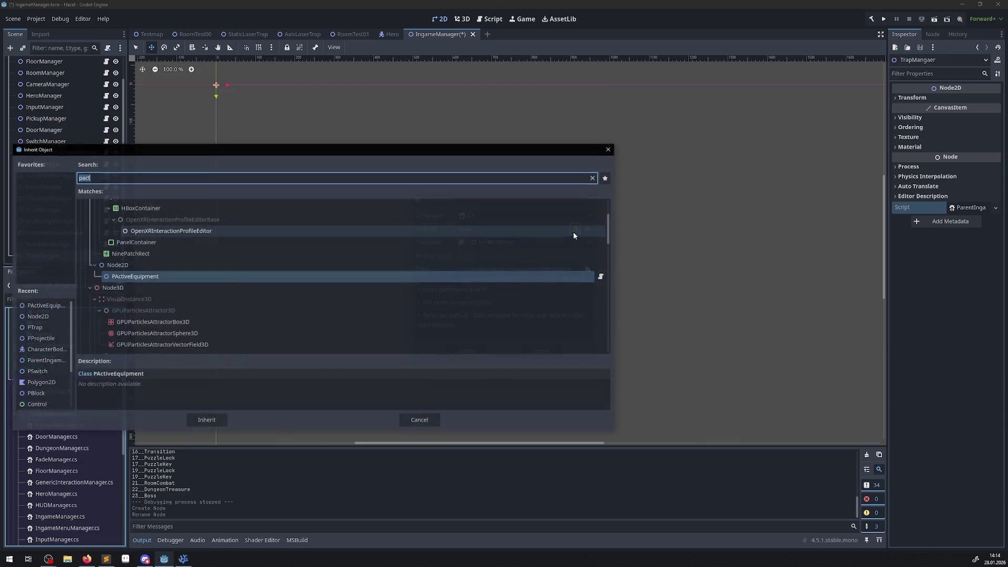
left_click(197, 415)
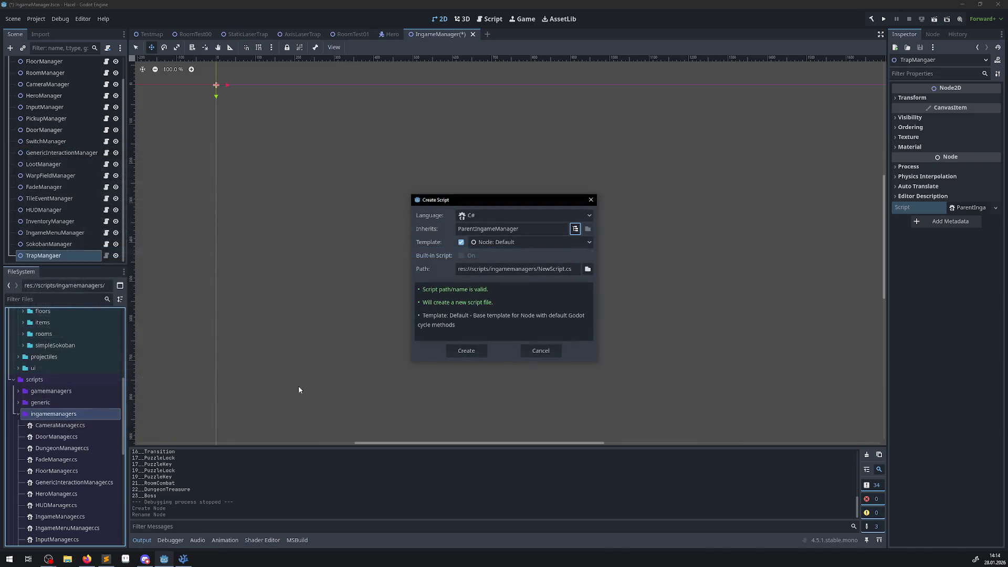
type("TrapManage")
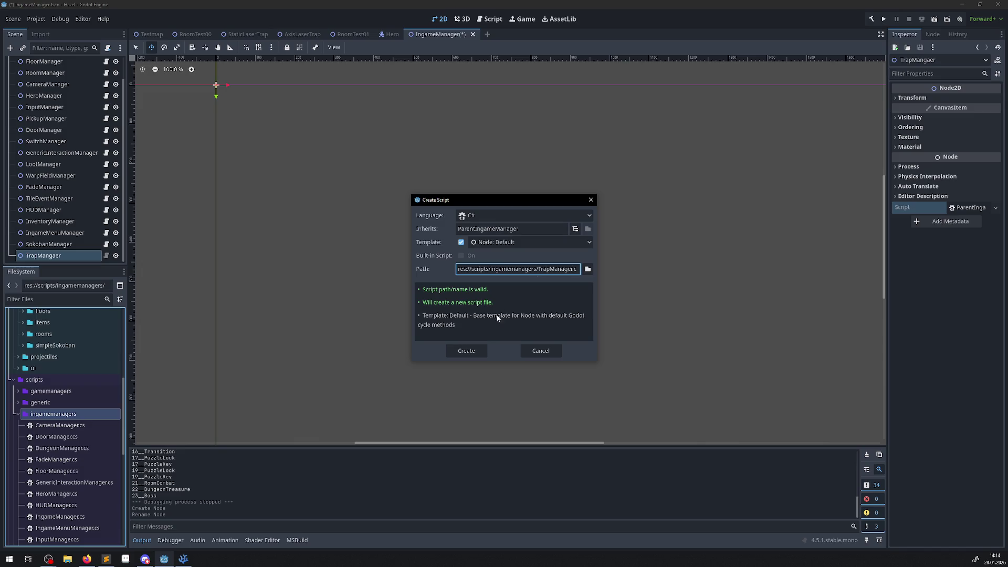
left_click(474, 348)
Save the IngameManager scene and open TrapManager.cs in Visual Studio Code
scroll(101, 402, "down", 3)
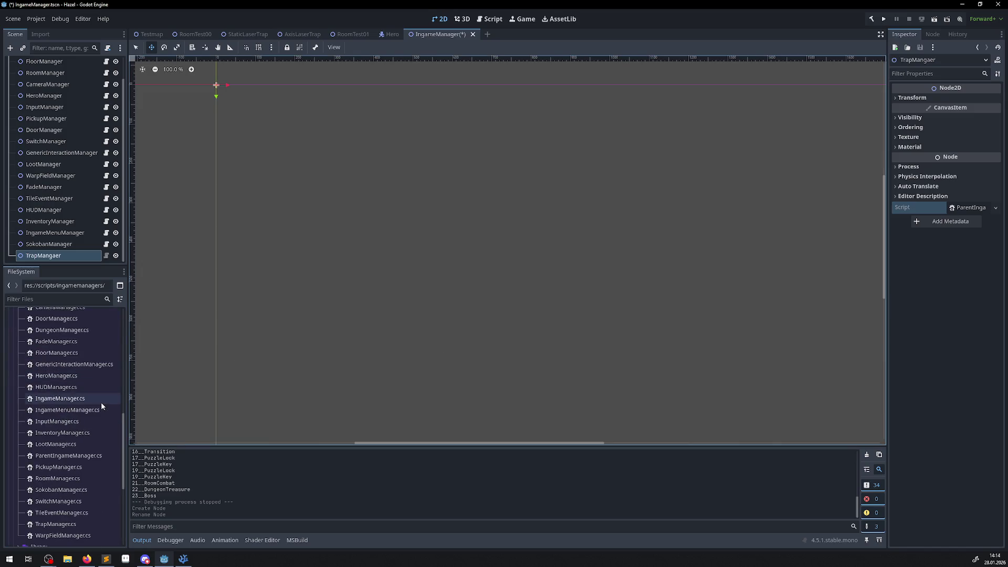
key("ctrl+s")
scroll(80, 424, "down", 2)
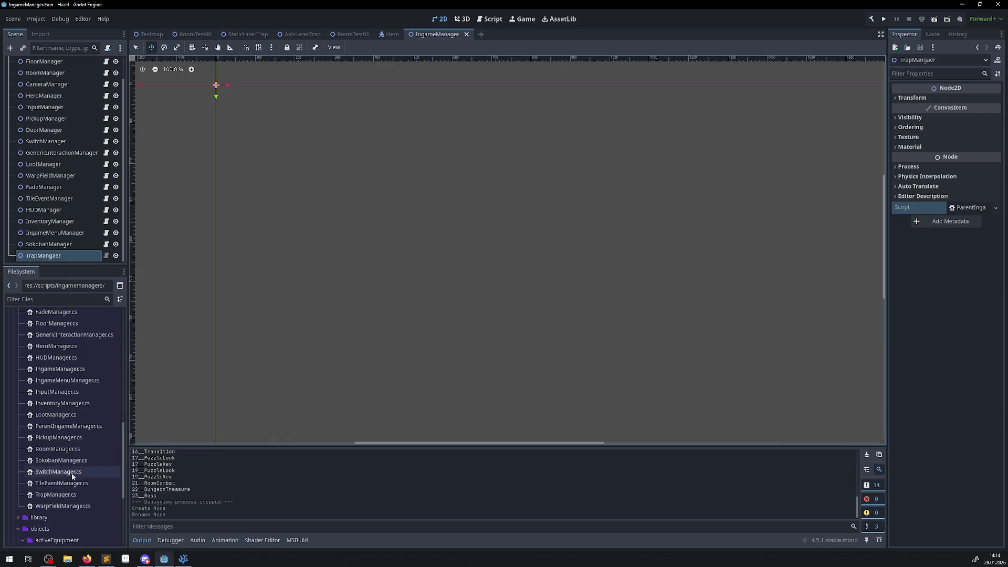
double_click(54, 495)
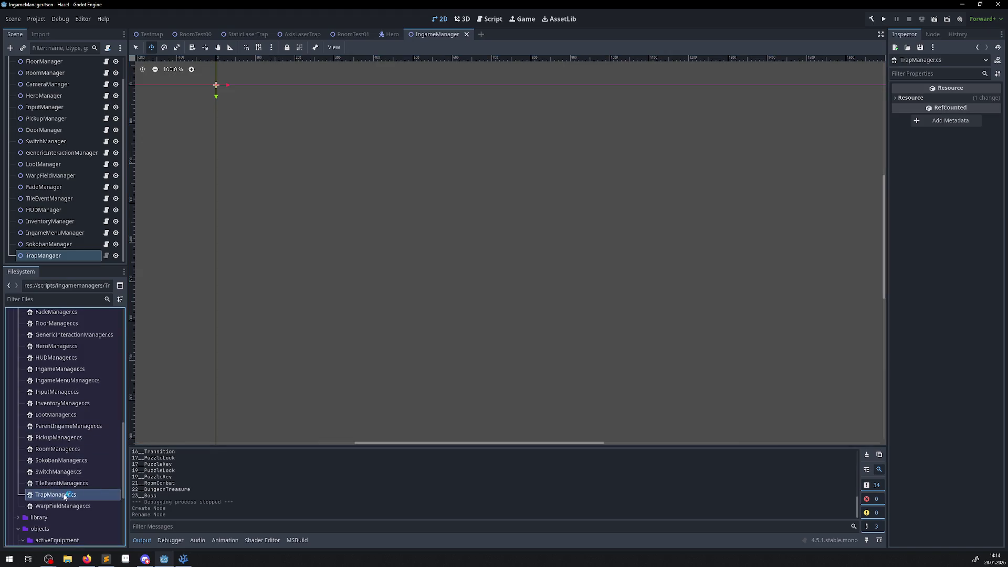